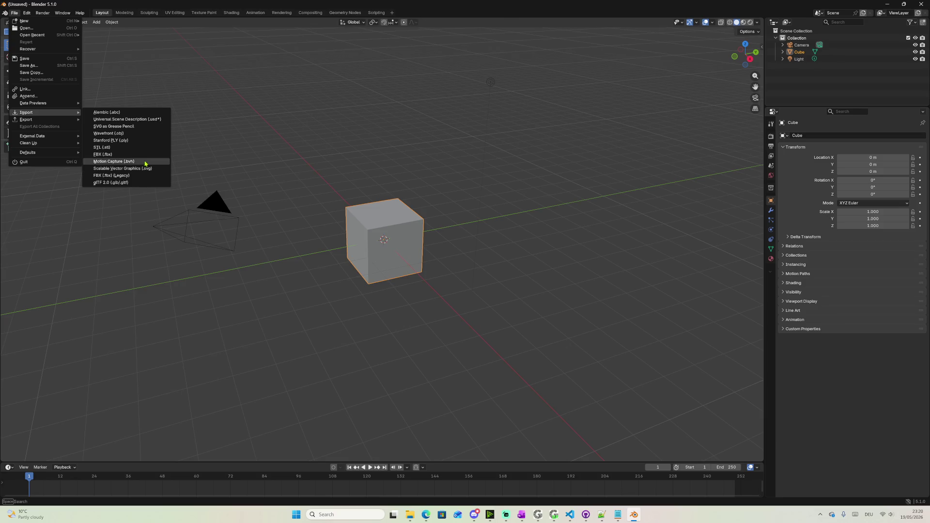
Import the radio model FBX from Downloads > rs-military-radio > source into the scene
left_click(136, 154)
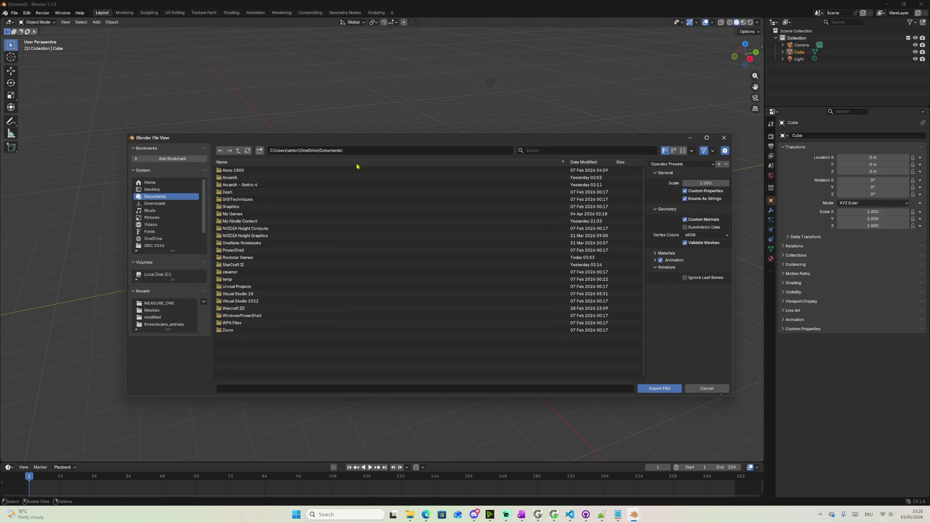
left_click(156, 203)
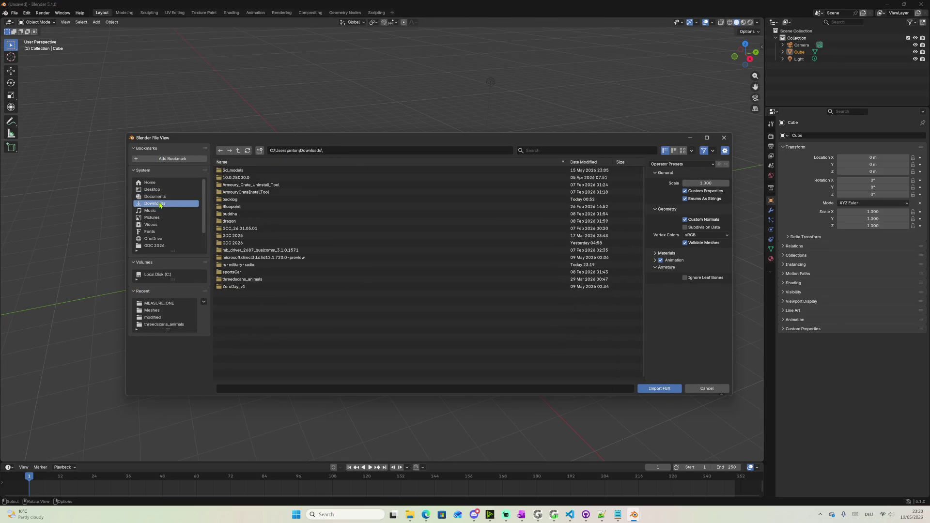
double_click(242, 266)
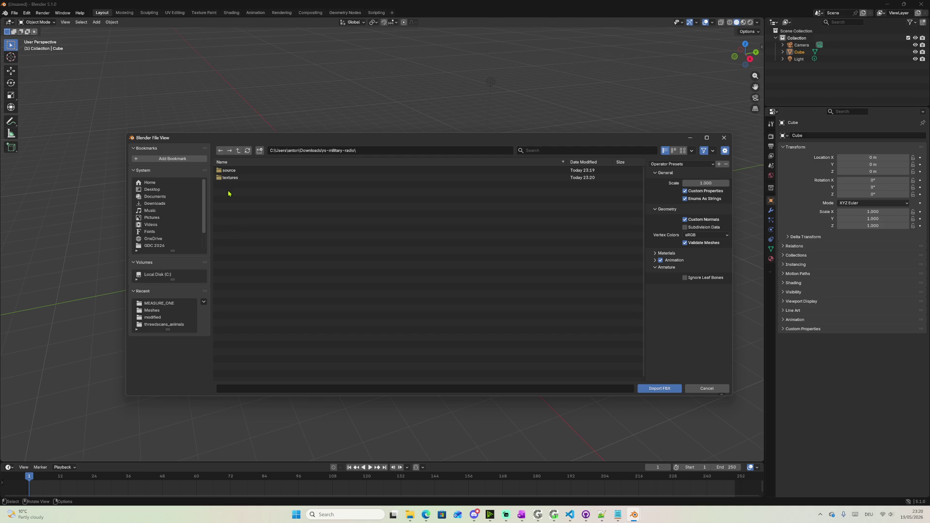
double_click(228, 172)
left_click(228, 171)
double_click(230, 172)
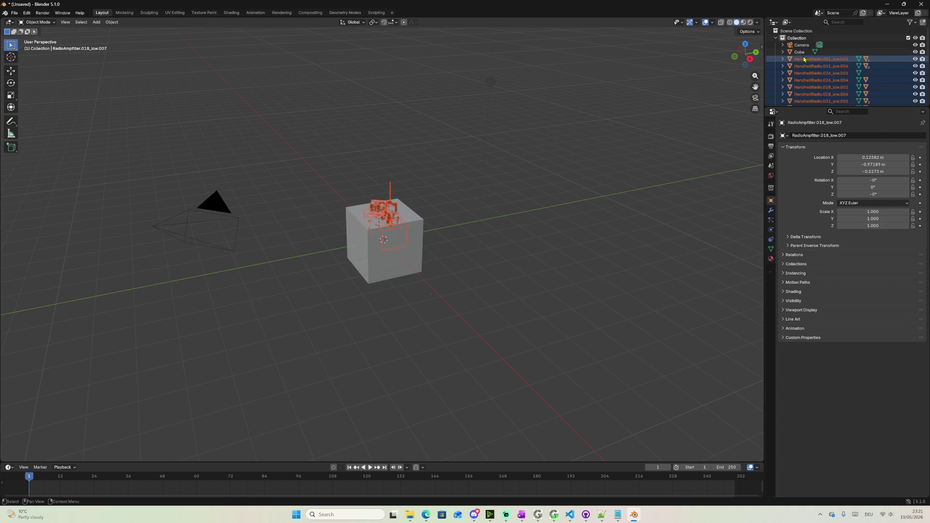
Hide the default cube and orbit to look down on the radio desk
left_click(914, 52)
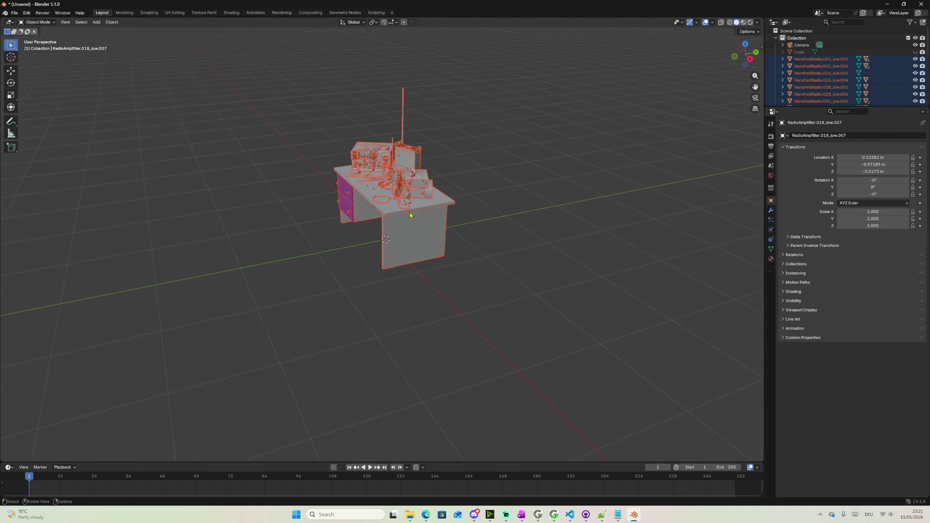
right_click(400, 262)
key("Escape")
middle_click_drag(436, 225, 499, 230)
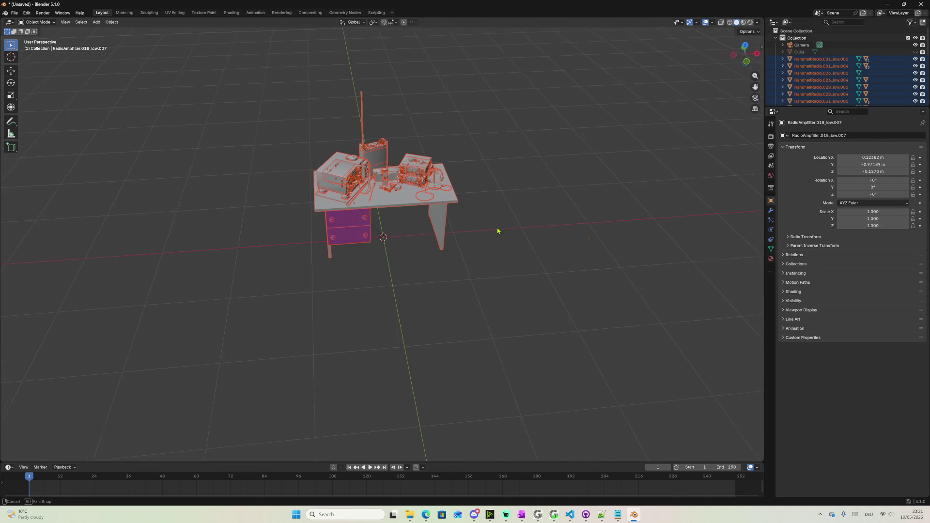
scroll(400, 179, "up", 5)
scroll(425, 193, "down", 1)
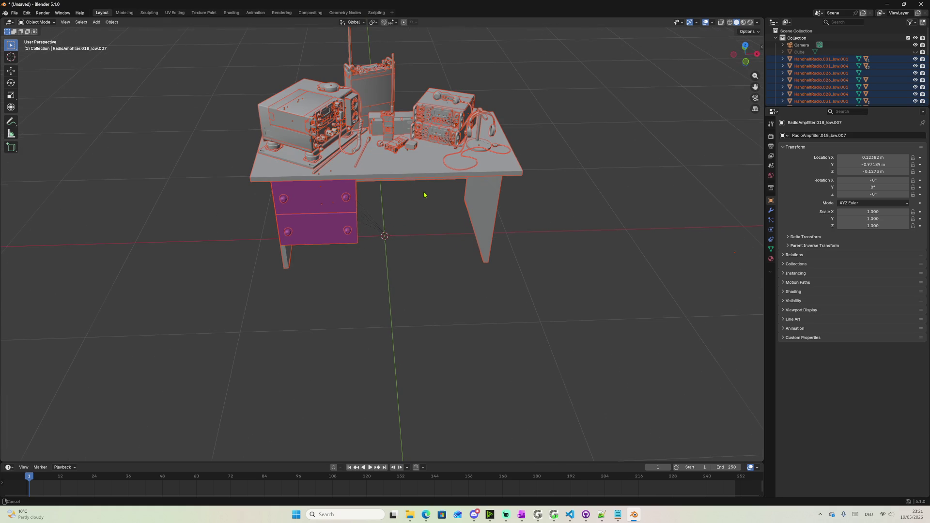
scroll(417, 222, "down", 2)
scroll(409, 199, "up", 2)
middle_click_drag(409, 199, 419, 311)
scroll(419, 311, "up", 1)
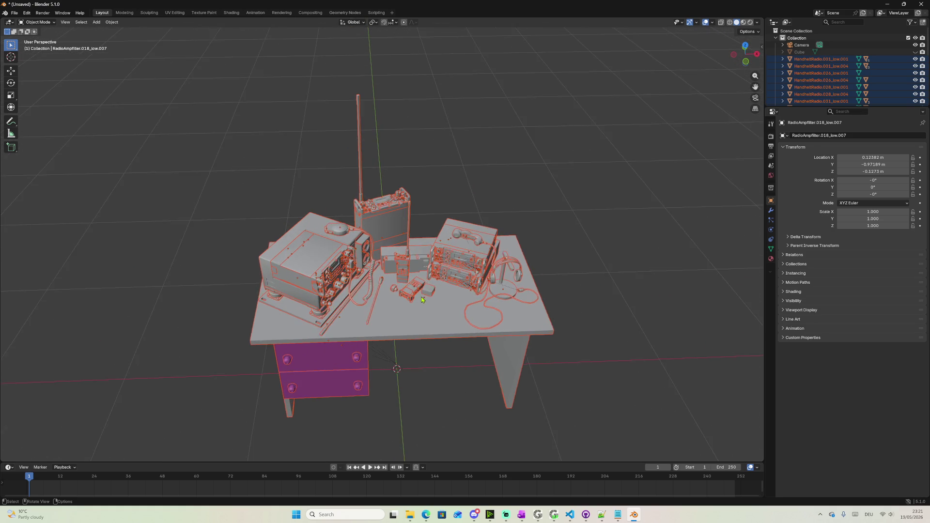
scroll(429, 283, "up", 4)
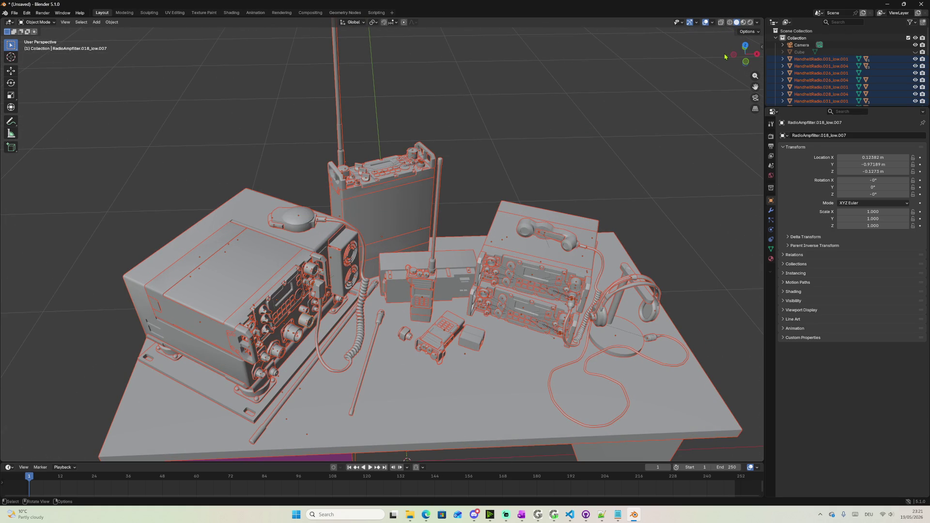
Preview materials, return to solid shading, and select the handset, radio set and amplifier box
left_click(743, 22)
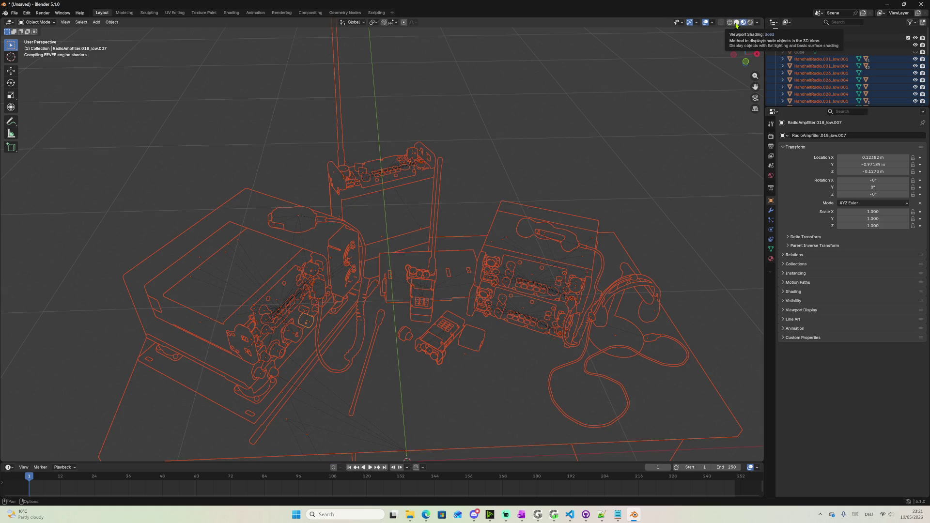
left_click(736, 22)
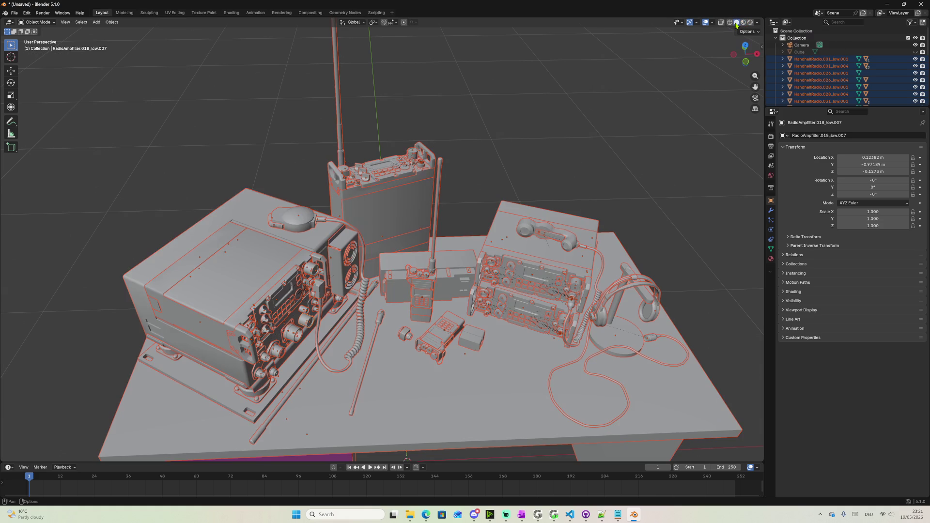
left_click(553, 237)
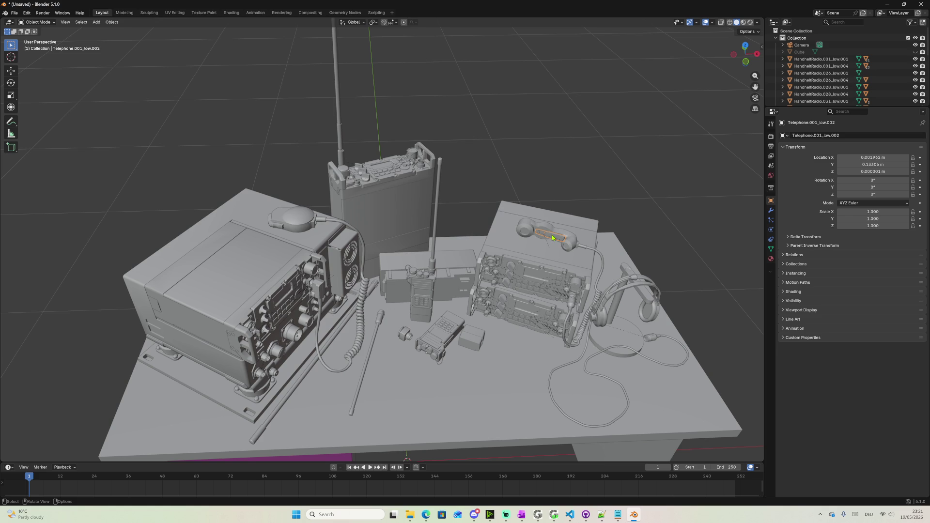
left_click(308, 272)
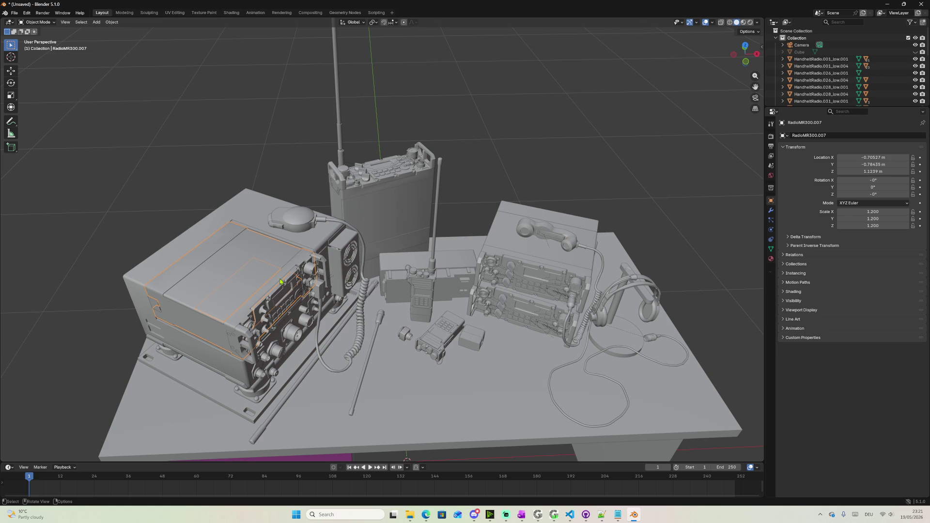
left_click(260, 220)
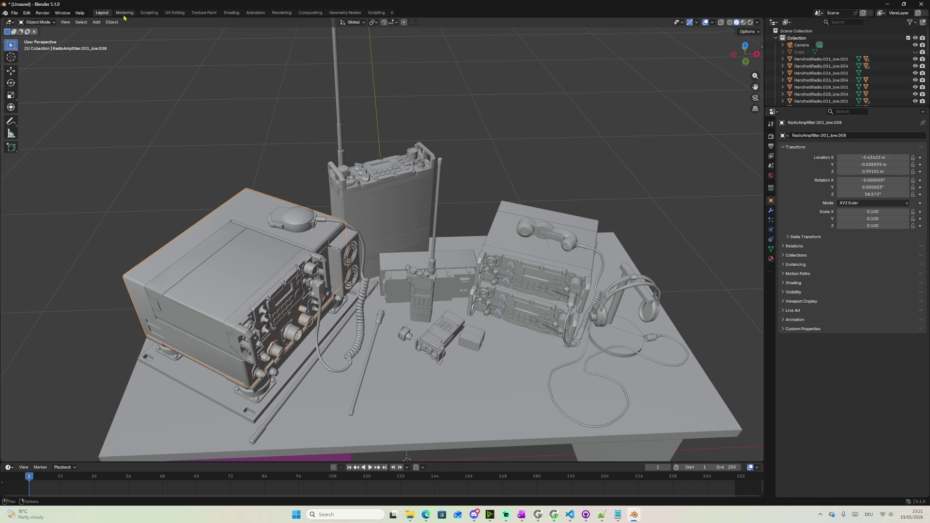
left_click(175, 13)
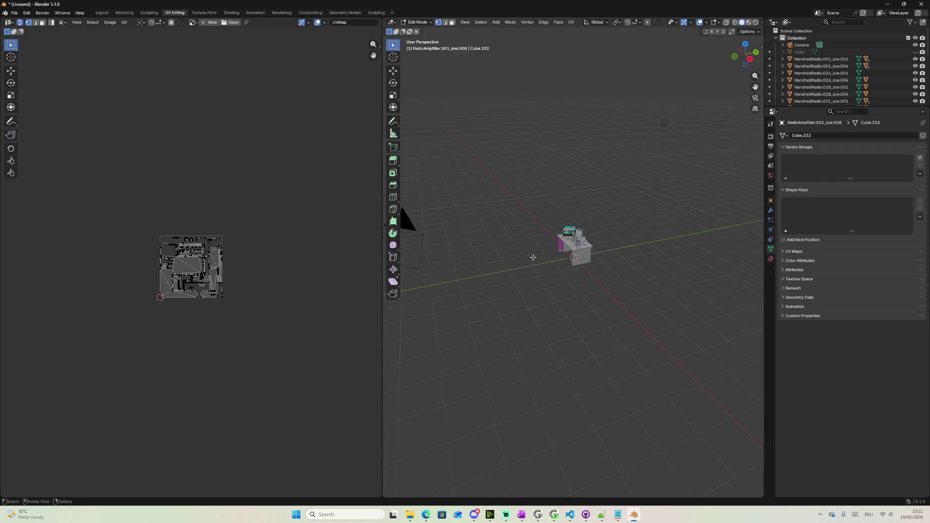
scroll(589, 245, "up", 3)
scroll(588, 245, "up", 5)
View the desk top-down and enter then leave the handheld radio antenna's rename field unchanged
middle_click_drag(564, 230, 508, 243)
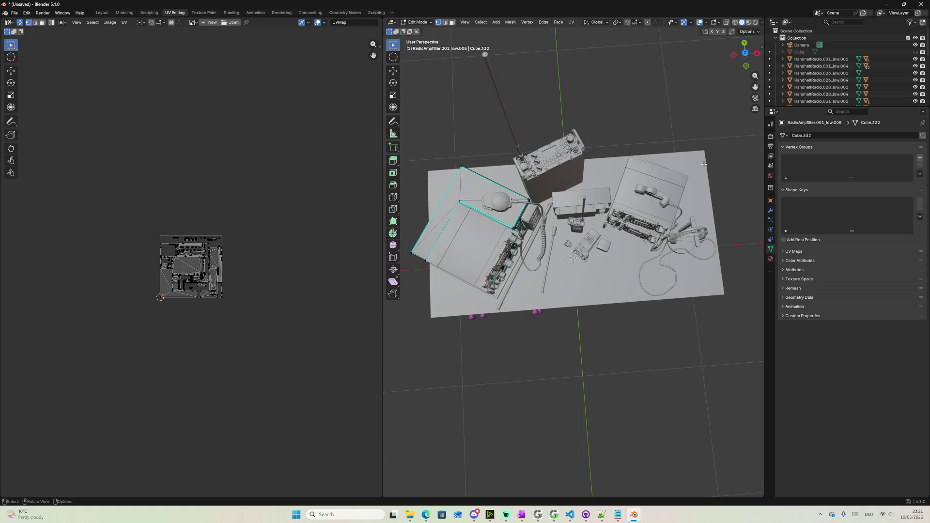
left_click(821, 66)
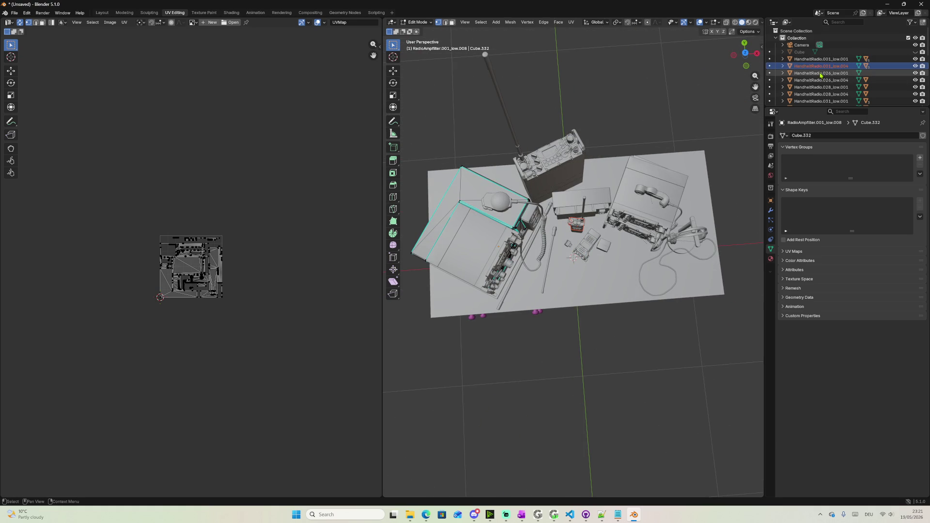
double_click(820, 74)
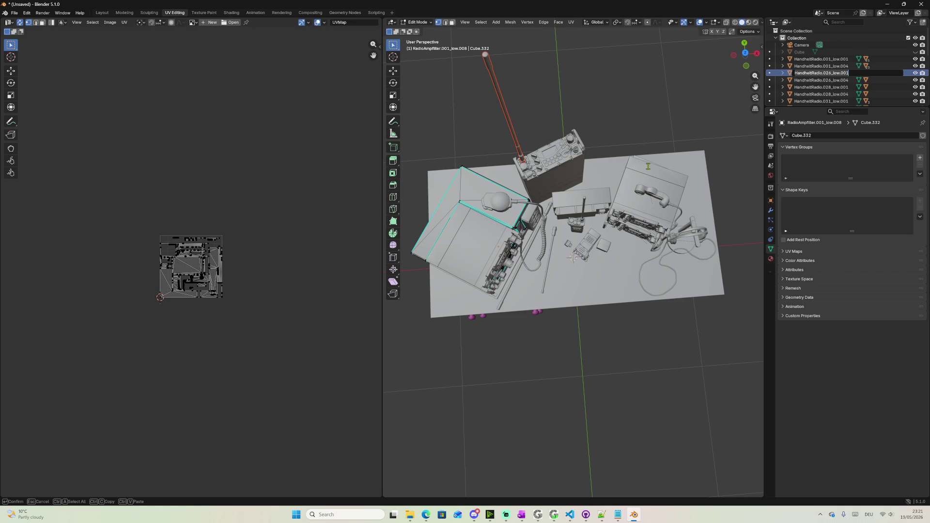
key("Return")
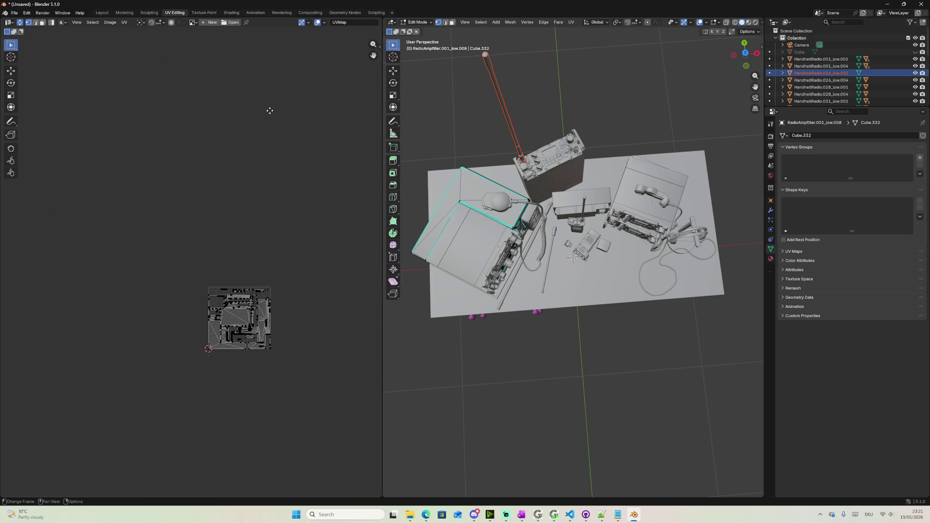
scroll(225, 105, "up", 6)
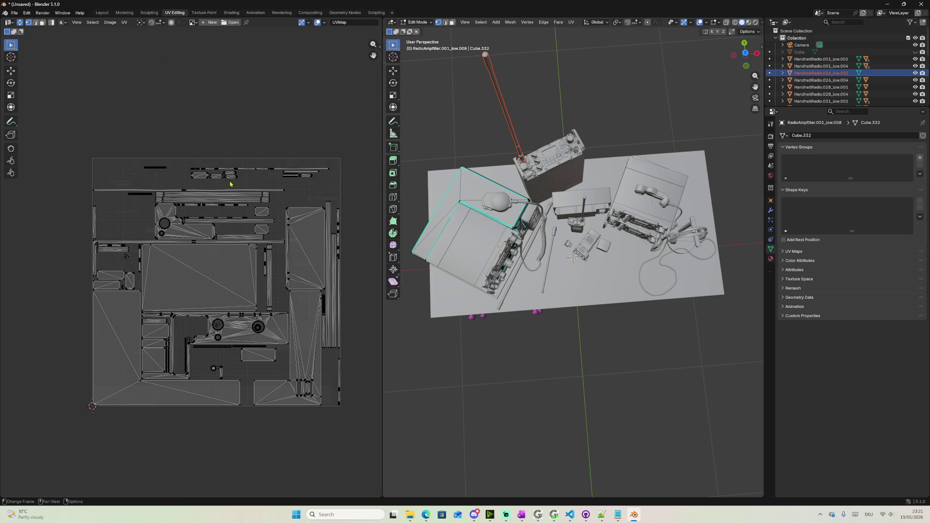
scroll(231, 186, "up", 1)
scroll(225, 179, "up", 1)
scroll(251, 158, "down", 1)
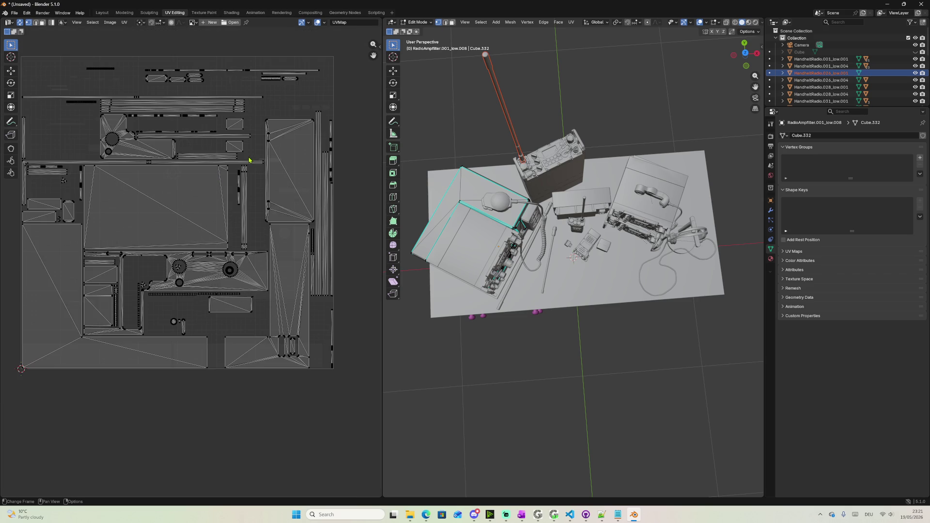
scroll(232, 185, "up", 2)
scroll(237, 203, "up", 2, "shift")
scroll(240, 219, "up", 4, "shift")
scroll(244, 229, "up", 1, "shift")
scroll(244, 229, "up", 2)
scroll(246, 233, "up", 1)
scroll(249, 239, "down", 3, "shift")
scroll(254, 250, "down", 3, "shift")
scroll(253, 249, "down", 4)
Browse the handheld radio's cable, antenna and body objects in the Outliner to compare UVs
middle_click_drag(248, 250, 208, 233)
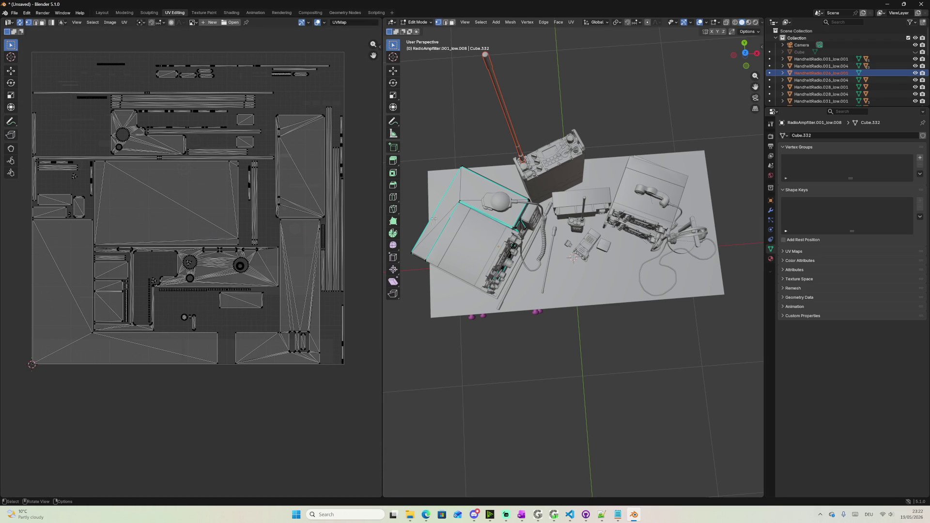
left_click(827, 81)
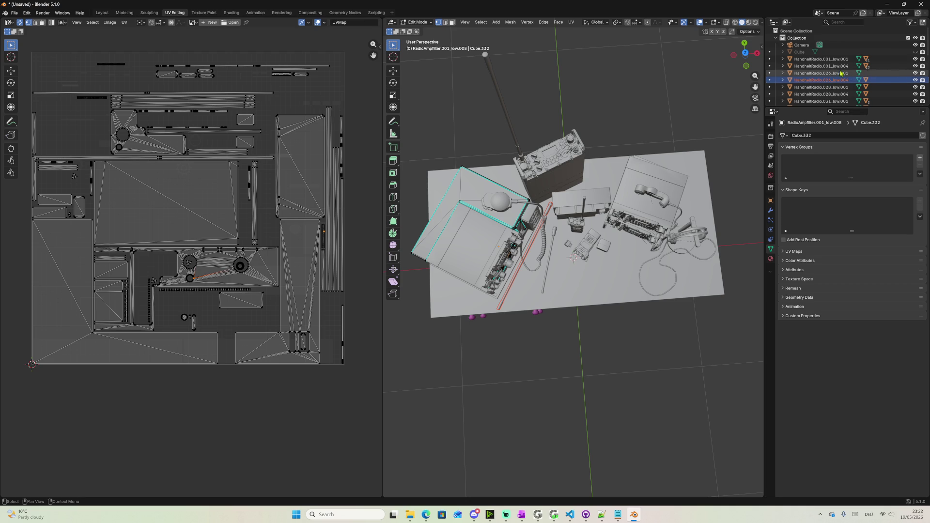
left_click(820, 73)
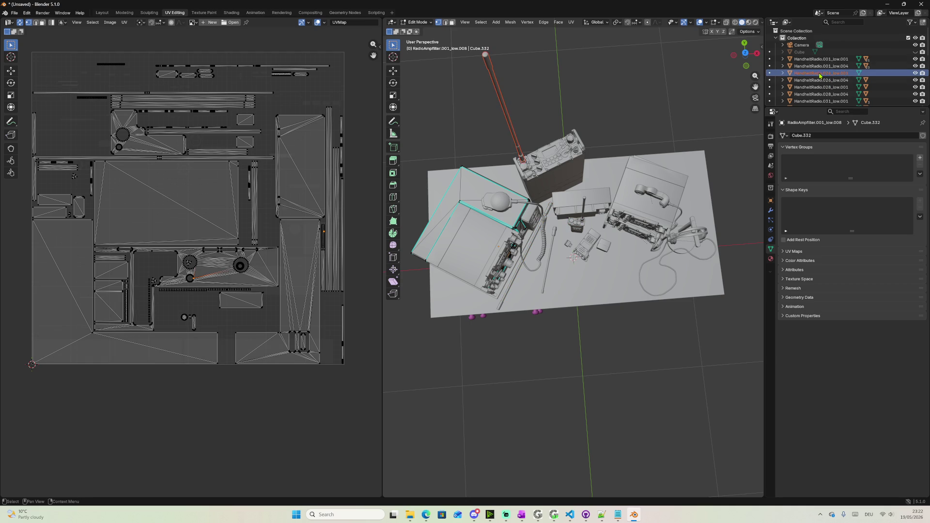
left_click(818, 66)
left_click(813, 60)
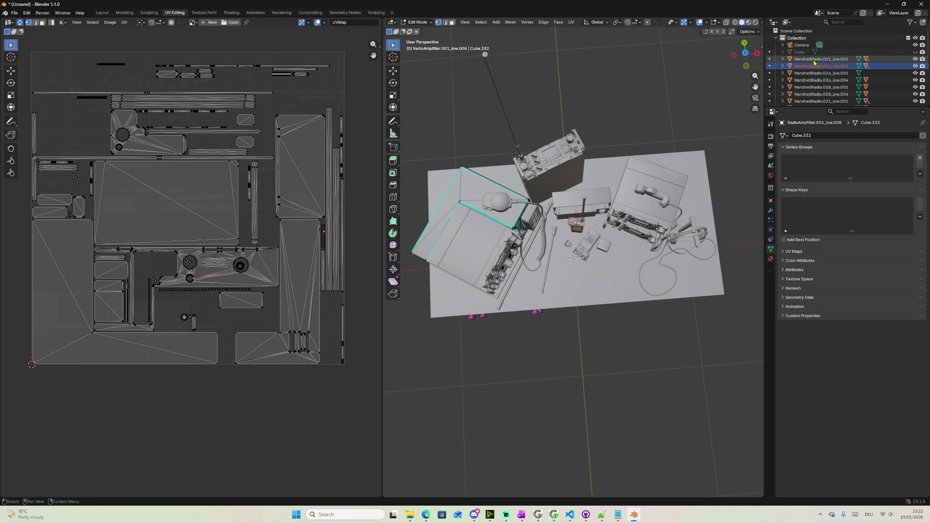
scroll(307, 89, "up", 2)
scroll(307, 88, "up", 3)
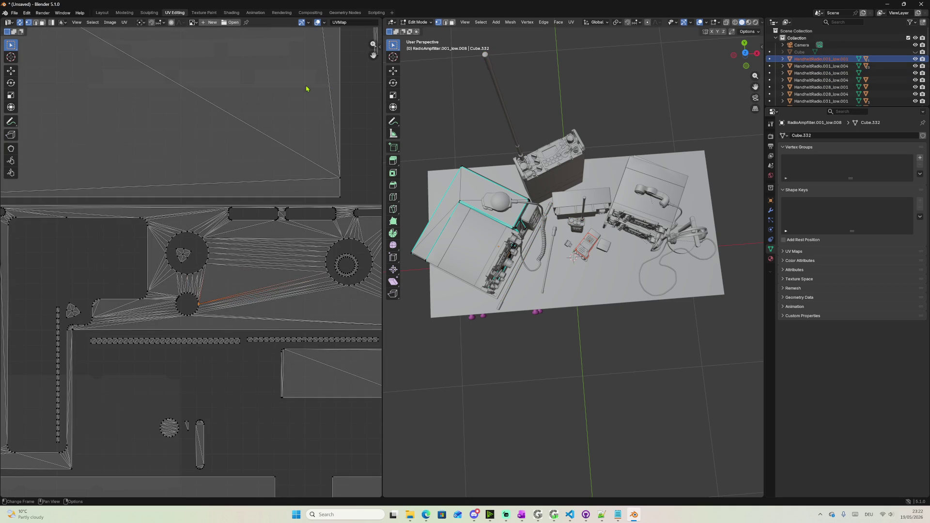
scroll(308, 89, "down", 3)
scroll(346, 166, "down", 1)
scroll(346, 167, "down", 1)
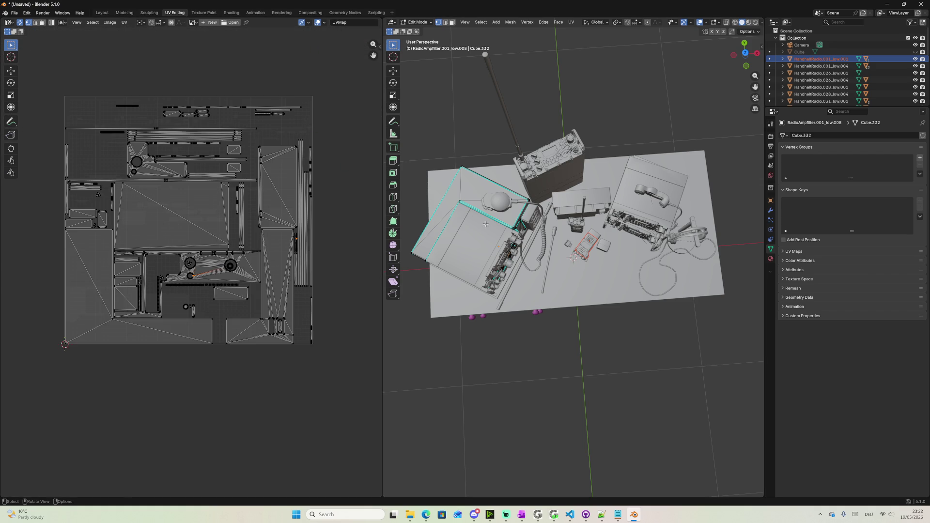
Box-select the amplifier box faces to reveal their UV islands, then clear the selection
left_click_drag(417, 123, 717, 332)
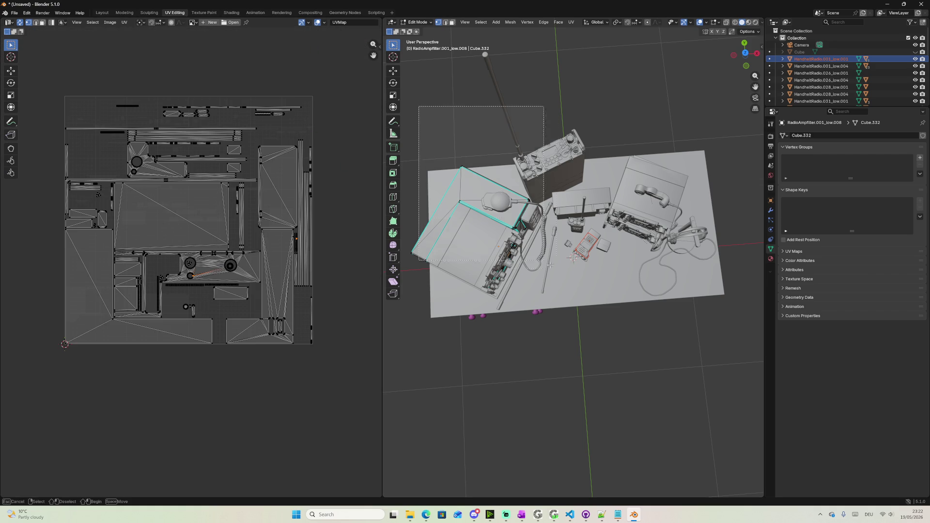
left_click(714, 330)
left_click_drag(432, 297, 697, 376)
left_click(538, 277)
left_click_drag(513, 191, 450, 146)
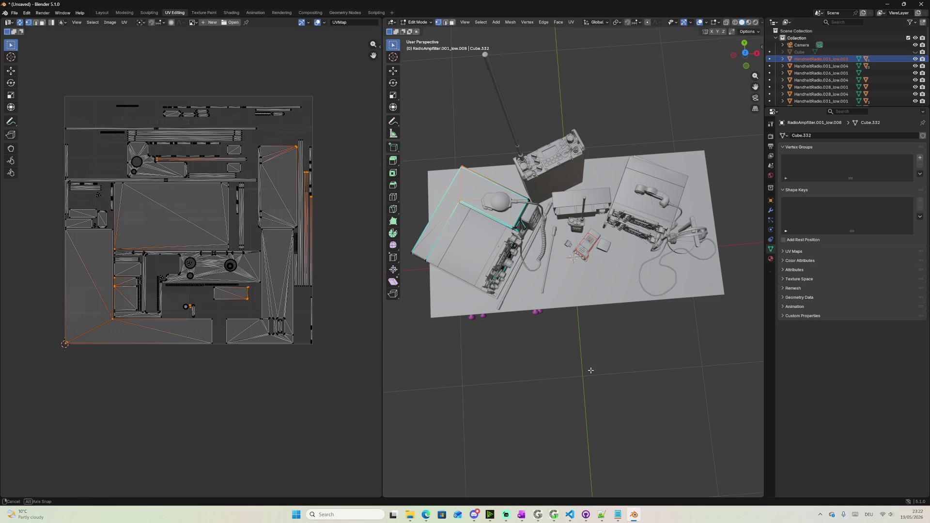
middle_click_drag(591, 371, 572, 327)
key("alt+a")
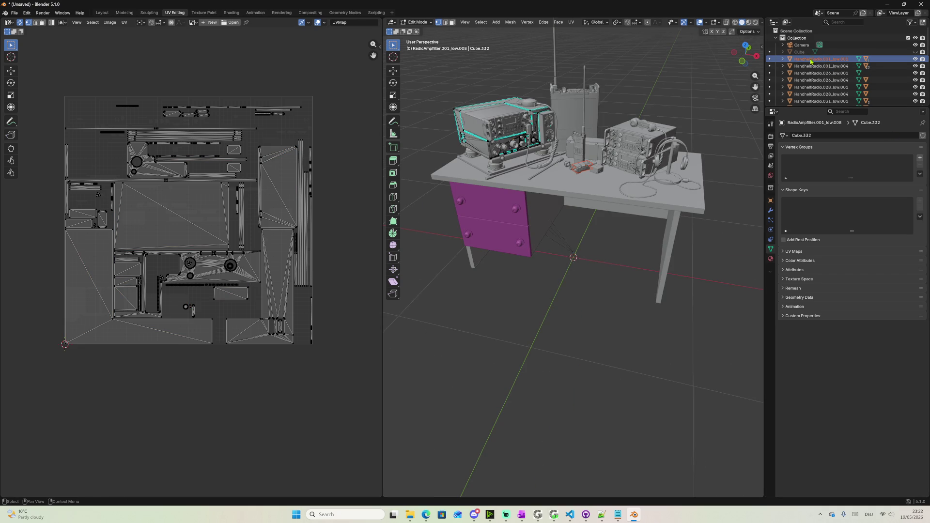
scroll(789, 63, "down", 5)
scroll(792, 66, "down", 3)
Return to object mode and step through RadioMR300.196, .198 and neighbouring radios to view their UVs
left_click(800, 63)
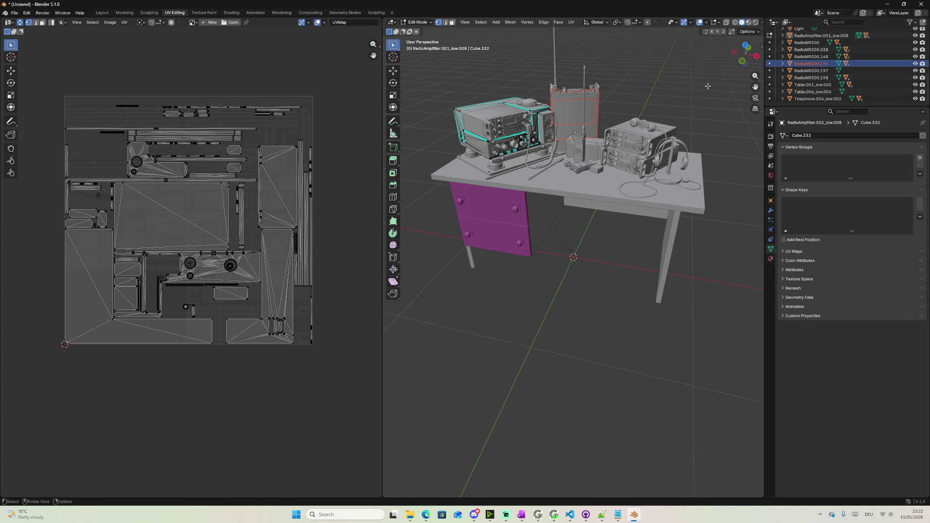
left_click(420, 21)
left_click(811, 77)
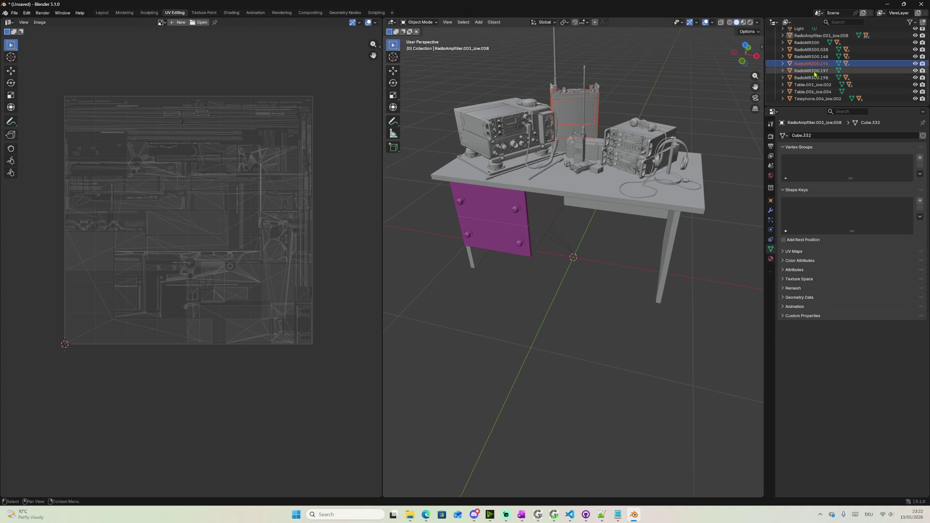
key("Up")
key("Up")
key("Up")
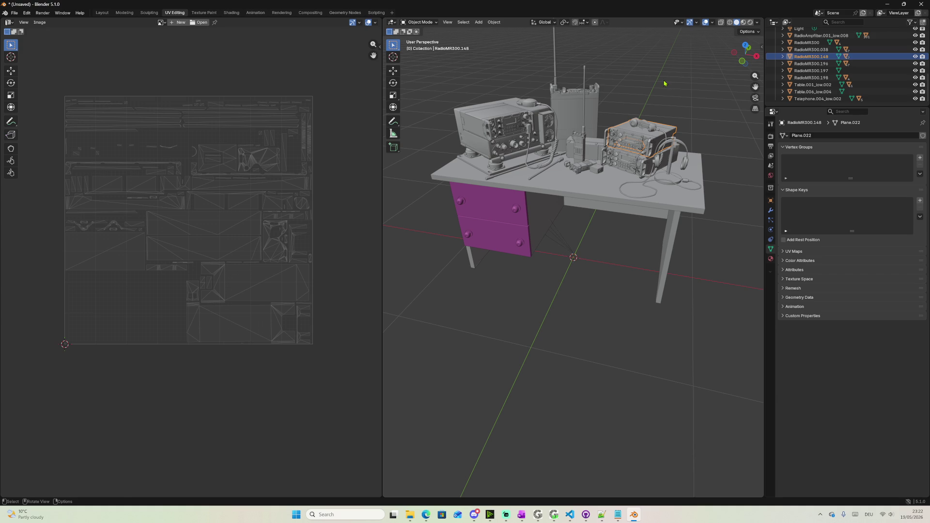
Select the radios, table and telephone together, then only the RadioMR300.196 body
left_click_drag(582, 88, 695, 185)
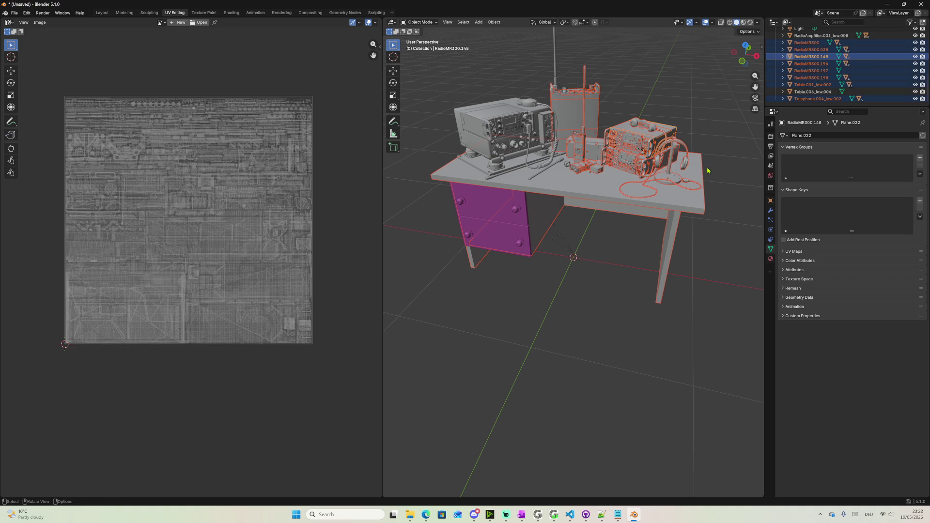
left_click(814, 63)
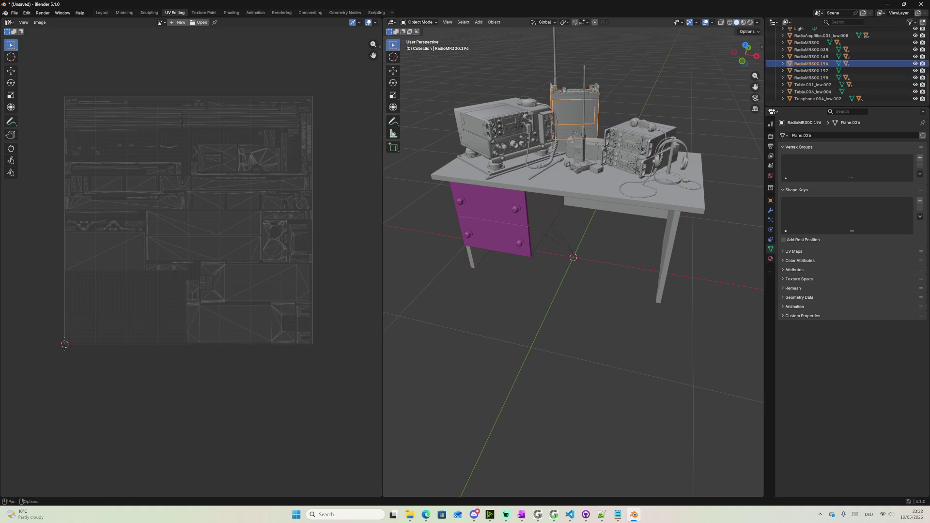
mouse_move(738, 116)
middle_mouse_down()
mouse_move(542, 106)
mouse_move(589, 133)
mouse_move(558, 130)
middle_mouse_up()
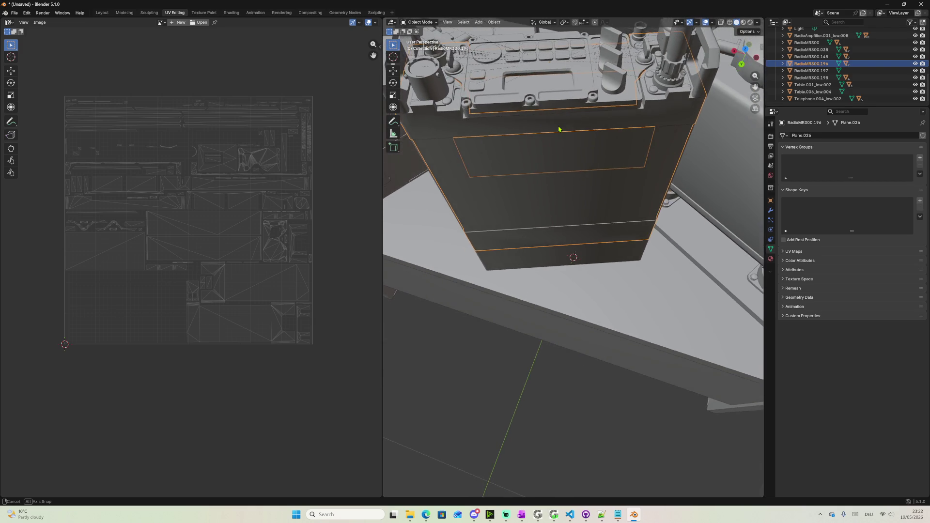
middle_click_drag(559, 129, 621, 73)
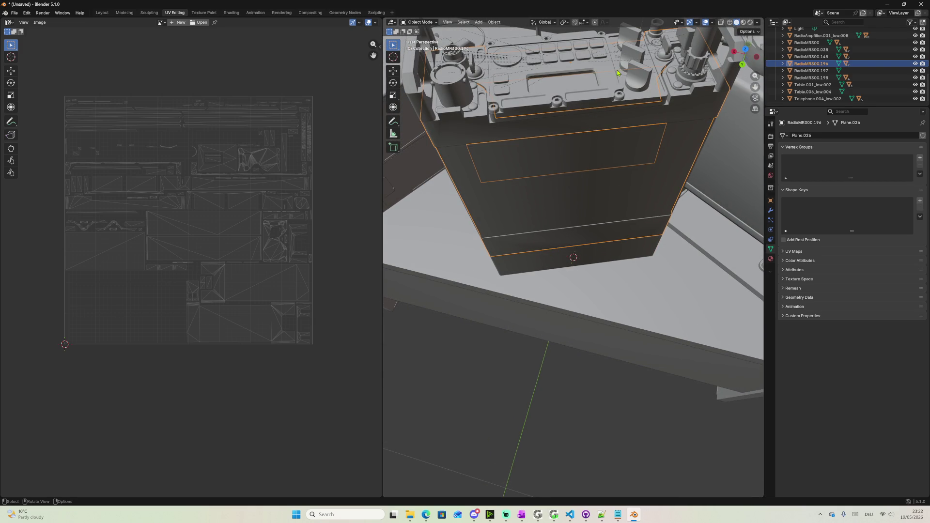
left_click(493, 83)
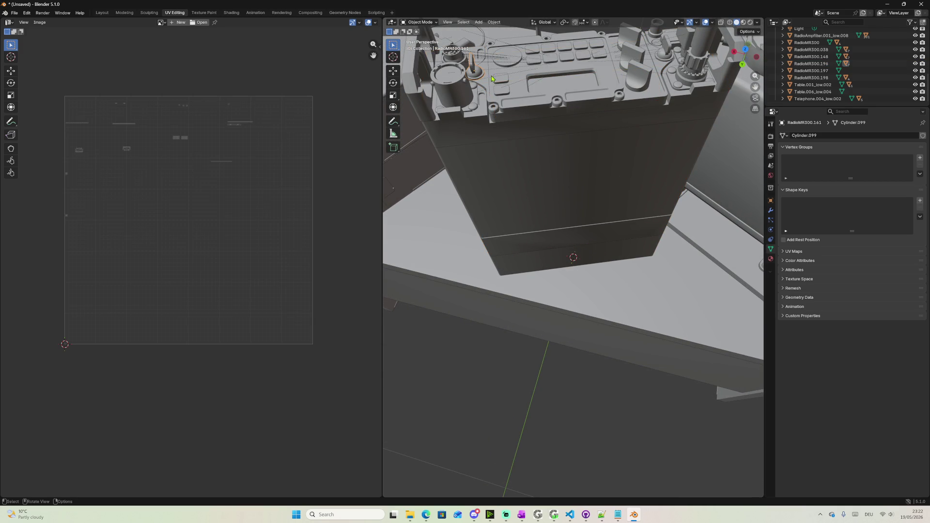
left_click(492, 72)
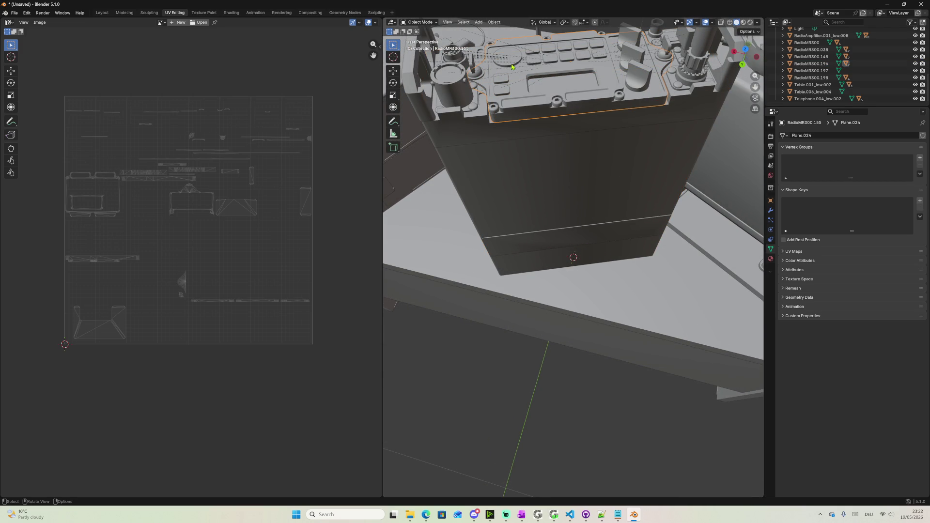
left_click(515, 65)
left_click(516, 78)
left_click(474, 73)
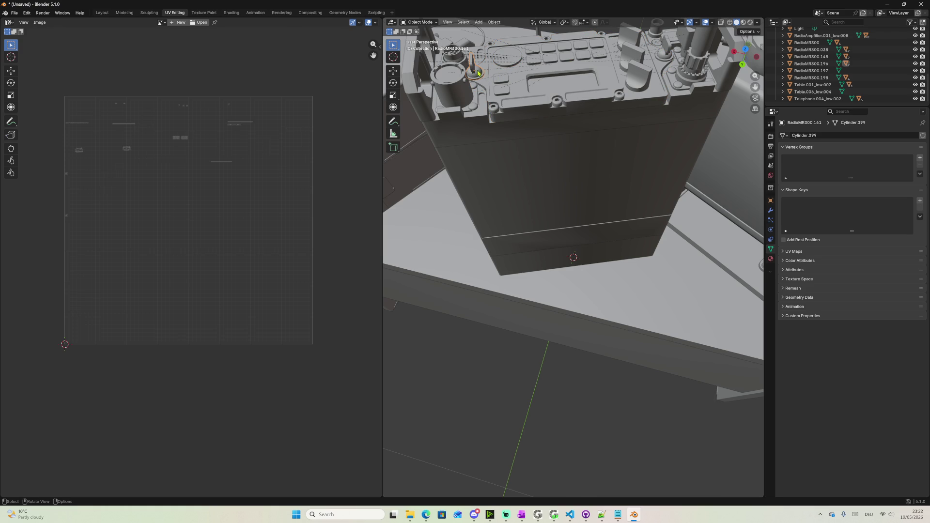
left_click(499, 85)
left_click(524, 91)
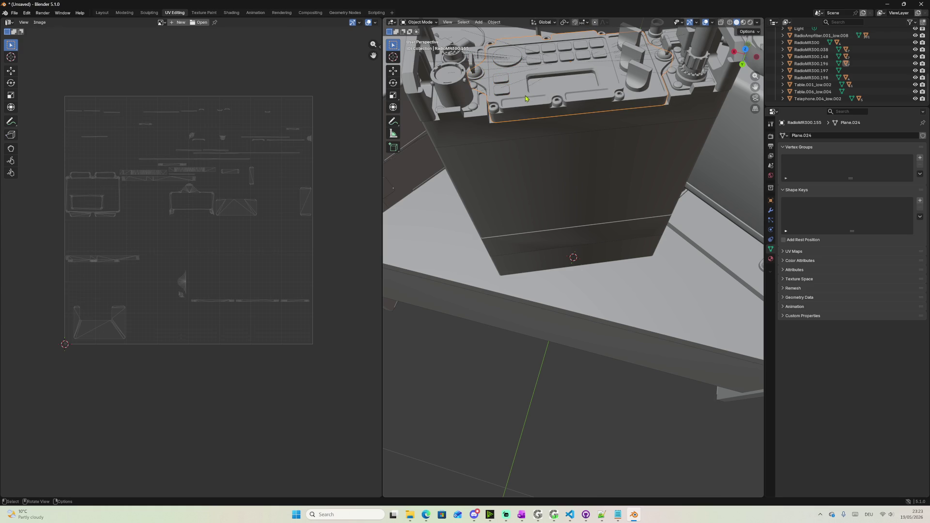
left_click(507, 111)
left_click(497, 111)
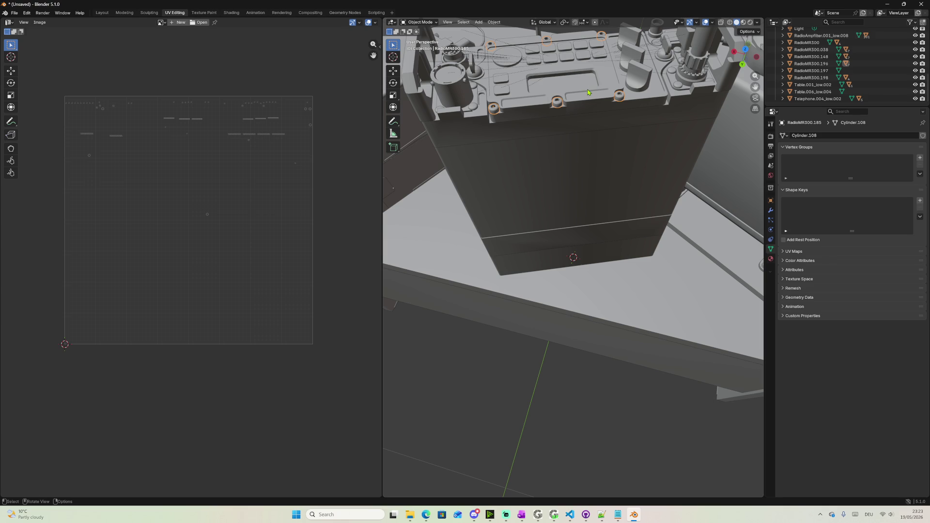
scroll(560, 122, "down", 4)
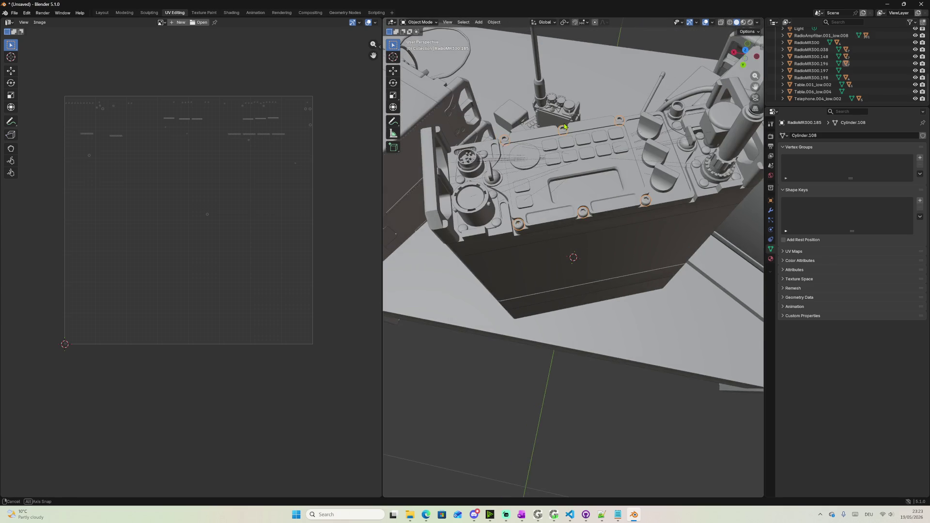
middle_click_drag(560, 121, 552, 134)
scroll(551, 134, "down", 3)
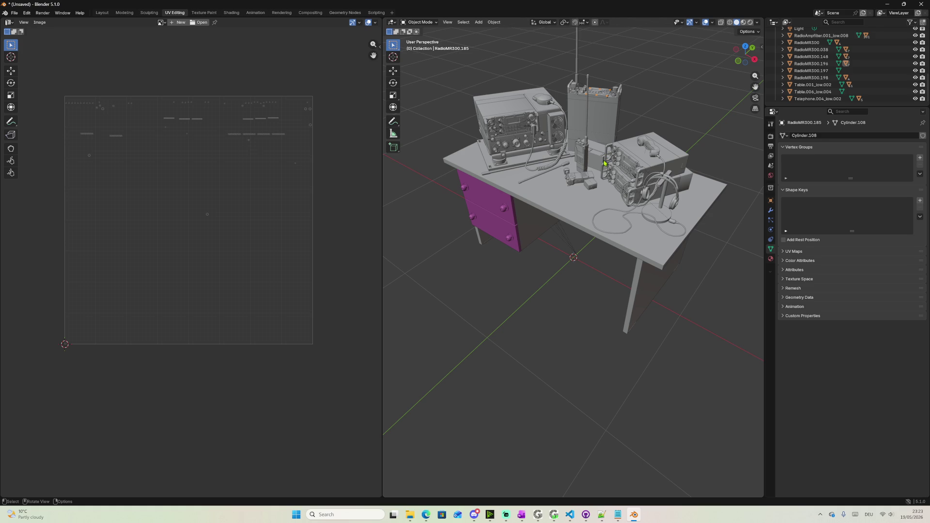
Leave Blender and bring forward the browser with the R&S Military radio download options
mouse_move(630, 100)
middle_mouse_down()
mouse_move(691, 81)
mouse_move(581, 167)
middle_mouse_up()
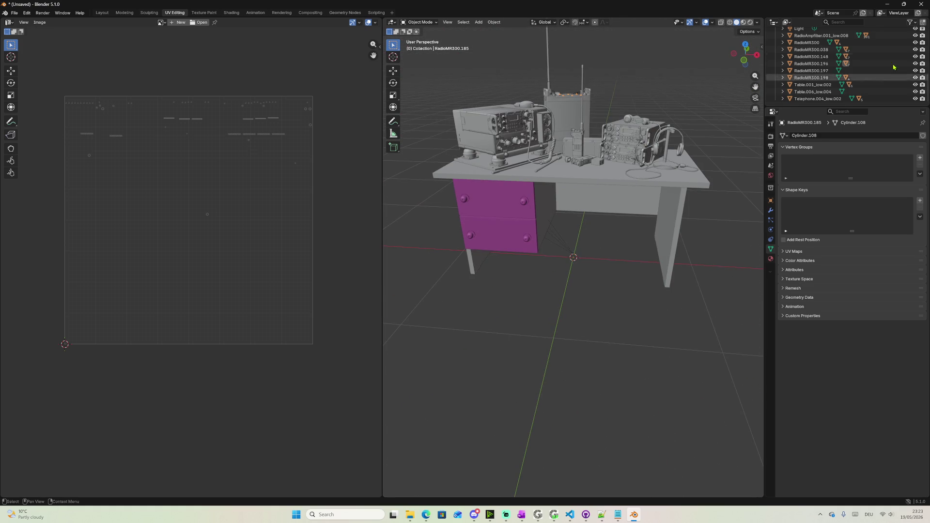
key("alt+Tab")
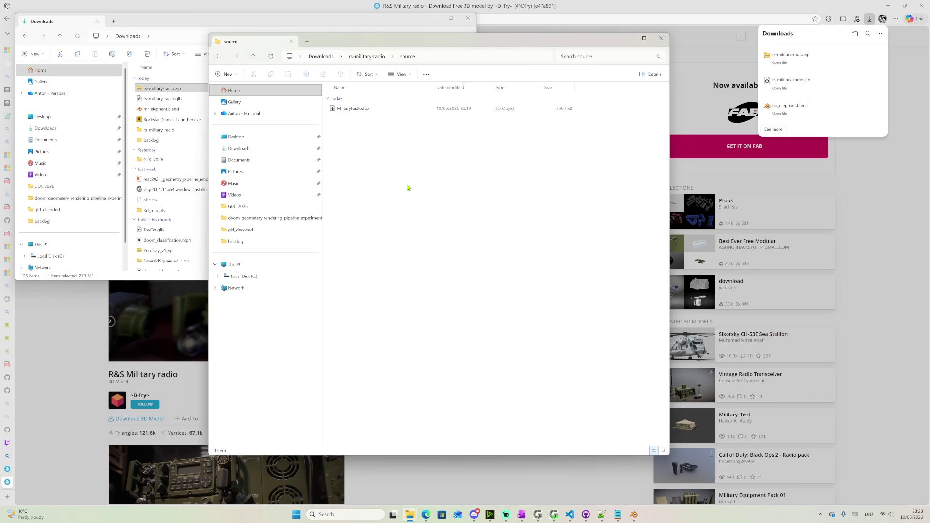
left_click(1, 394)
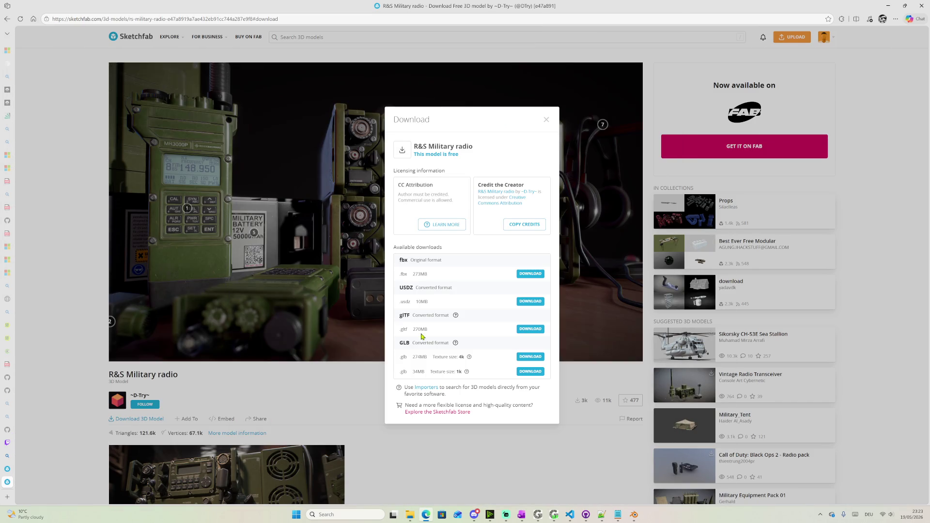
Close the download options and open Staff picks filtered to downloadable models only
left_click(545, 119)
scroll(765, 238, "down", 4)
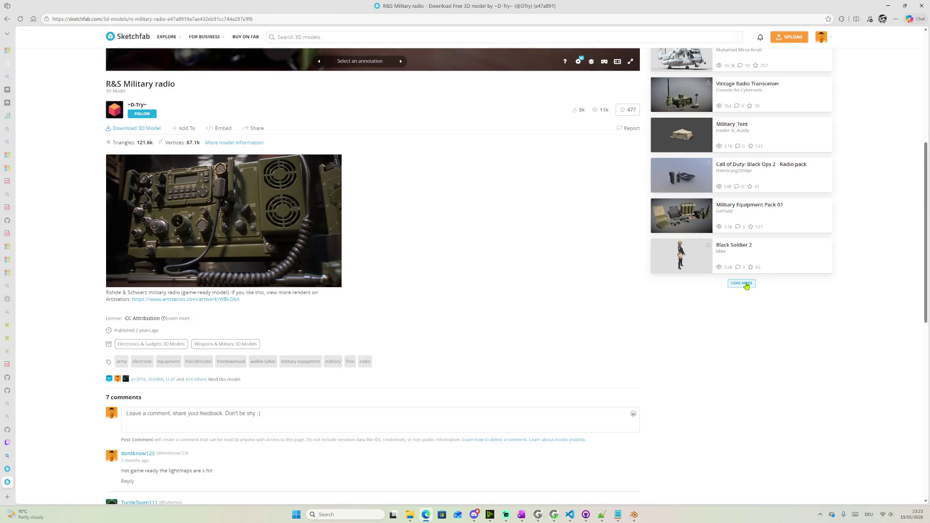
left_click(746, 284)
mouse_move(204, 36)
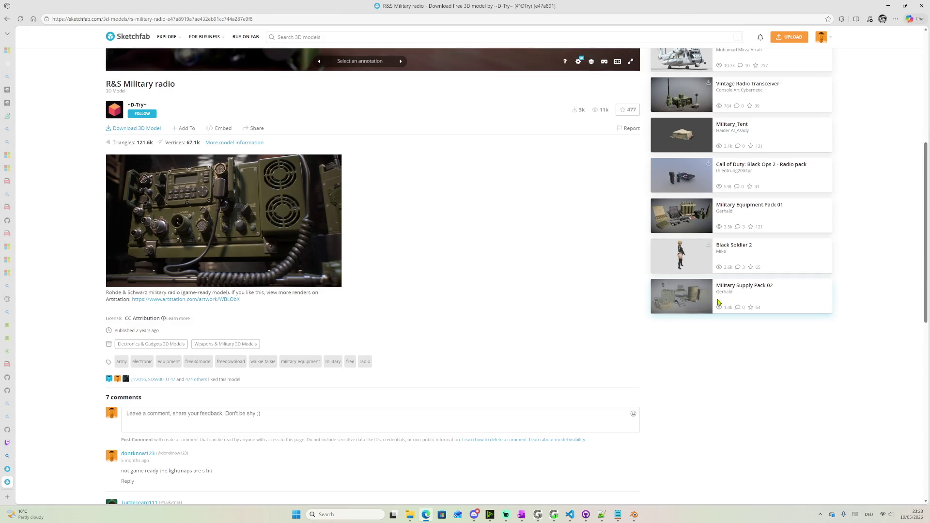
scroll(734, 298, "up", 5)
mouse_move(167, 36)
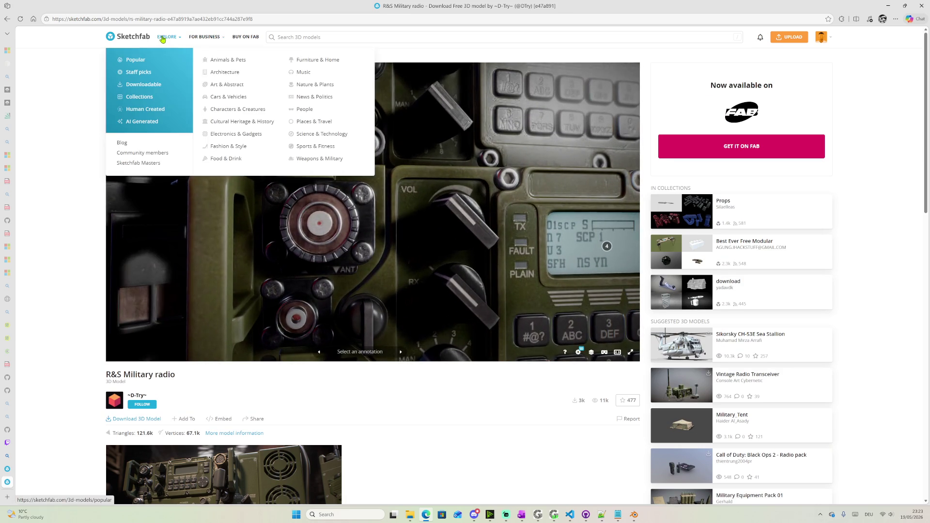
left_click(139, 72)
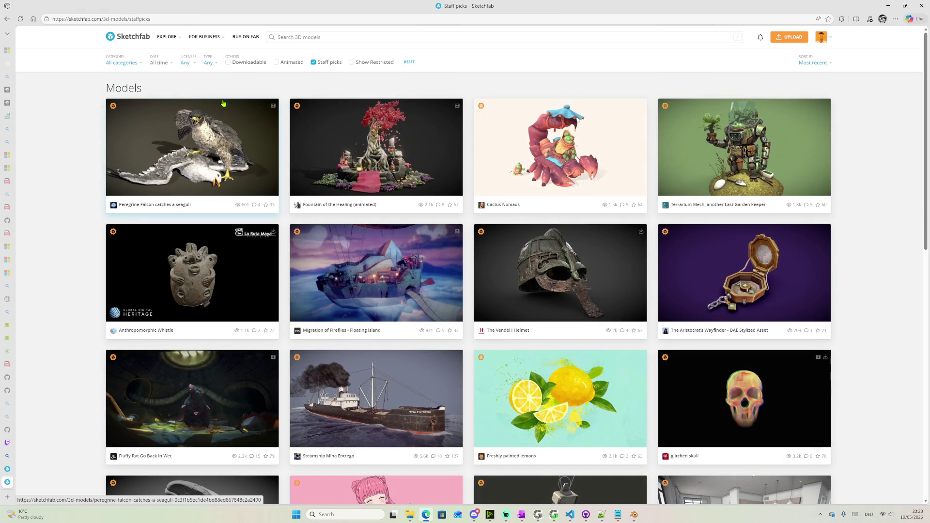
left_click(234, 63)
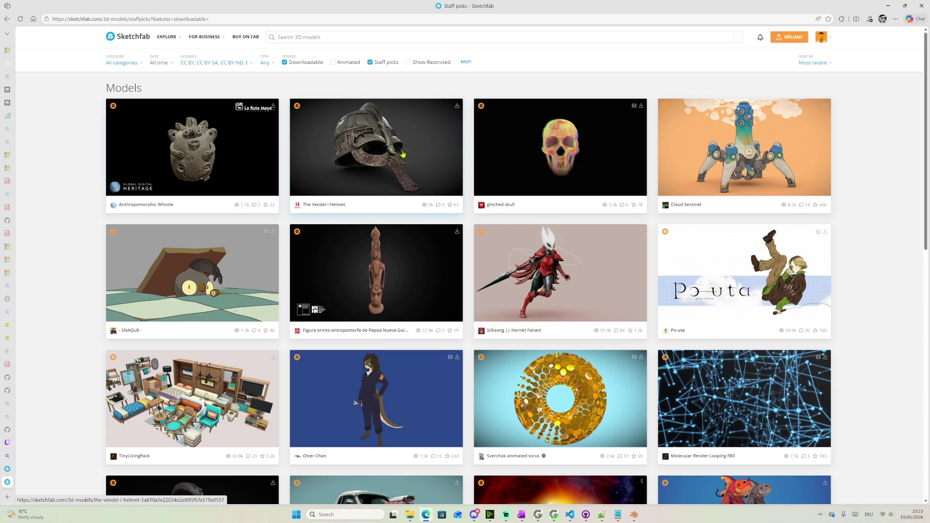
scroll(429, 184, "down", 2)
scroll(426, 221, "down", 3)
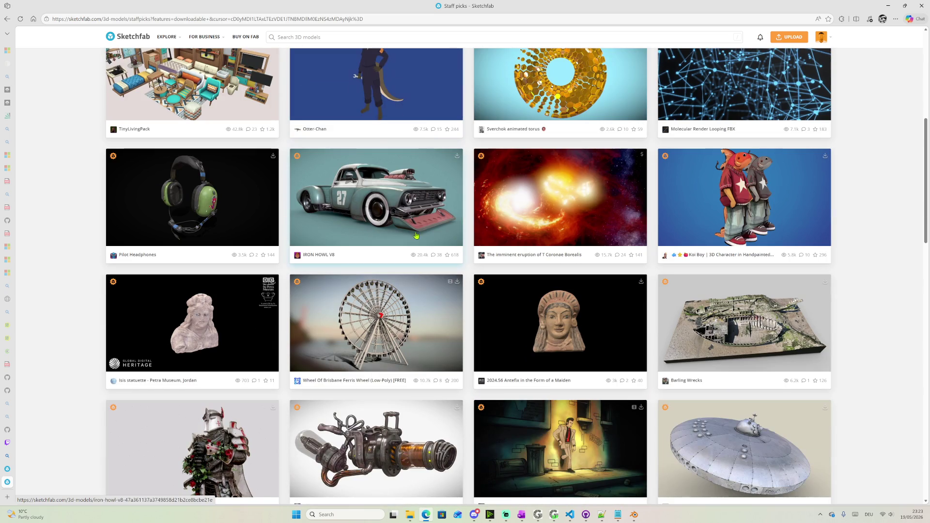
scroll(404, 232, "down", 2)
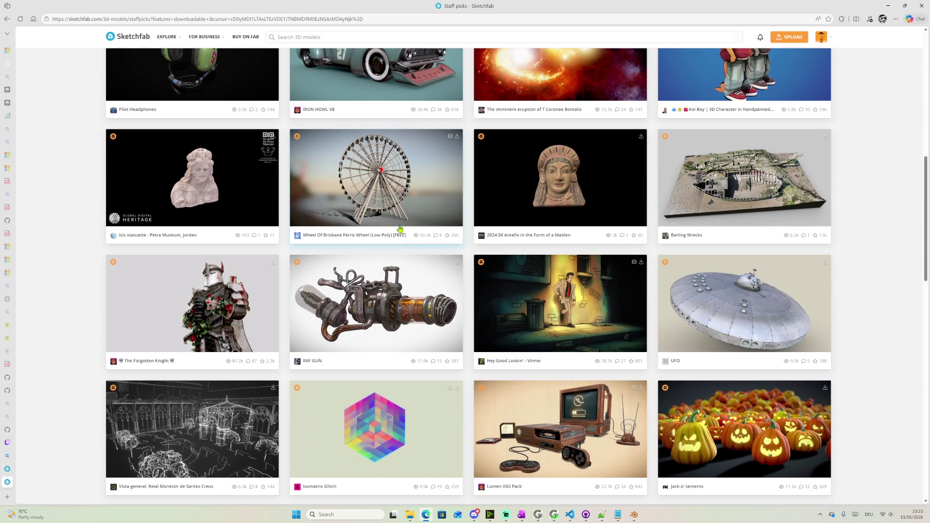
scroll(403, 229, "down", 1)
scroll(402, 229, "down", 1)
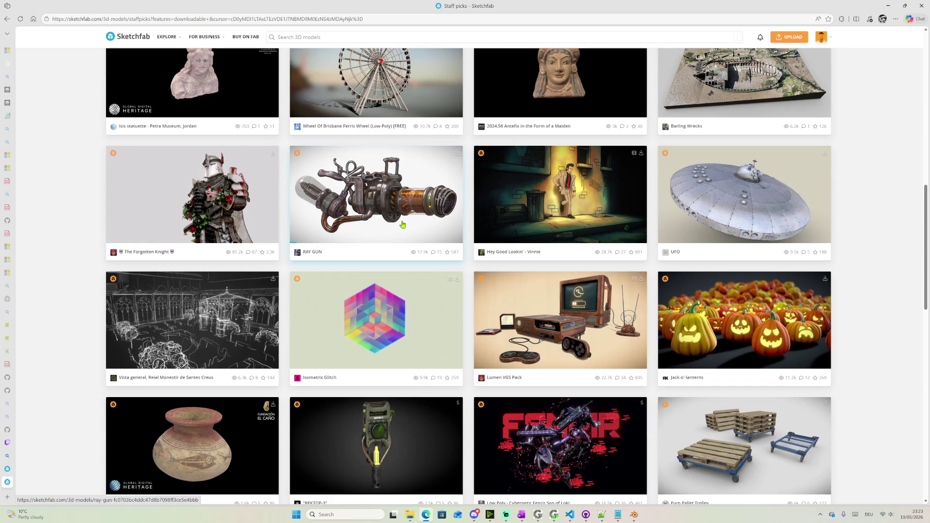
scroll(402, 227, "down", 1)
scroll(401, 228, "down", 1)
scroll(401, 227, "down", 1)
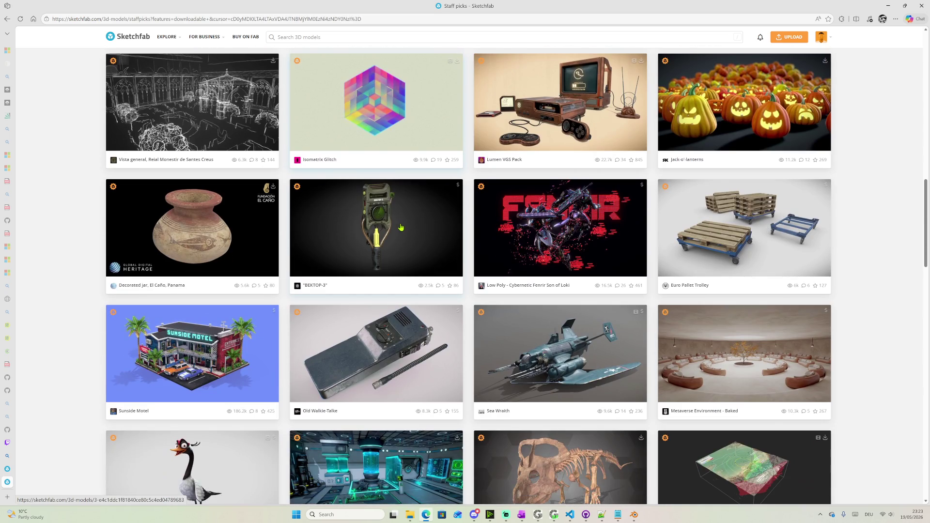
scroll(401, 227, "down", 2)
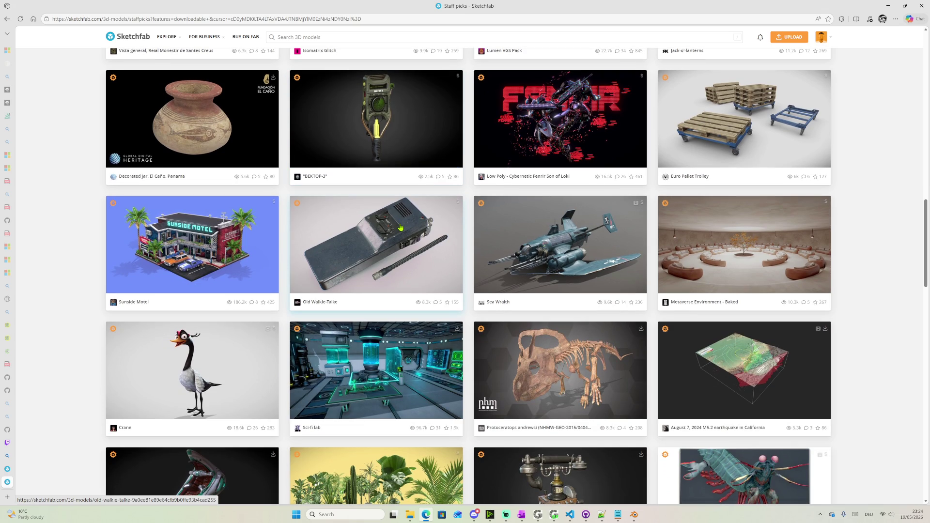
scroll(401, 227, "down", 1)
scroll(401, 227, "down", 1)
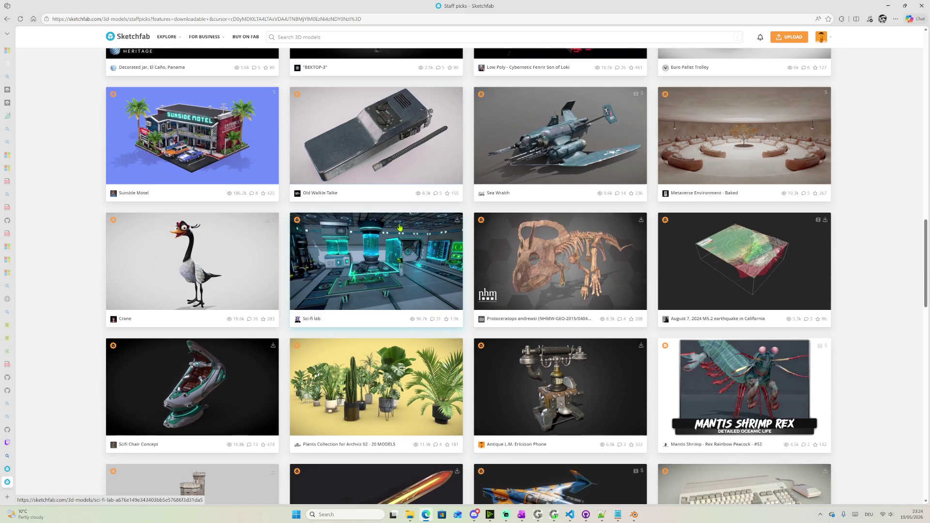
scroll(400, 227, "down", 2)
scroll(400, 226, "down", 1)
scroll(401, 227, "down", 2)
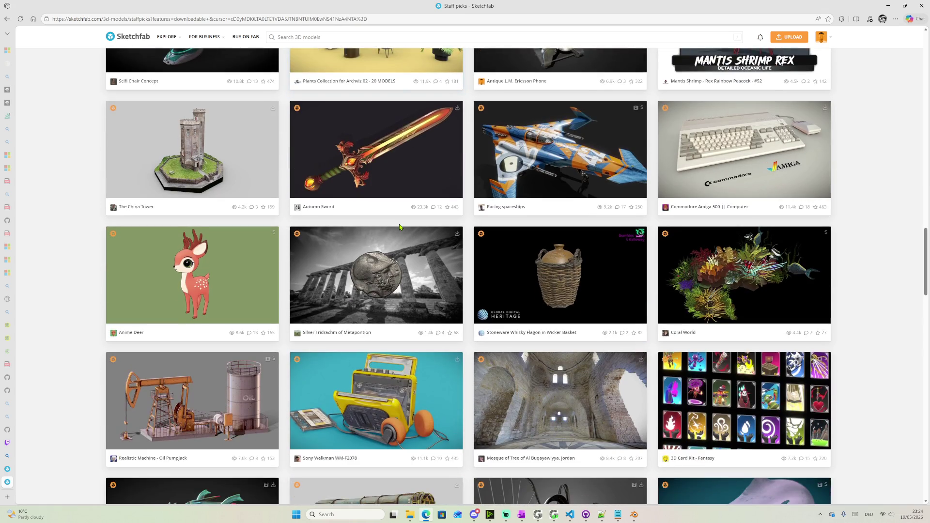
scroll(400, 228, "down", 1)
scroll(399, 228, "down", 3)
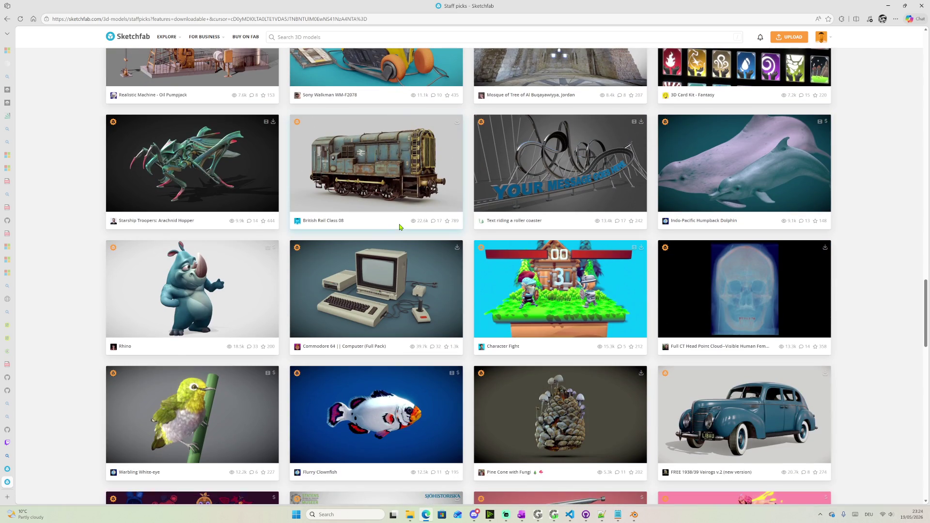
scroll(237, 273, "down", 3)
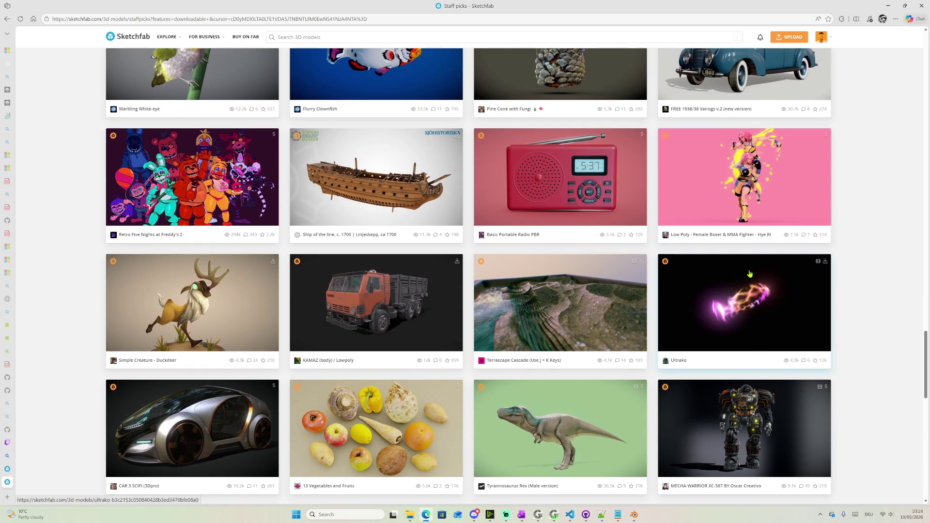
scroll(745, 272, "down", 1)
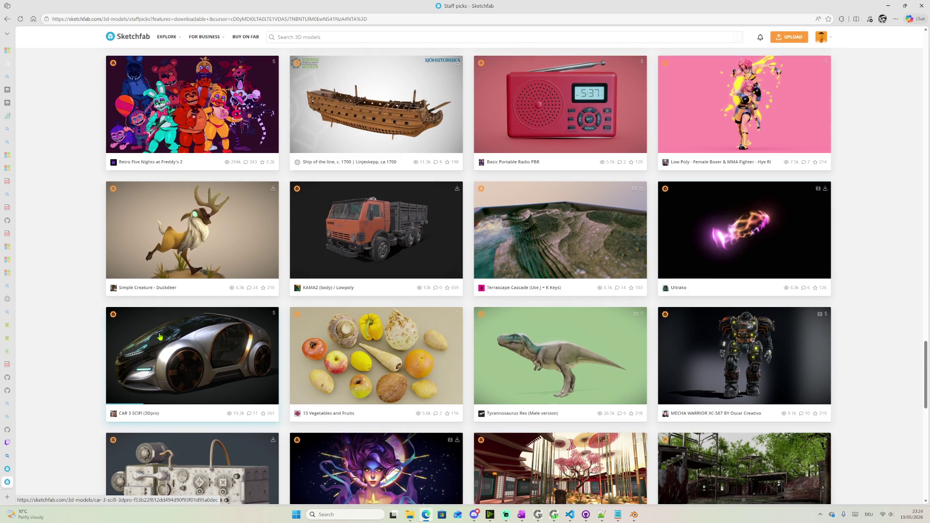
scroll(318, 311, "down", 1)
scroll(378, 297, "down", 3)
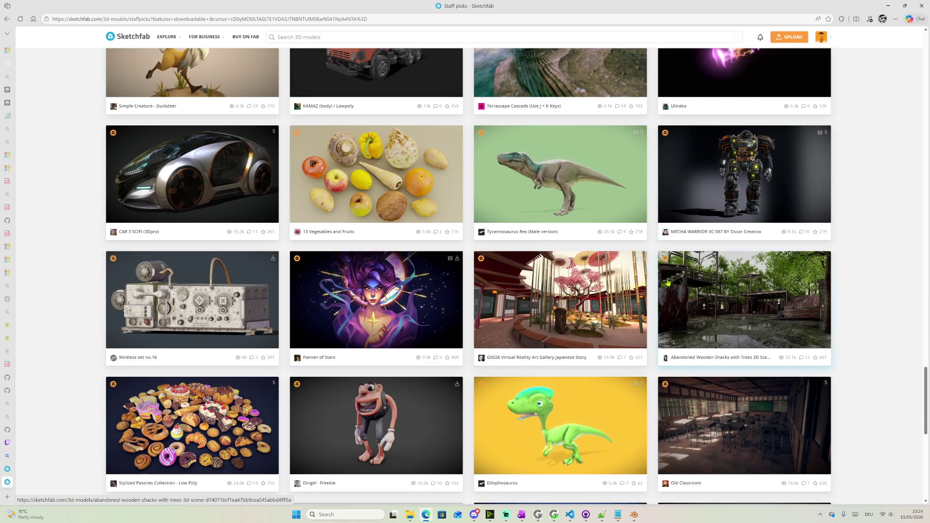
scroll(465, 280, "down", 1)
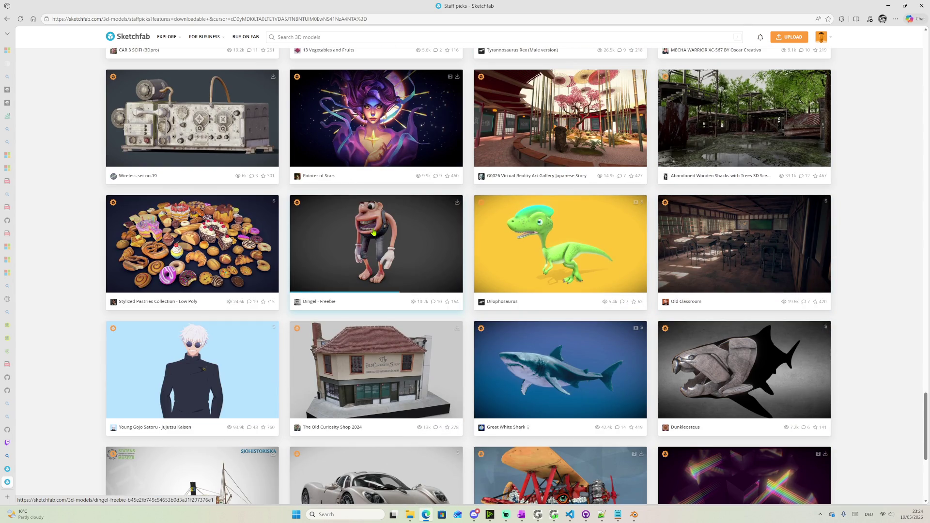
scroll(360, 223, "down", 2)
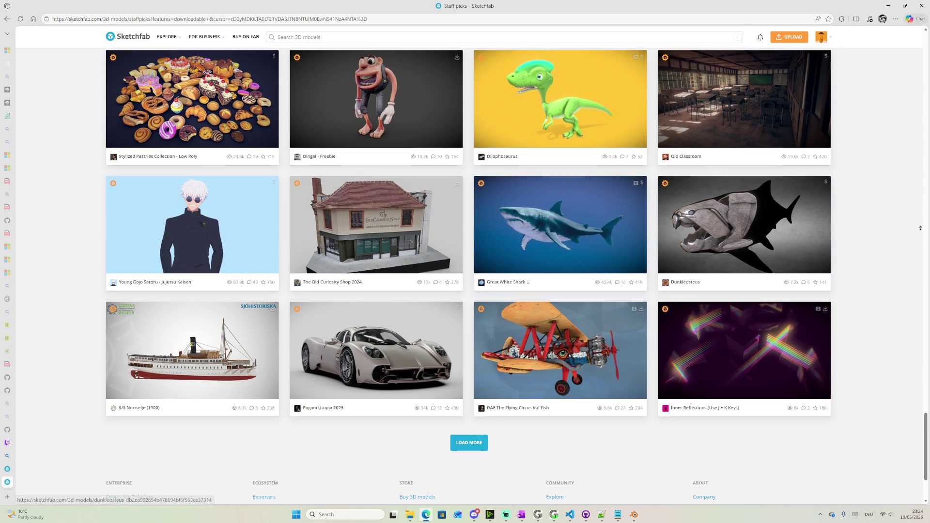
left_click_drag(927, 261, 877, 36)
Uncheck CC BY, non-commercial, CC0 and Standard/Editorial licences in the Licenses filter
left_click(246, 64)
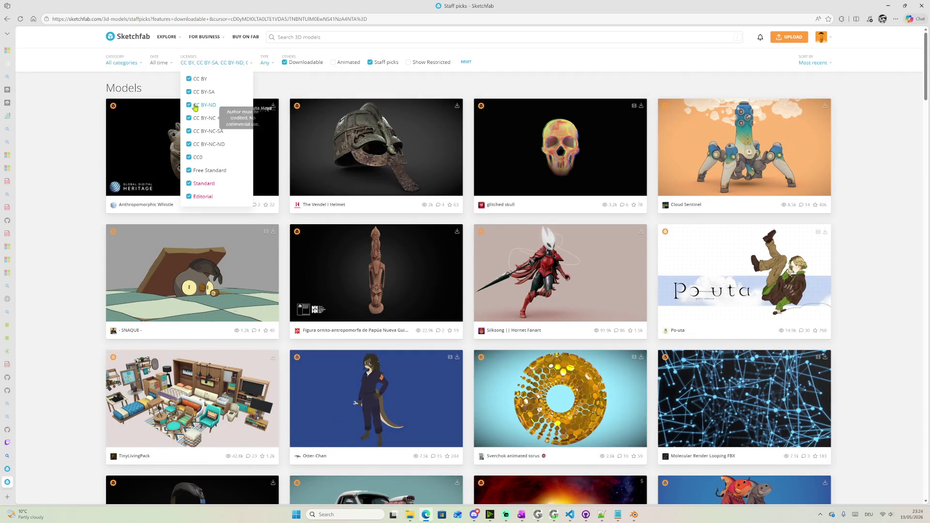
left_click(189, 82)
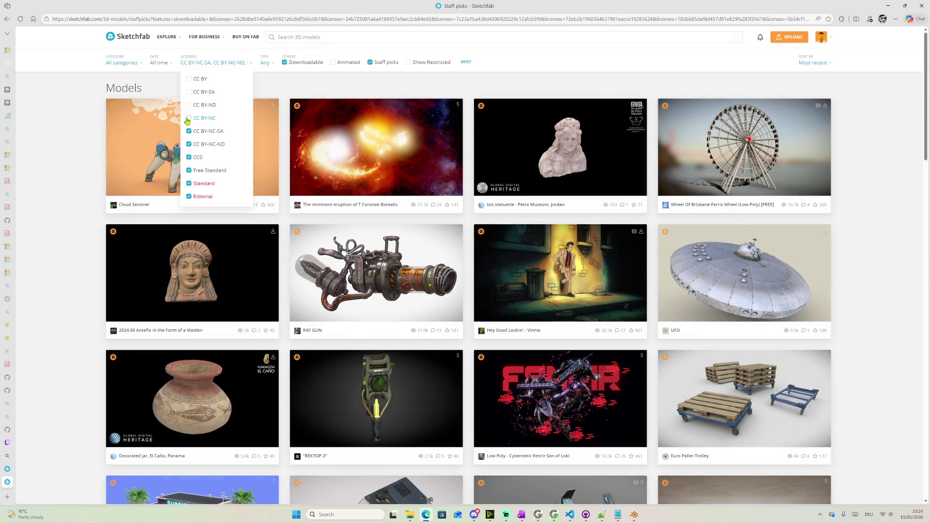
left_click(188, 119)
left_click(188, 144)
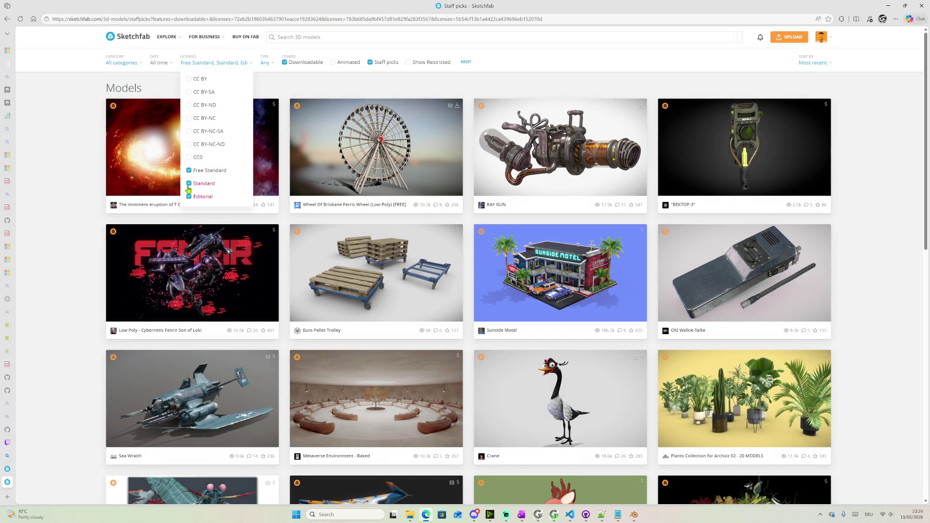
left_click(189, 184)
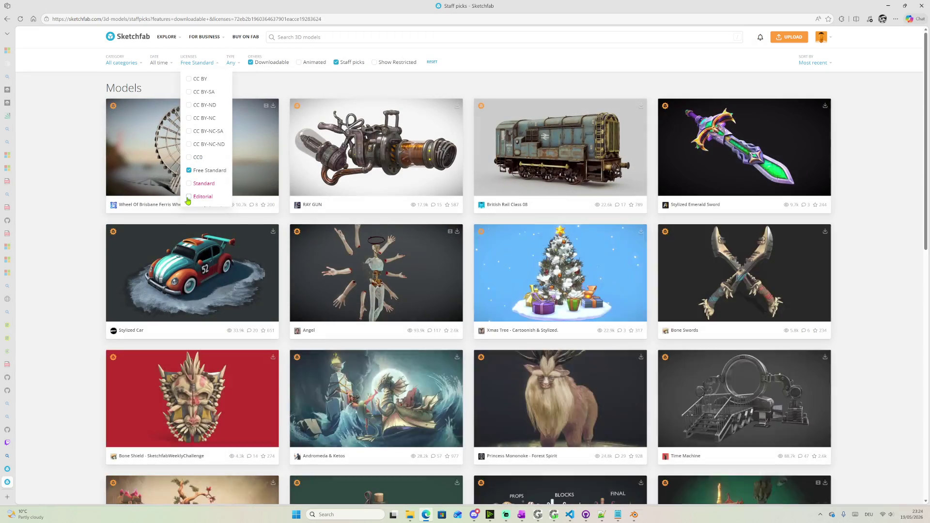
left_click(78, 234)
scroll(313, 238, "down", 5)
scroll(312, 239, "down", 10)
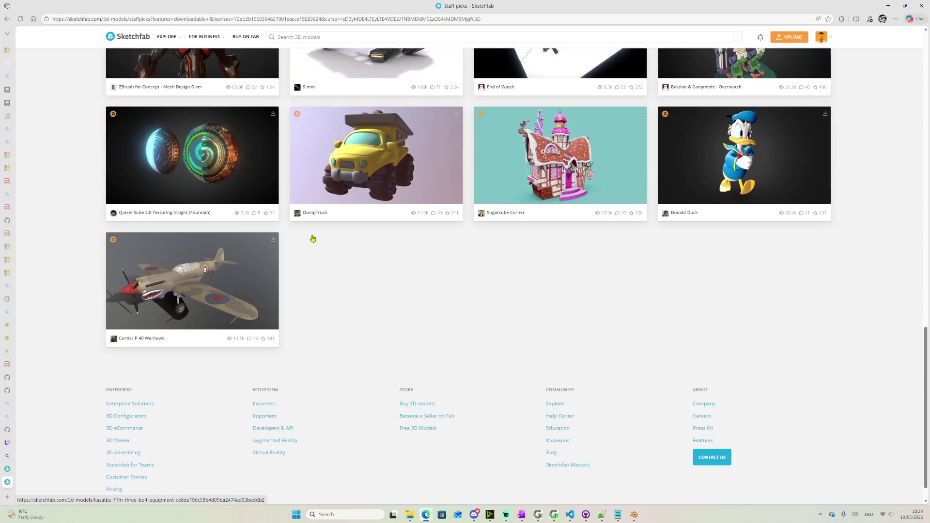
key("Home")
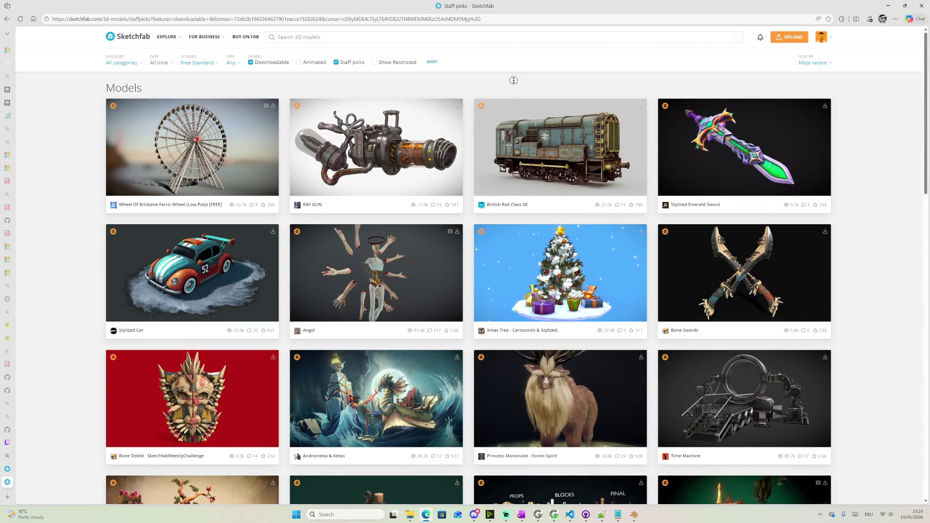
scroll(513, 77, "down", 5)
scroll(501, 163, "down", 10)
scroll(505, 204, "up", 5)
scroll(363, 203, "up", 10)
Re-include CC BY and exclude Free Standard, leaving only CC BY models
left_click(205, 64)
left_click(198, 81)
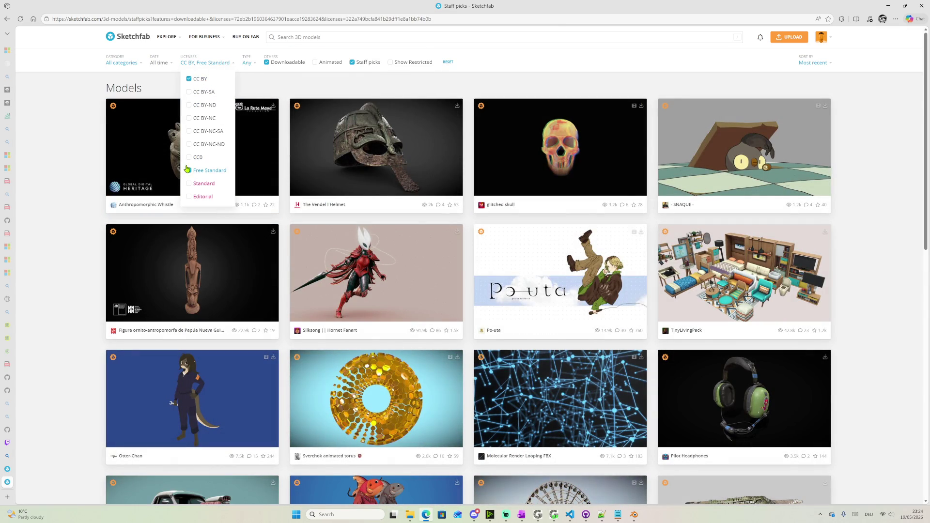
left_click(189, 170)
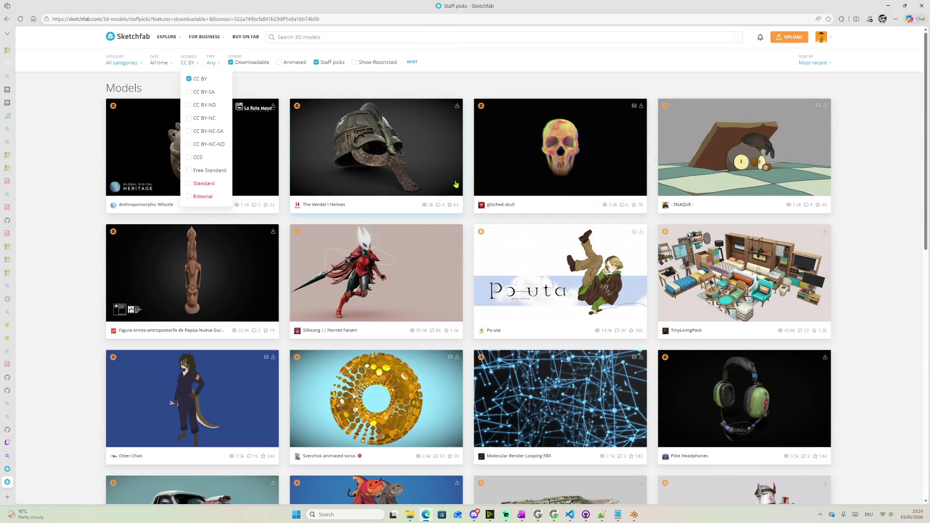
scroll(323, 280, "down", 3)
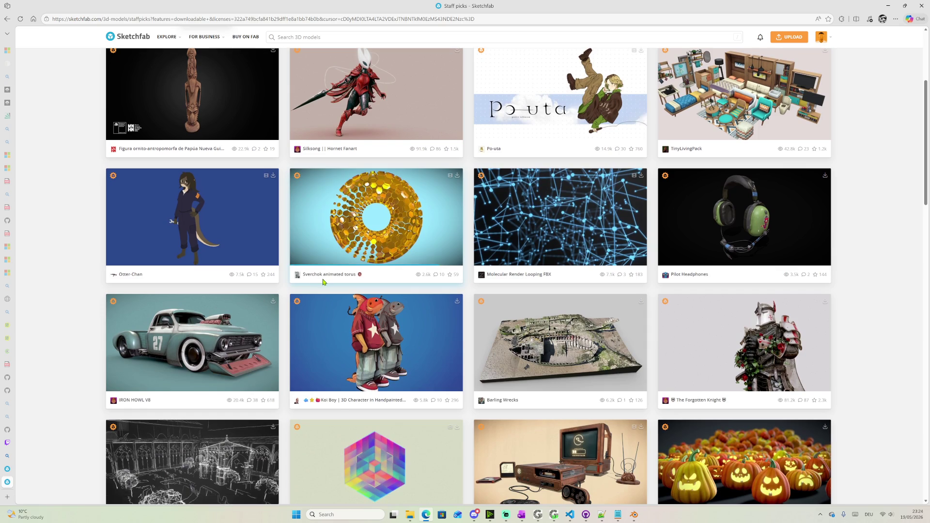
scroll(323, 280, "down", 3)
scroll(323, 281, "down", 3)
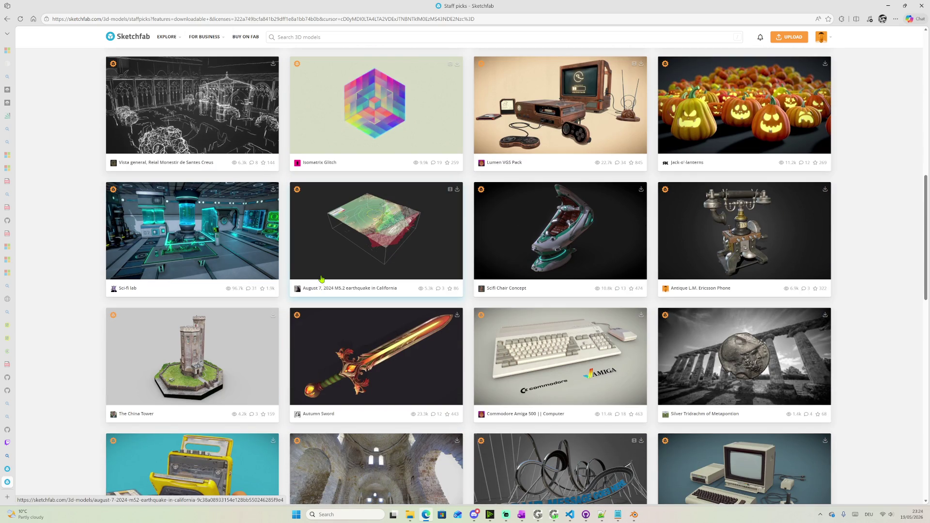
left_click(713, 232)
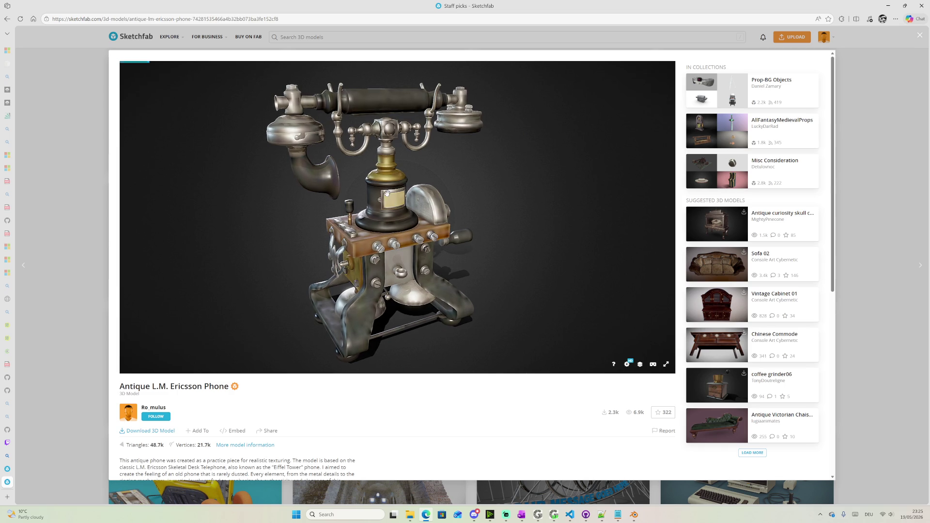
mouse_move(390, 194)
left_mouse_down()
mouse_move(402, 220)
mouse_move(482, 225)
mouse_move(454, 238)
left_mouse_up()
scroll(481, 225, "up", 3)
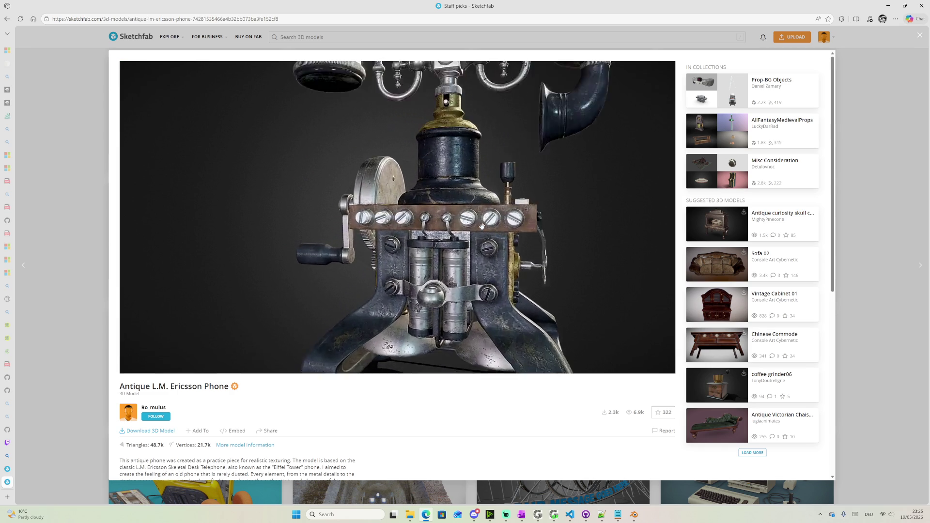
scroll(481, 226, "up", 3)
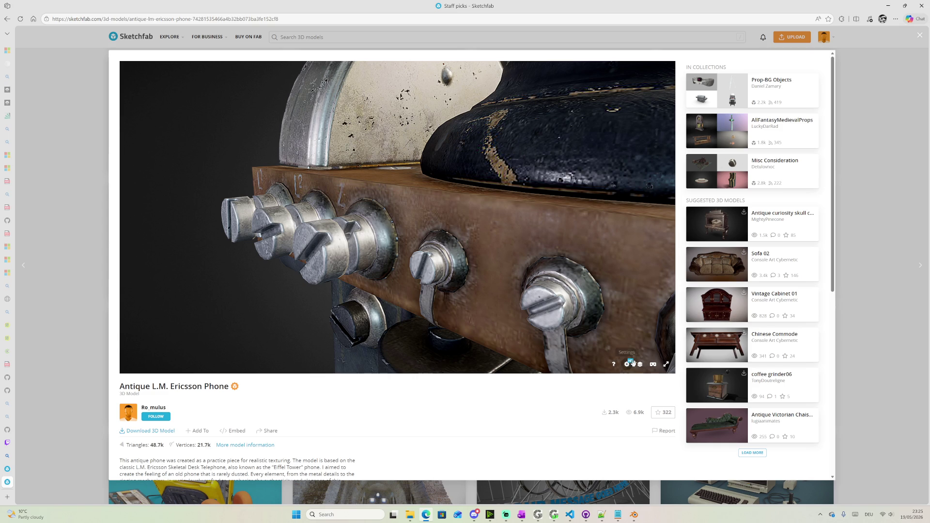
left_click(627, 364)
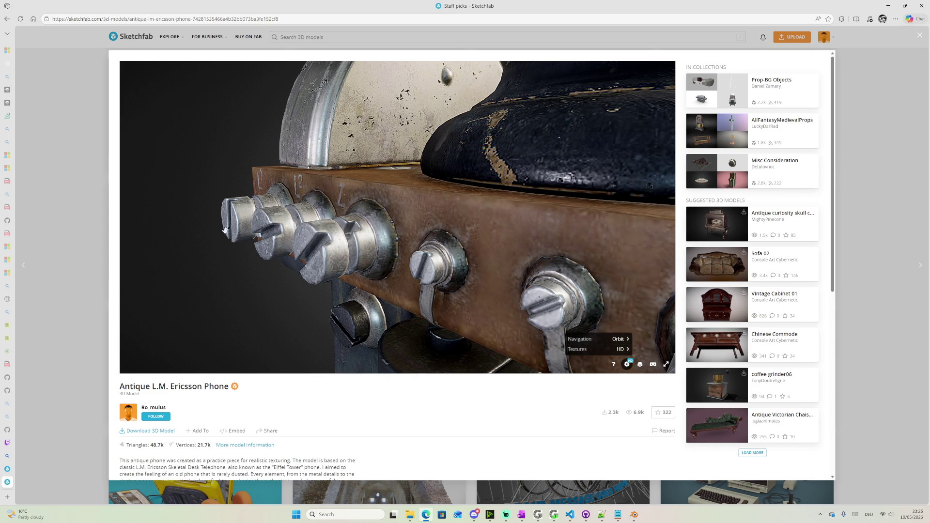
left_click(640, 364)
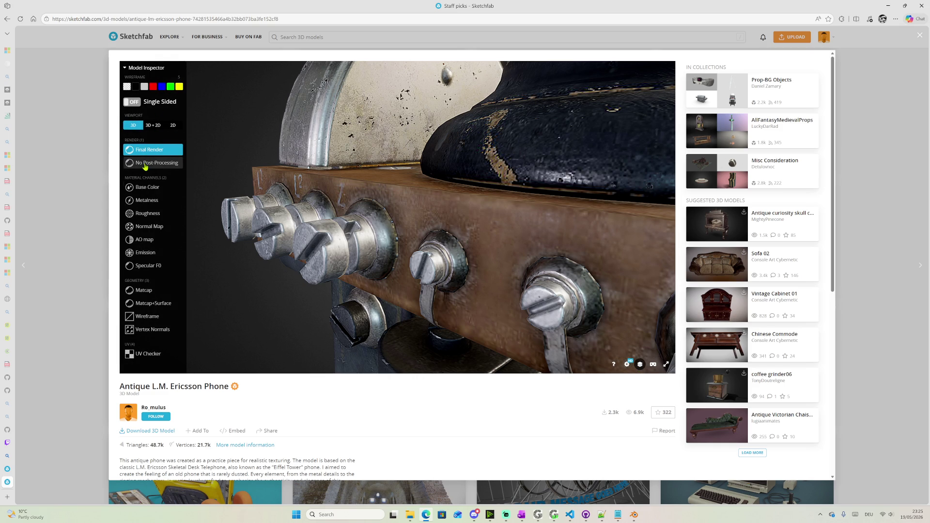
left_click(146, 353)
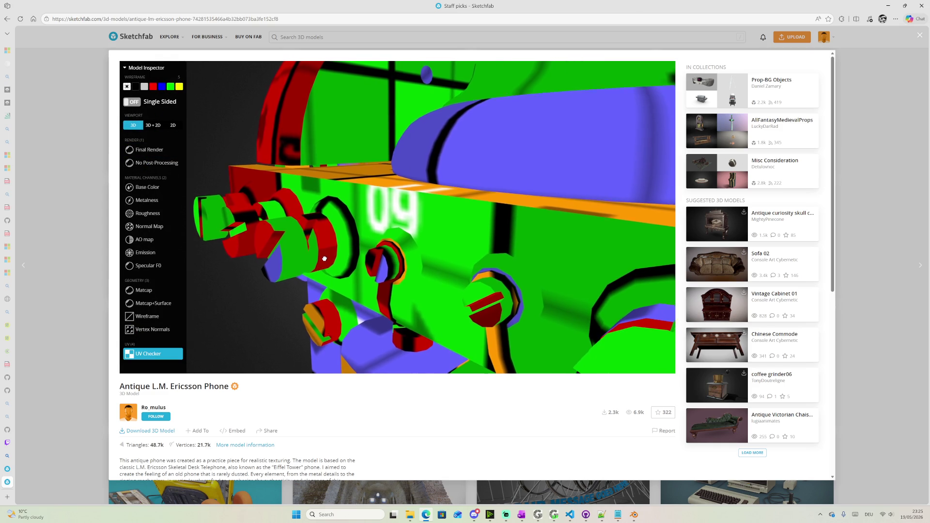
left_click_drag(324, 258, 424, 189)
scroll(425, 189, "up", 3)
scroll(420, 204, "up", 3)
scroll(417, 219, "up", 2)
scroll(417, 218, "up", 2)
scroll(415, 218, "up", 2)
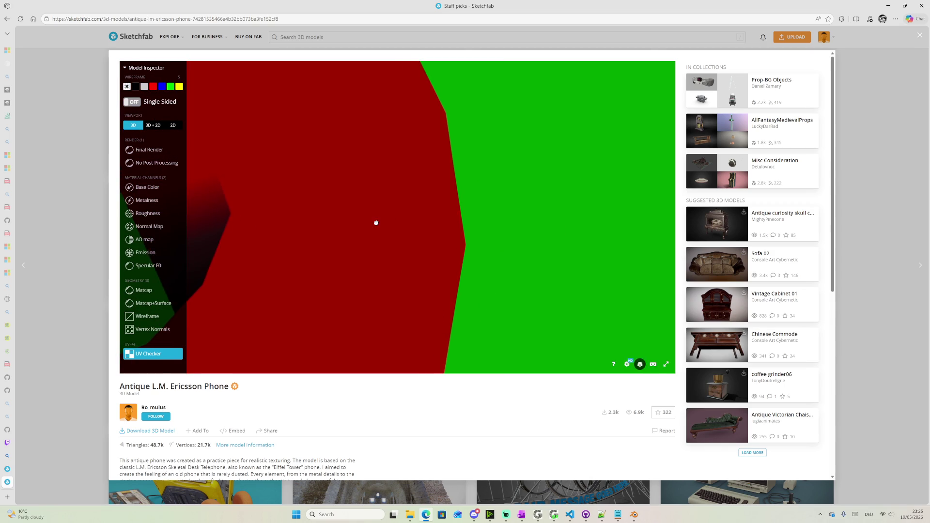
scroll(382, 223, "down", 3)
scroll(343, 176, "down", 3)
scroll(345, 179, "down", 3)
scroll(379, 187, "down", 3)
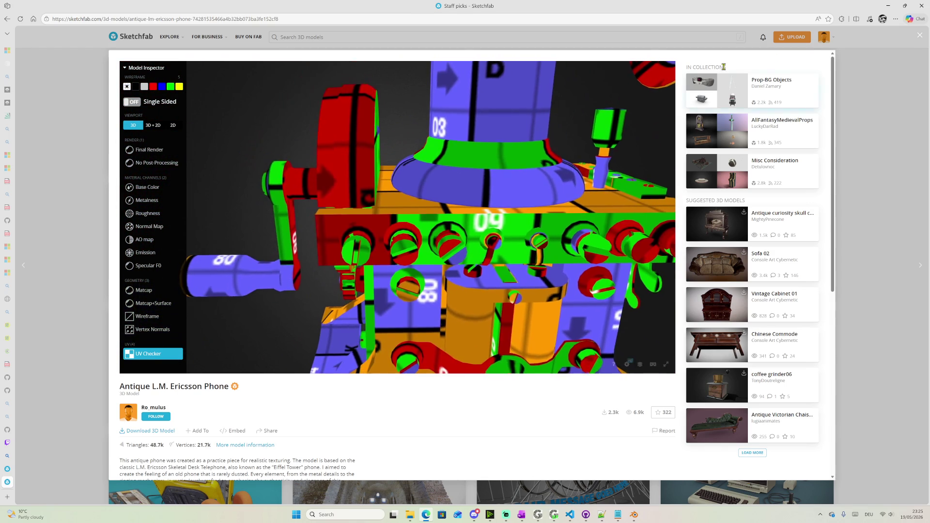
key("Escape")
scroll(480, 240, "down", 3)
scroll(469, 256, "down", 1)
scroll(468, 259, "down", 2)
scroll(468, 262, "down", 1)
scroll(469, 265, "down", 2)
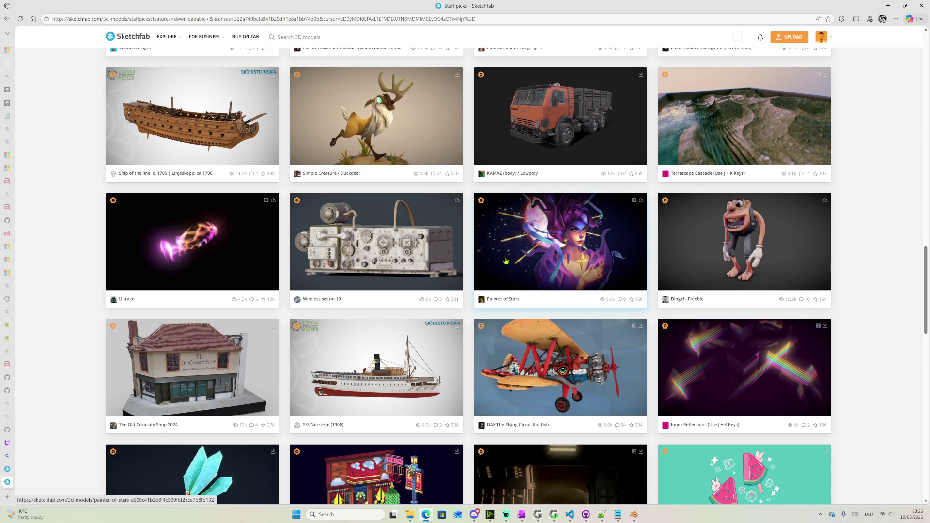
scroll(503, 264, "down", 3)
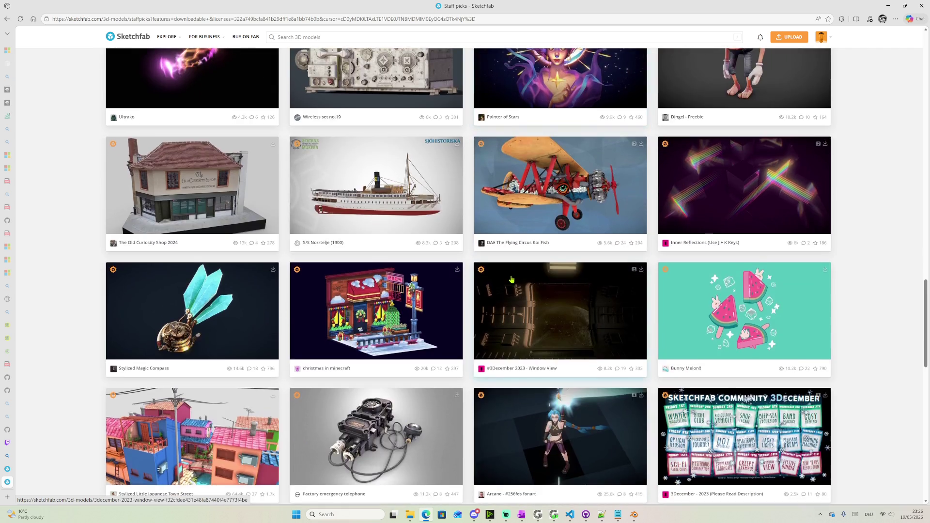
scroll(523, 276, "down", 2)
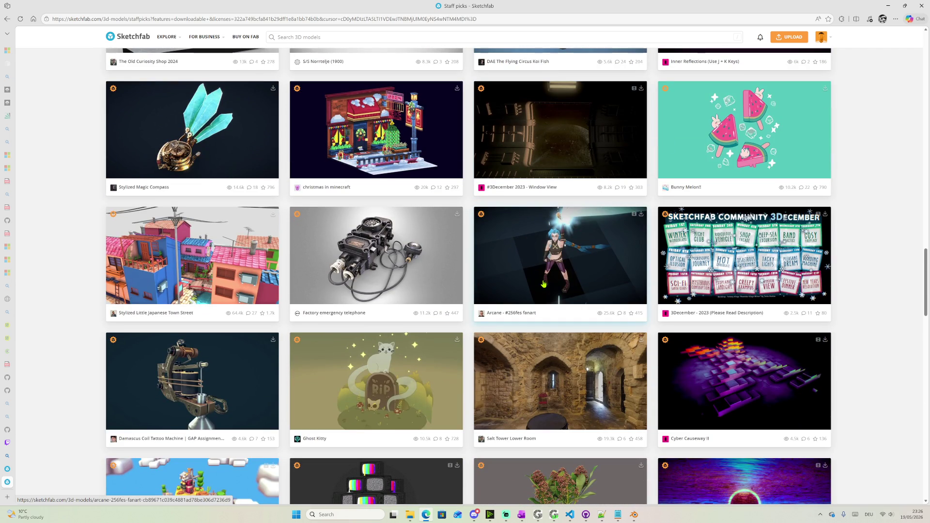
Load more staff-pick models and open the Viking Helmet model page
left_click(555, 515)
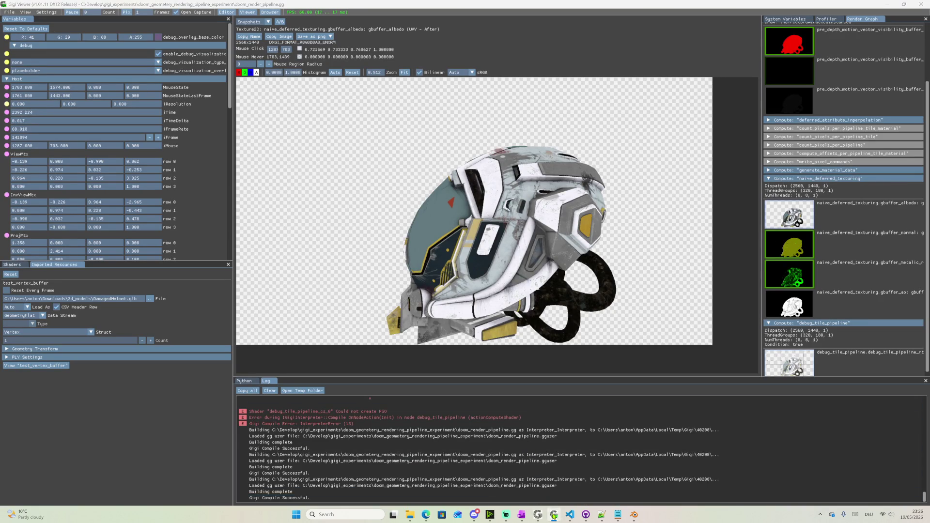
left_click(554, 515)
scroll(459, 337, "down", 2)
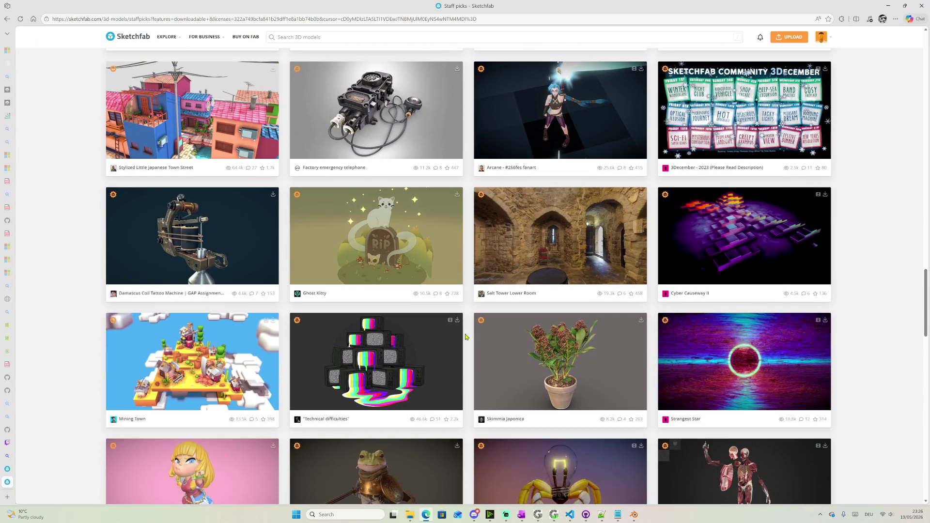
scroll(465, 335, "down", 3)
scroll(466, 335, "down", 2)
scroll(465, 335, "down", 2)
scroll(466, 334, "down", 1)
scroll(466, 335, "down", 2)
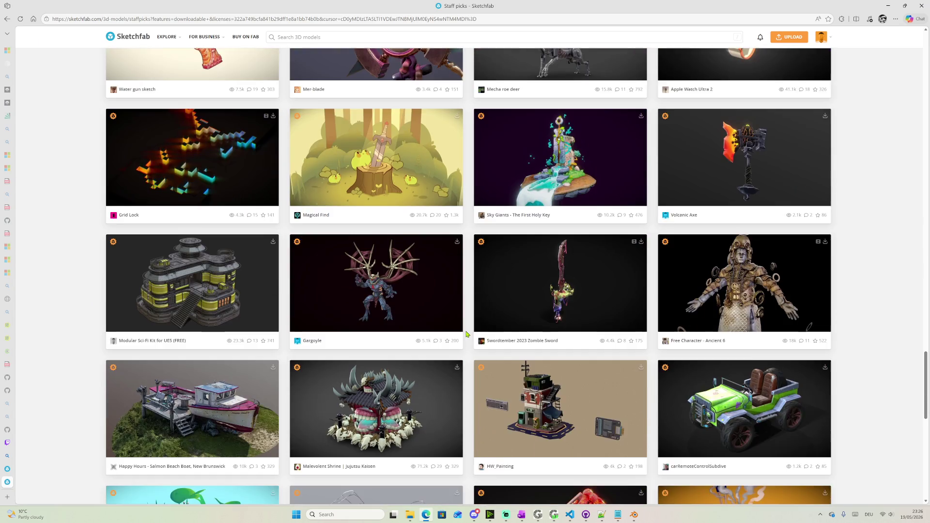
scroll(466, 334, "down", 1)
scroll(466, 334, "down", 2)
scroll(466, 334, "down", 2)
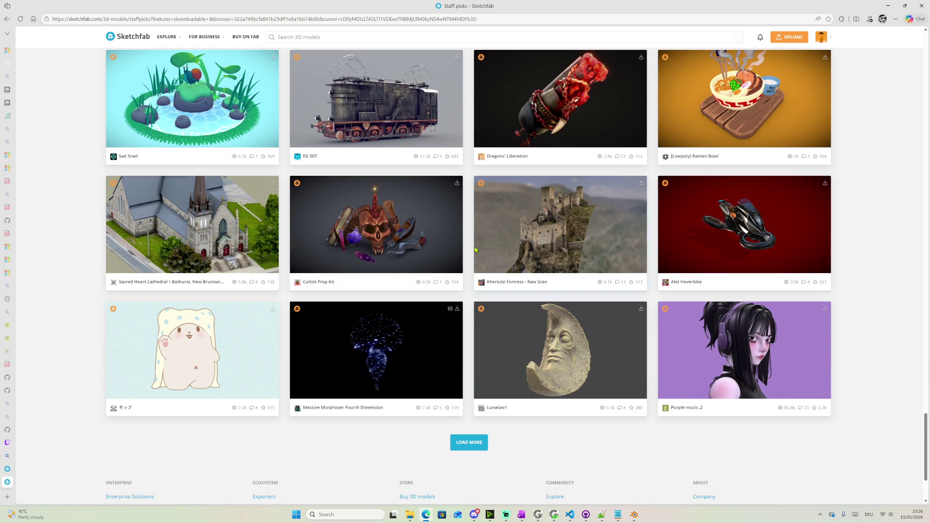
scroll(473, 250, "down", 2)
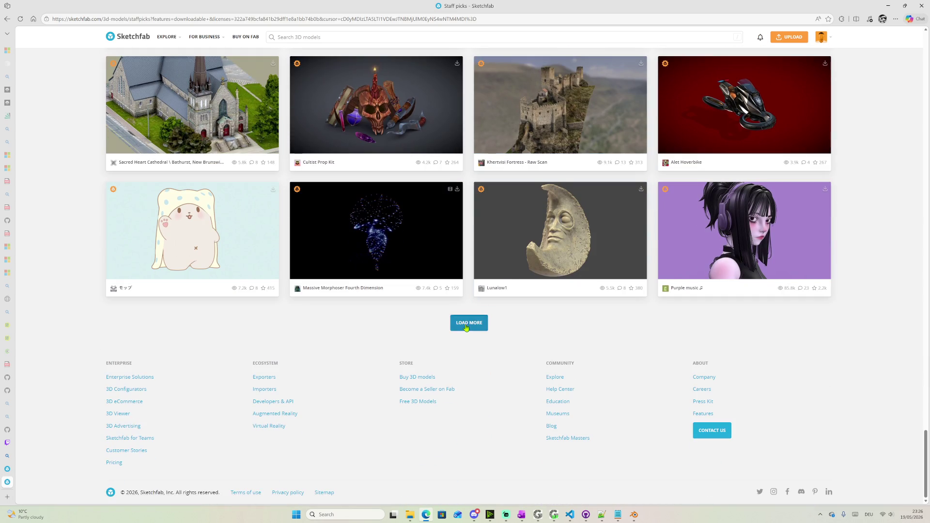
left_click(466, 325)
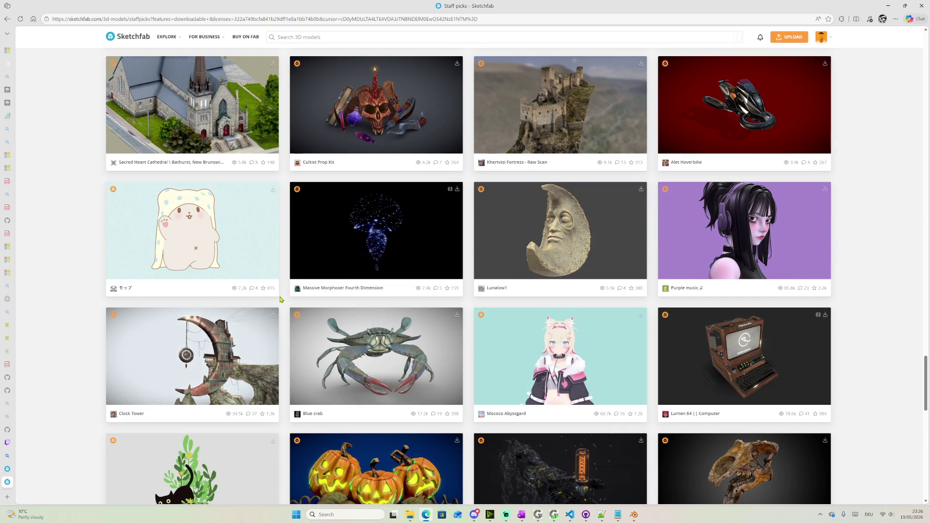
scroll(540, 300, "down", 2)
scroll(633, 295, "down", 2)
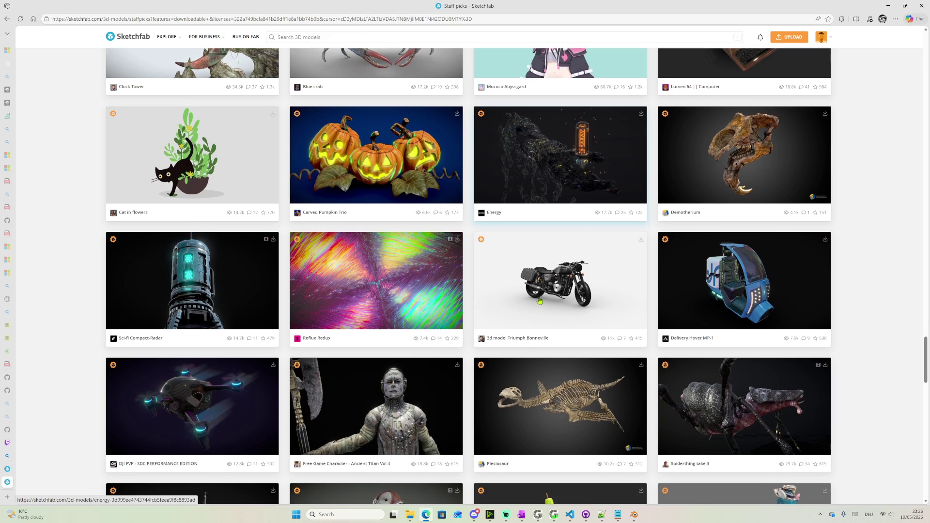
scroll(645, 292, "down", 4)
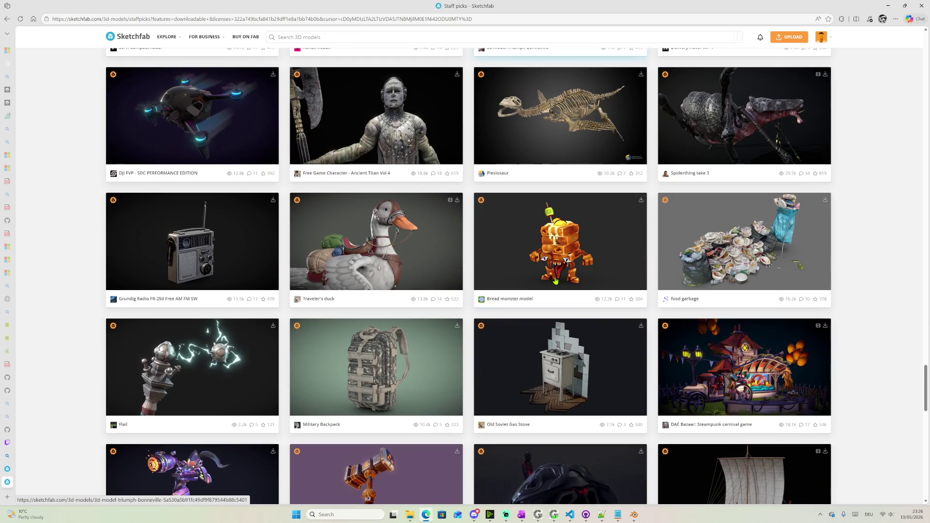
scroll(203, 237, "up", 3)
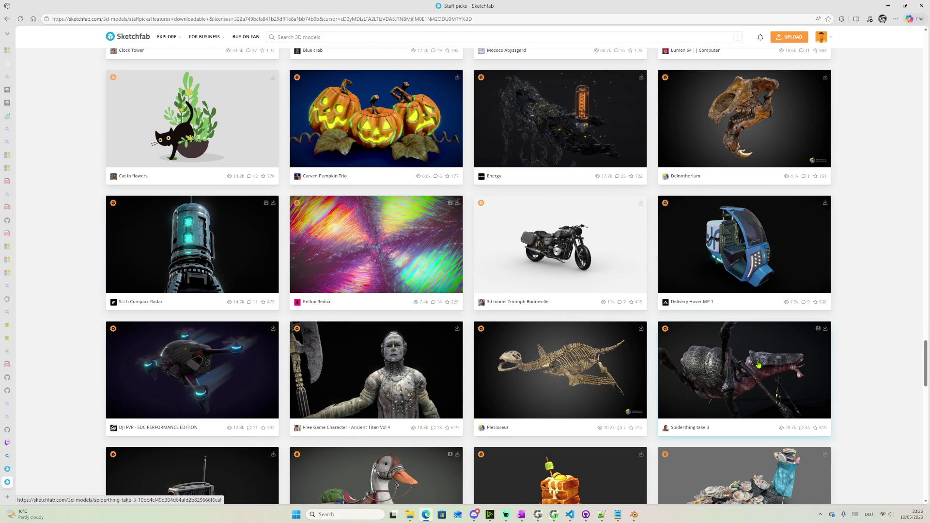
scroll(726, 356, "down", 1)
scroll(697, 334, "down", 2)
scroll(668, 313, "down", 1)
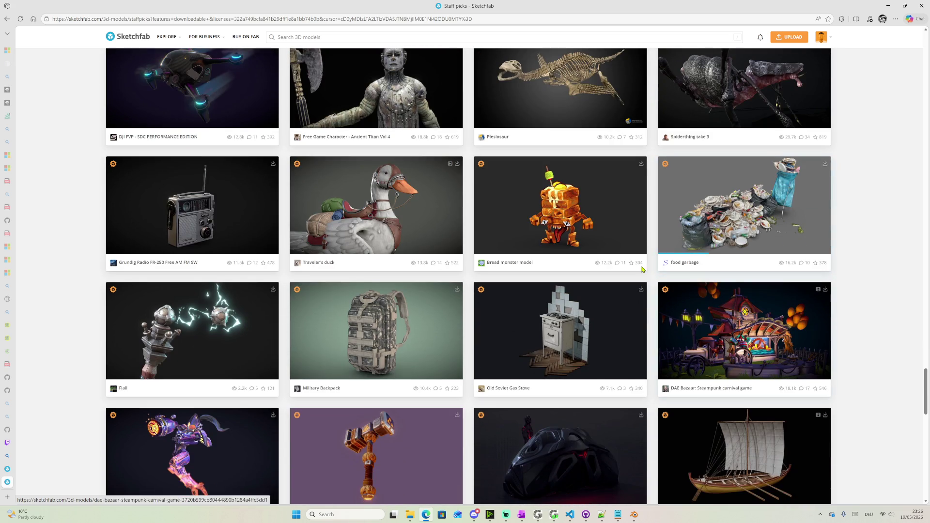
scroll(625, 282, "down", 2)
scroll(621, 278, "down", 1)
scroll(607, 262, "down", 1)
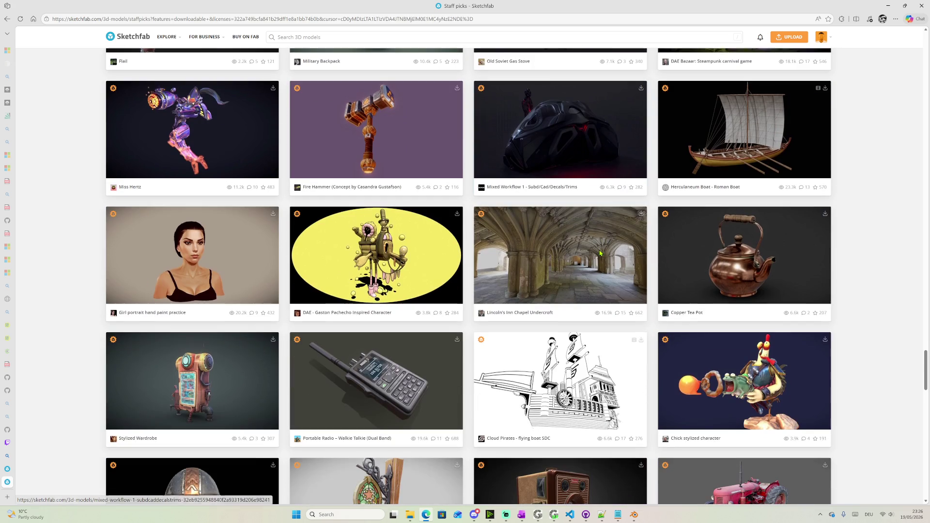
scroll(600, 254, "down", 1)
scroll(600, 253, "down", 1)
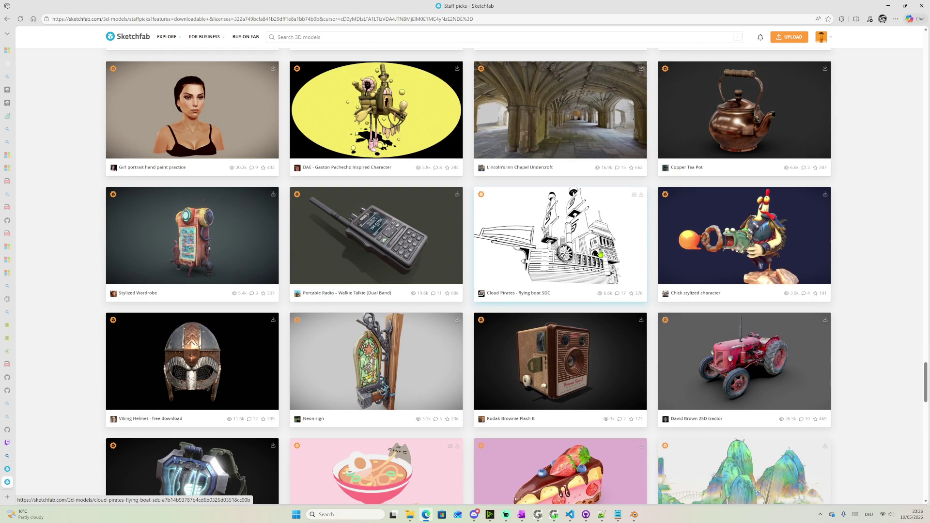
scroll(508, 243, "down", 1)
scroll(363, 226, "down", 1)
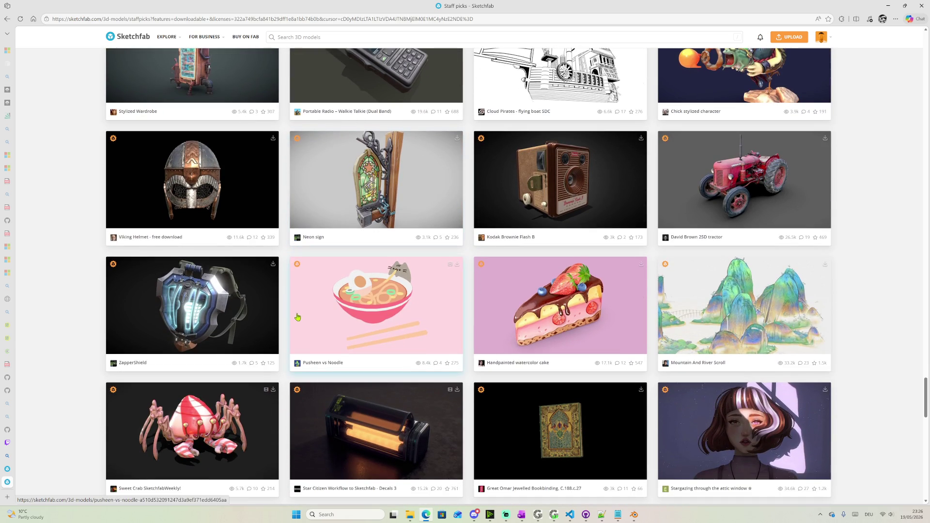
left_click(228, 209)
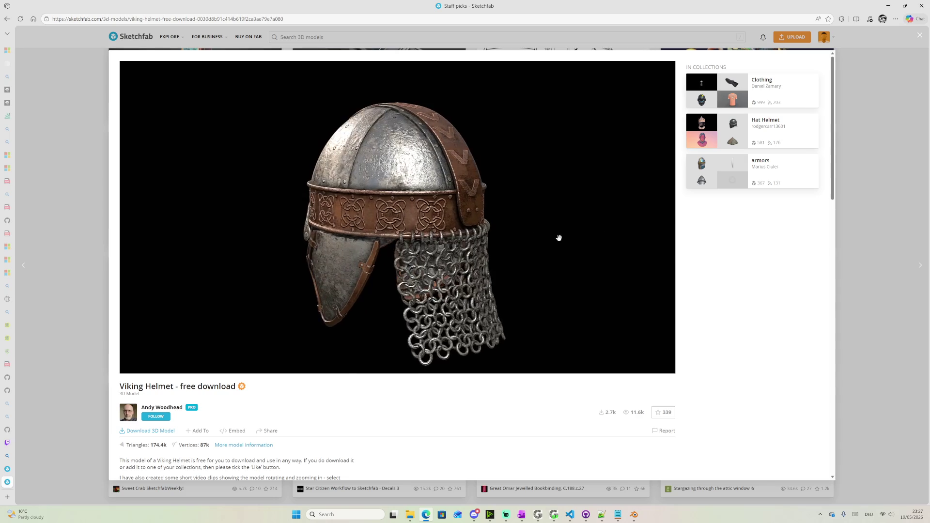
Rotate the helmet to see its other side and bring up its download options
left_click_drag(392, 247, 473, 250)
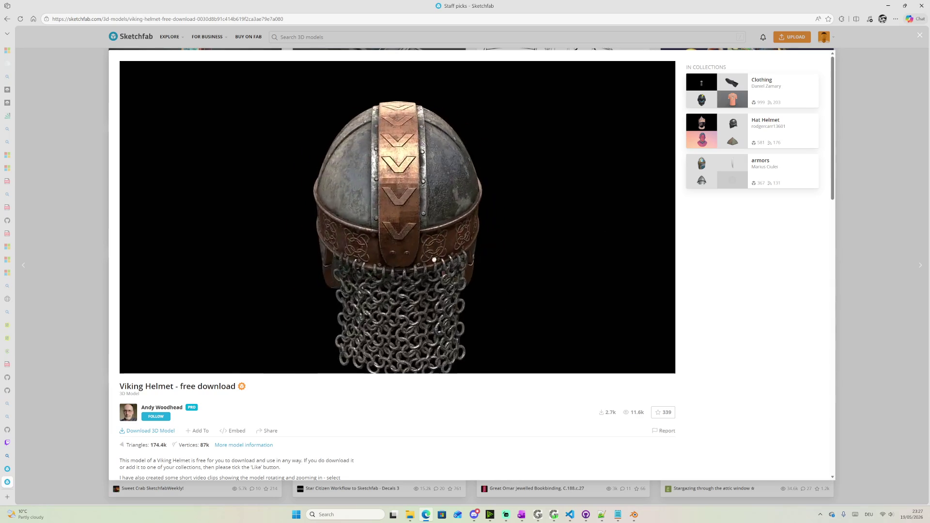
left_click(149, 431)
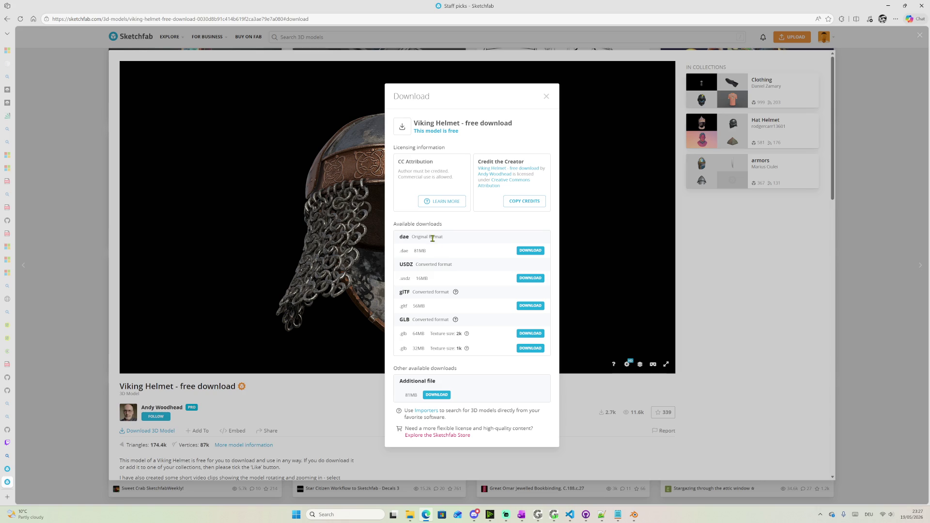
Download the 64 MB 2k GLB helmet, preview it in 3D Viewer, and return to Blender
left_click_drag(400, 236, 410, 239)
left_click(530, 333)
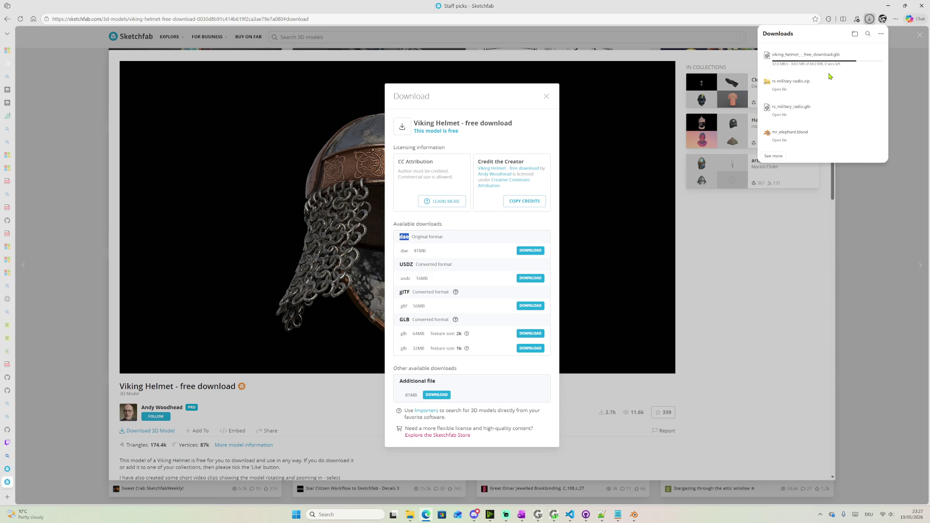
left_click(830, 61)
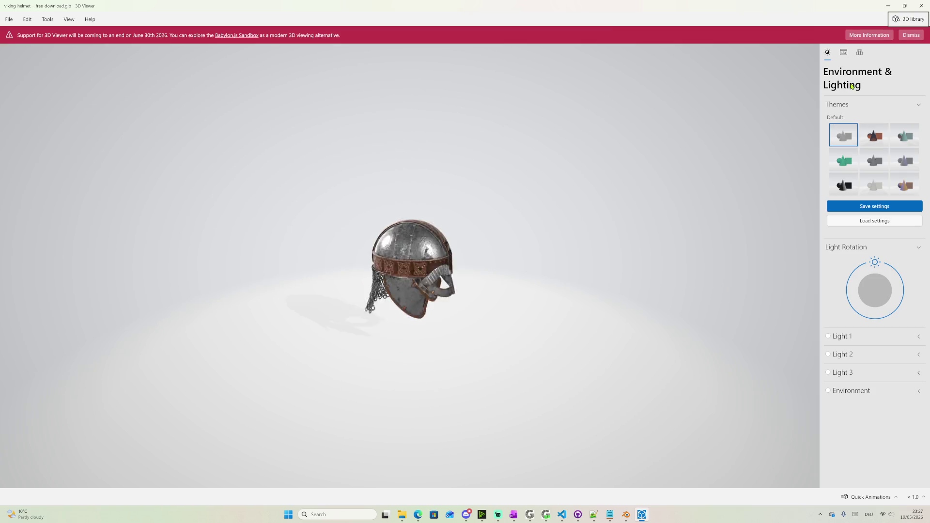
scroll(459, 229, "up", 5)
scroll(458, 228, "down", 5)
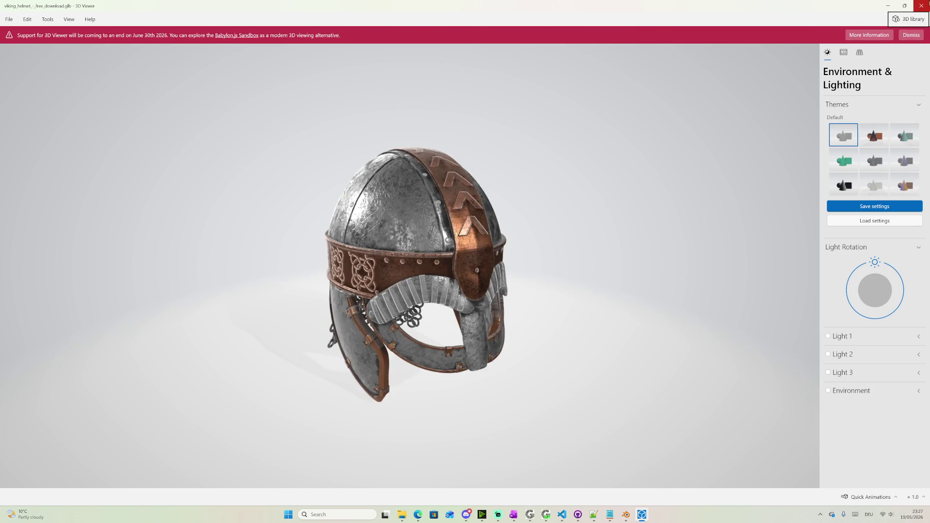
left_click(920, 6)
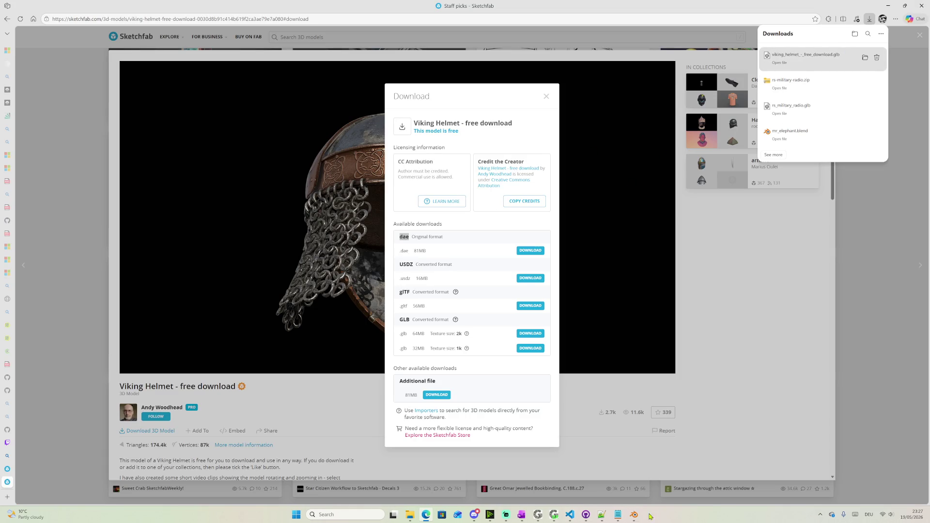
left_click(634, 515)
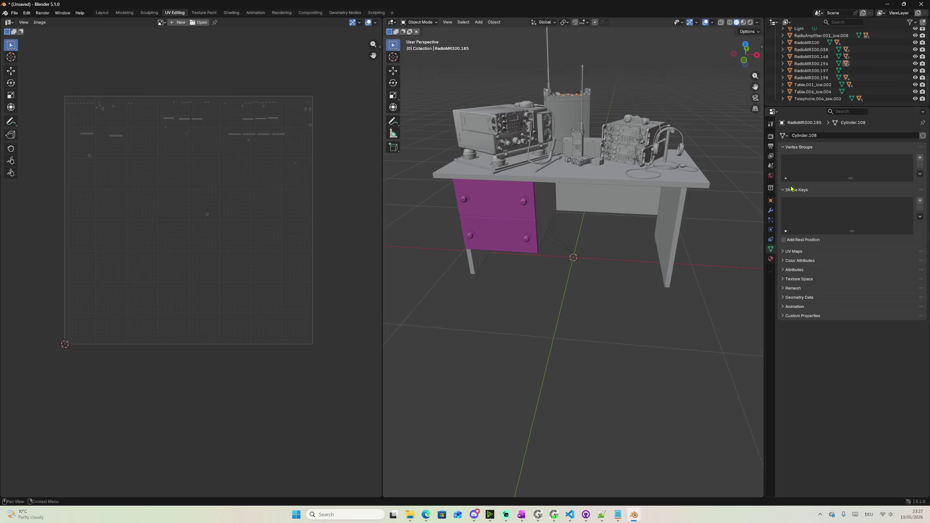
Start a new General scene, discarding the unsaved desk scene
left_click(14, 12)
mouse_move(22, 26)
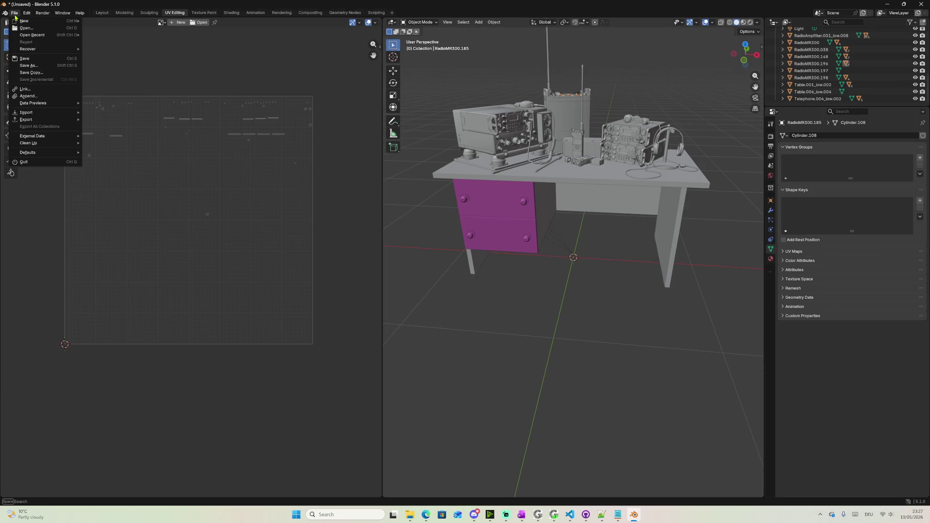
left_click(101, 20)
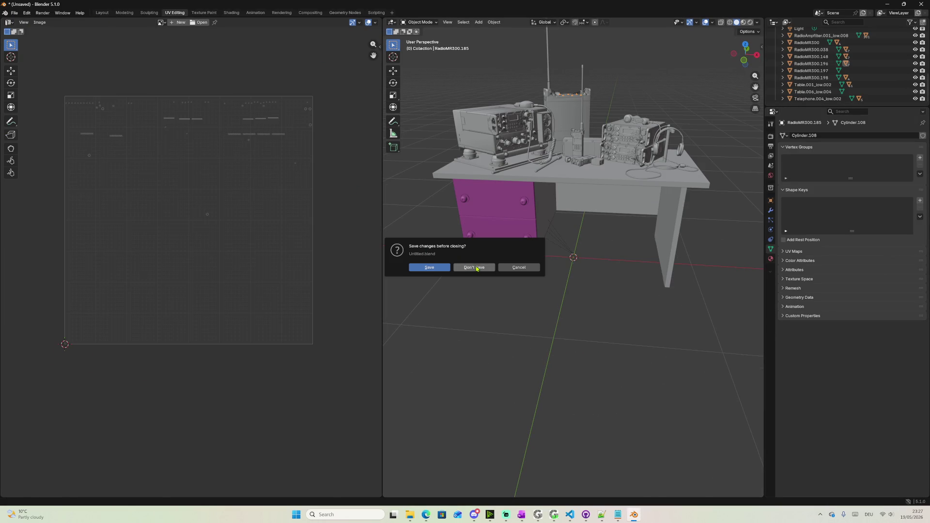
left_click(473, 266)
Import the viking_helmet GLB from Downloads via the glTF 2.0 importer
left_click(14, 12)
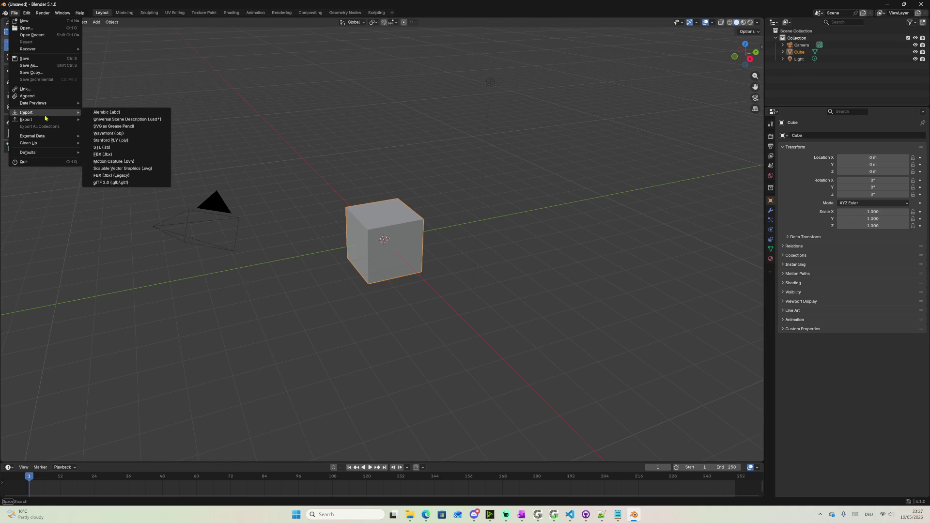
mouse_move(27, 112)
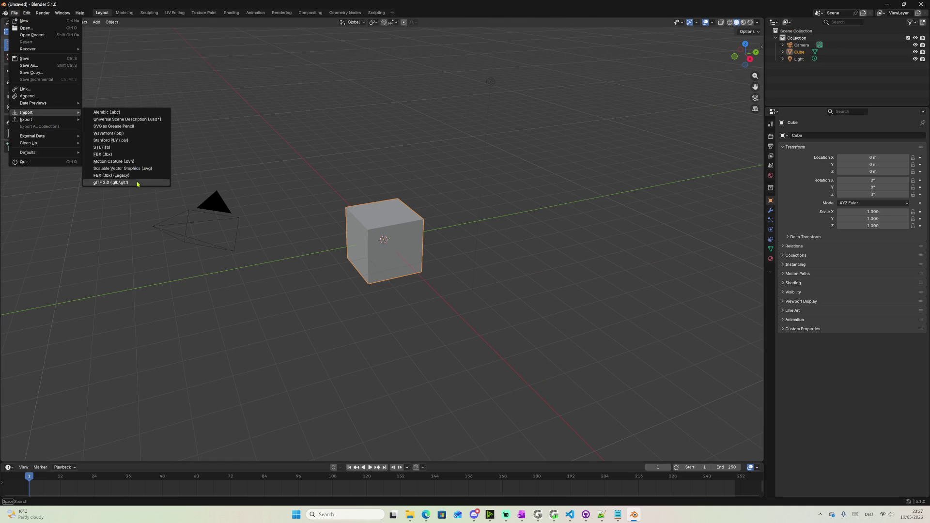
left_click(138, 182)
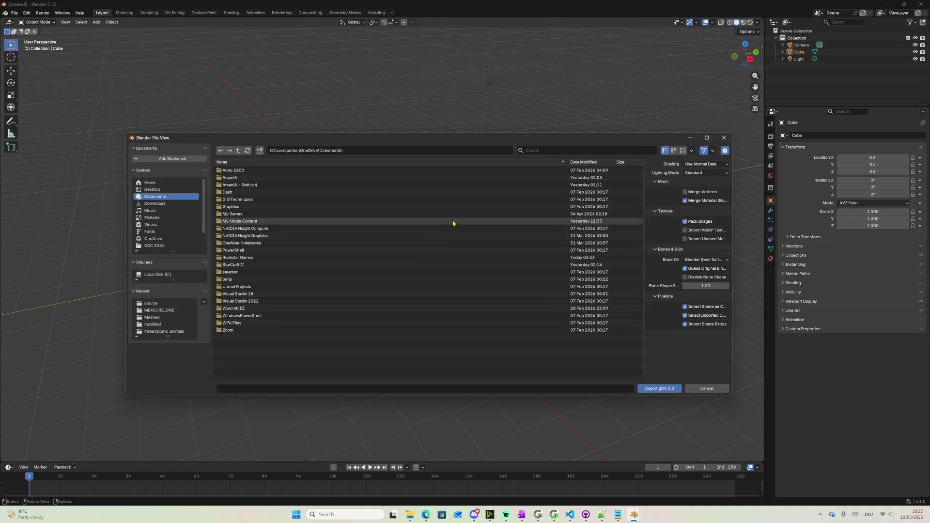
left_click(154, 204)
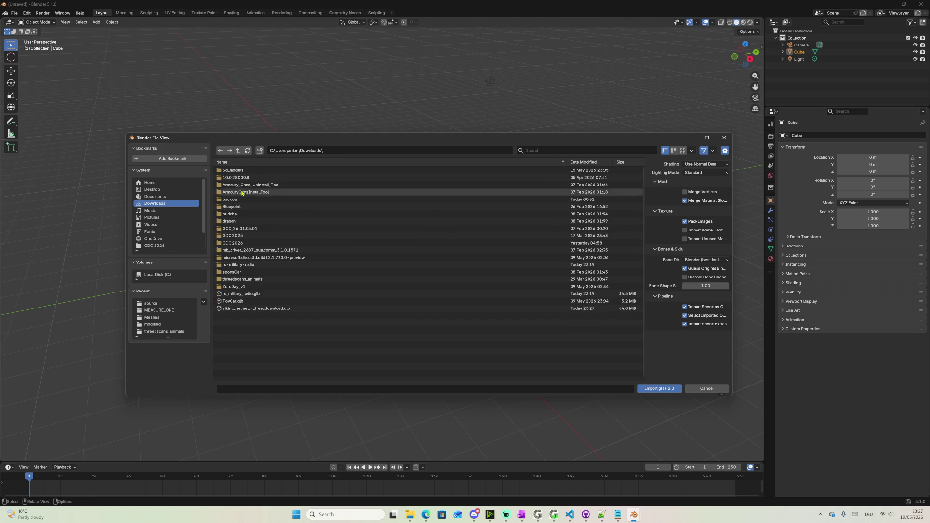
double_click(250, 308)
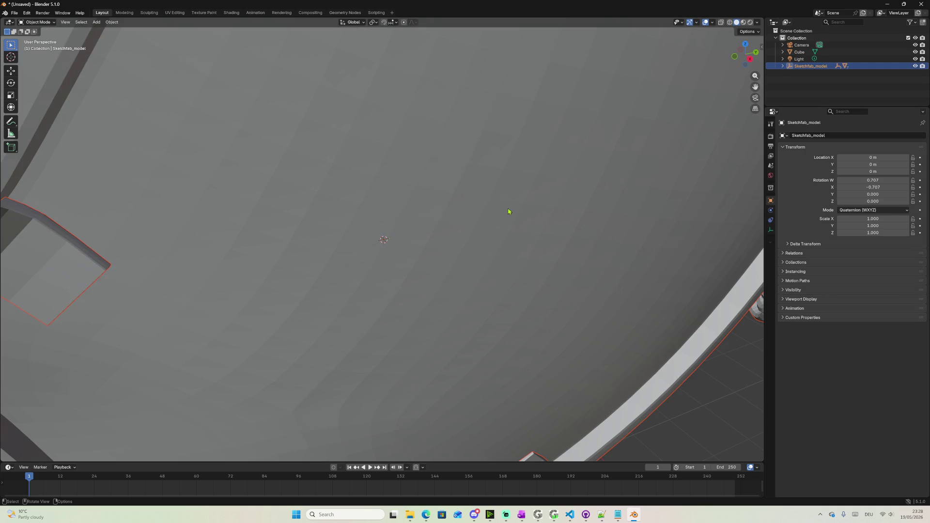
scroll(633, 168, "down", 2)
scroll(632, 169, "down", 3)
In the UV Editing workspace, expand the Sketchfab_model hierarchy down to the Helmet object's parts
mouse_move(541, 191)
middle_mouse_down()
mouse_move(447, 206)
mouse_move(498, 198)
middle_mouse_up()
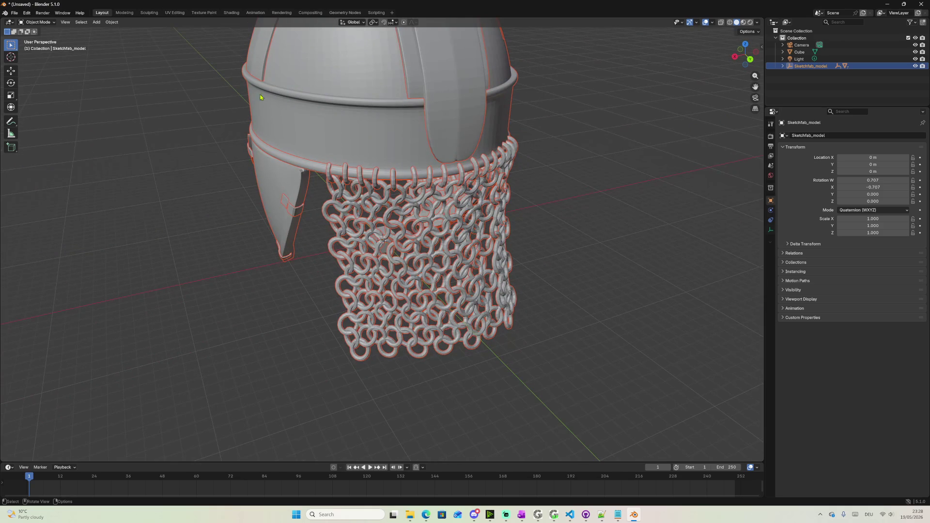
left_click(174, 13)
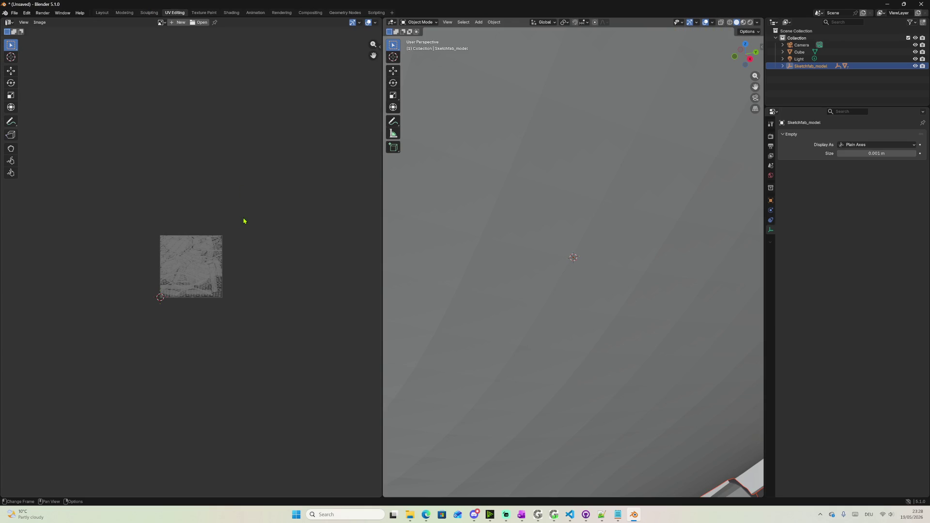
scroll(182, 260, "up", 5)
scroll(191, 261, "up", 1)
scroll(192, 262, "up", 2)
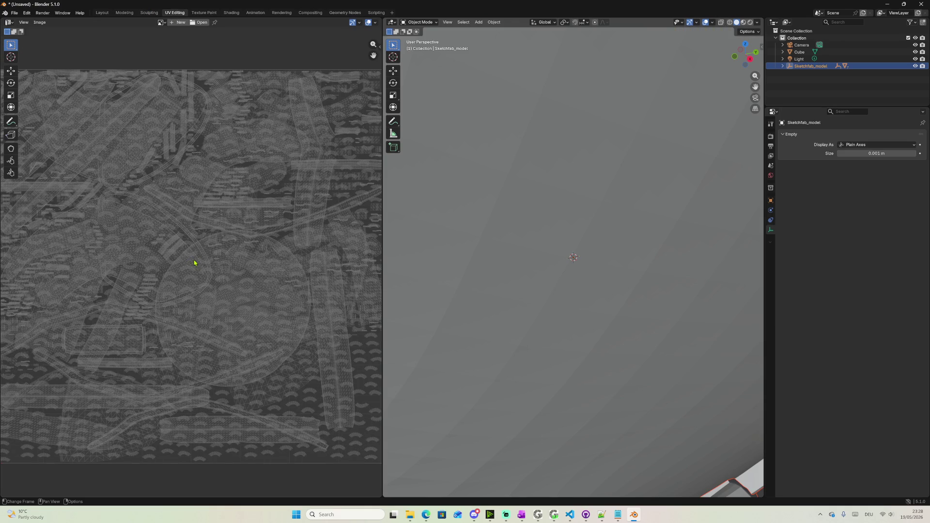
scroll(194, 262, "down", 1)
left_click(782, 67)
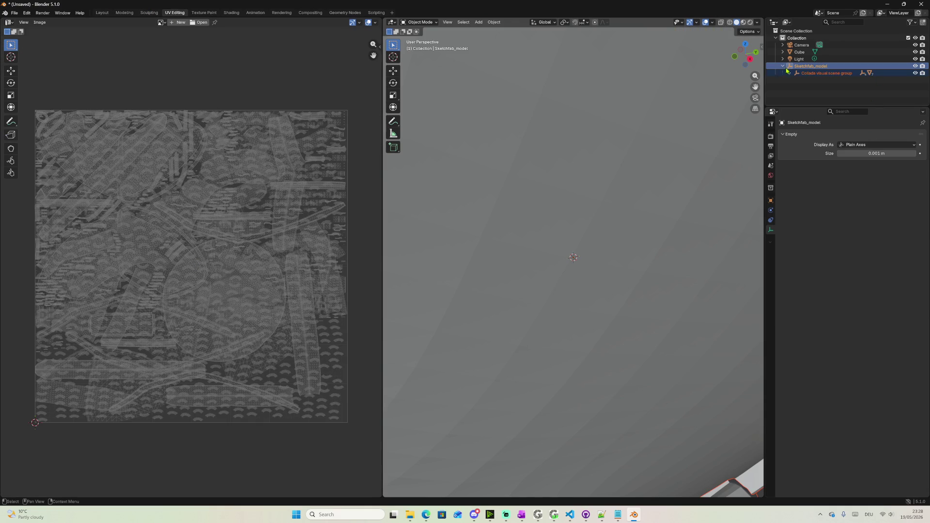
left_click(789, 72)
left_click(812, 80)
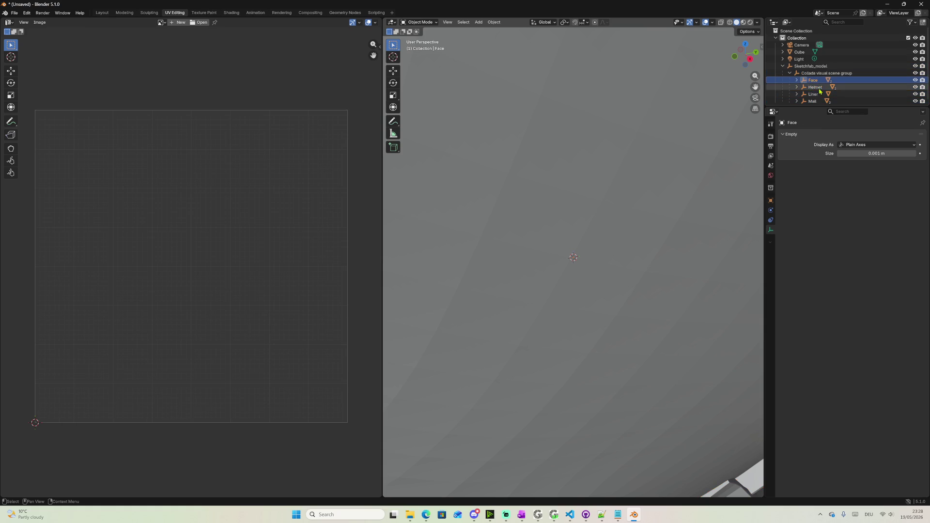
left_click(821, 101)
left_click(797, 86)
Show the UV layout of Helmet's defaultMaterial.005 mesh, comparing it with the neighbouring part
left_click(823, 94)
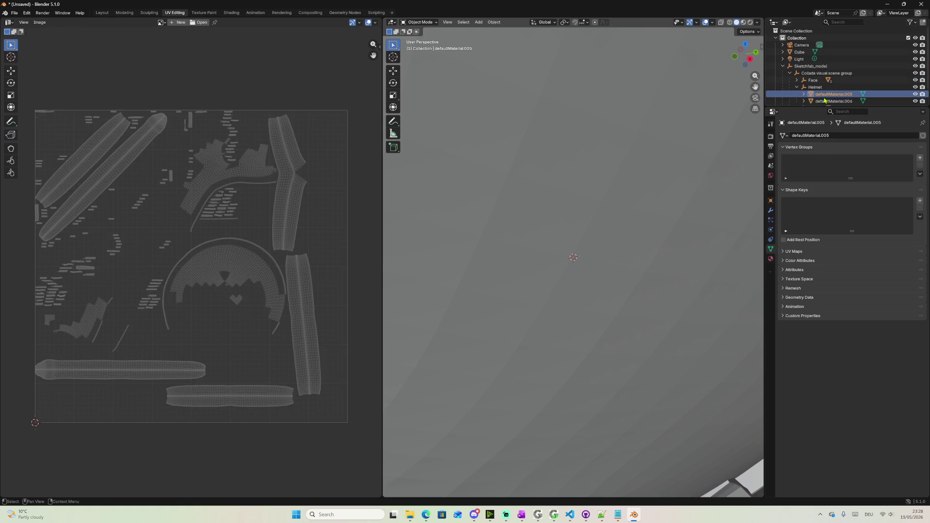
scroll(824, 95, "down", 1)
left_click(826, 87)
left_click(826, 80)
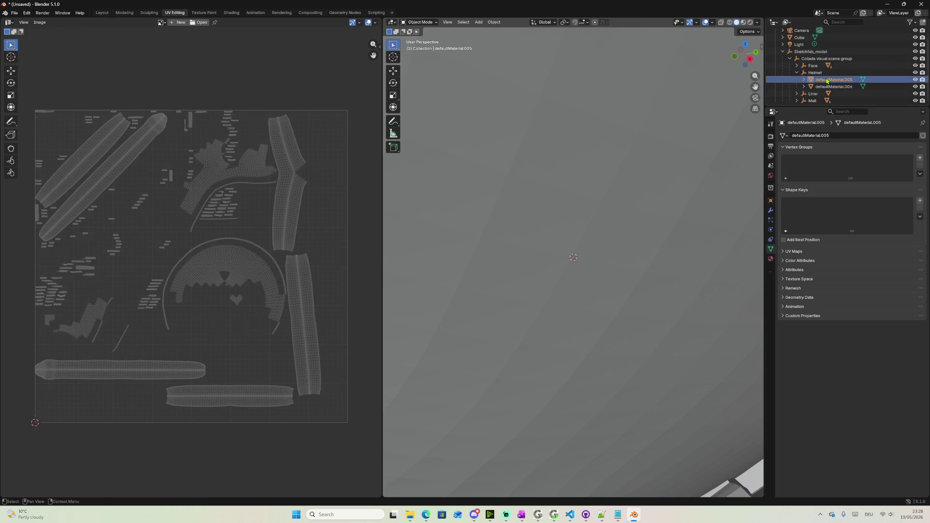
left_click(822, 80)
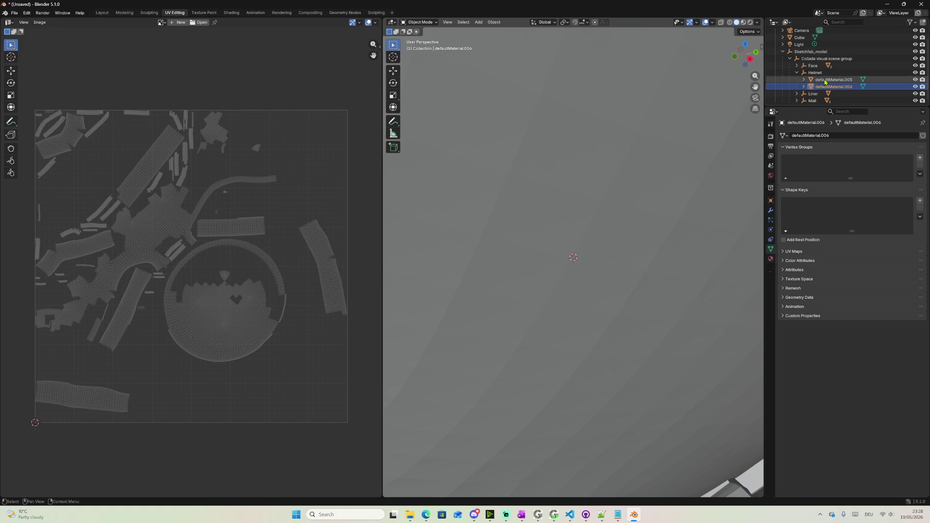
left_click(803, 80)
left_click(804, 80)
left_click(825, 87)
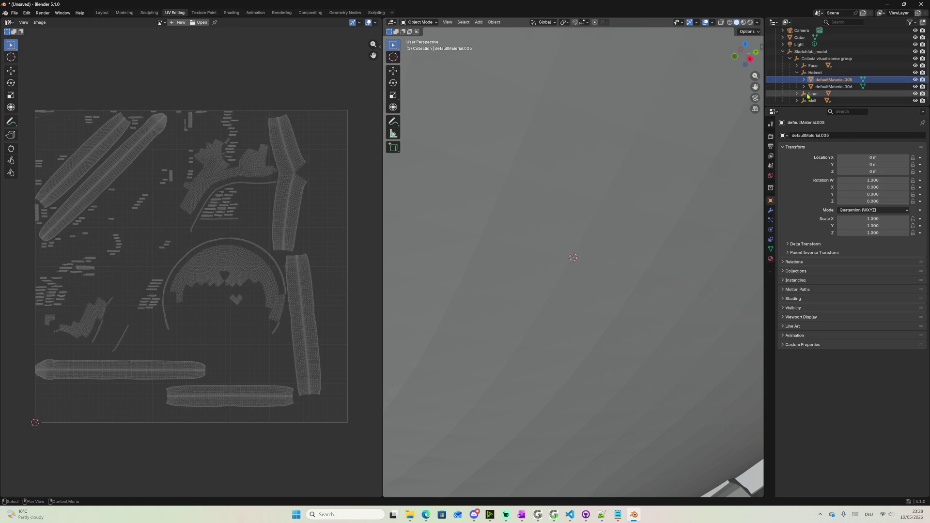
left_click(797, 93)
View the UVs of Liner's defaultMaterial and Mall's defaultMaterial.001/.002, then begin closing Blender
left_click(811, 101)
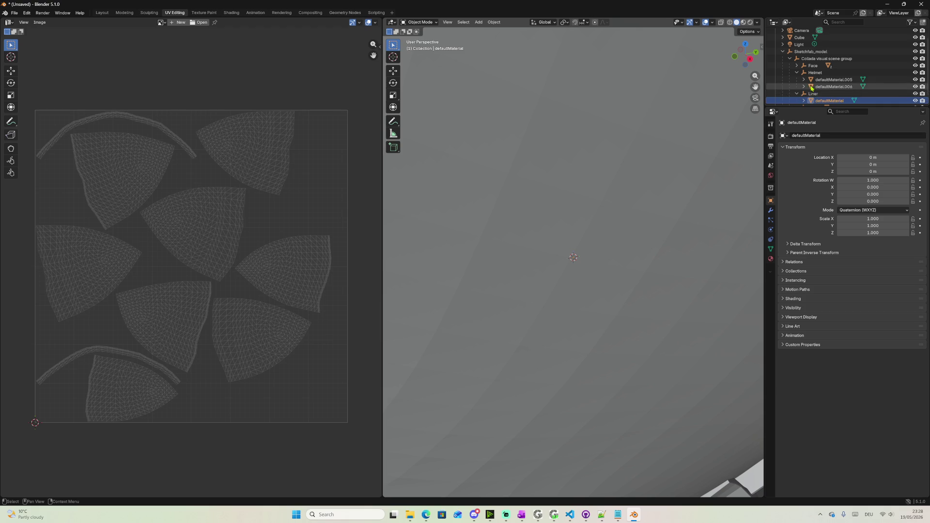
scroll(812, 87, "down", 1)
left_click(797, 98)
scroll(827, 98, "down", 2)
left_click(829, 93)
left_click(820, 99)
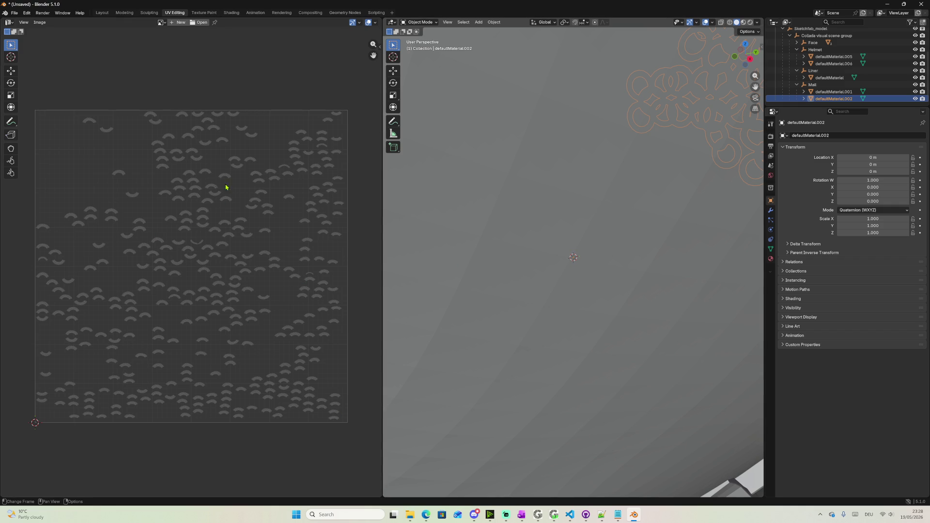
mouse_move(633, 515)
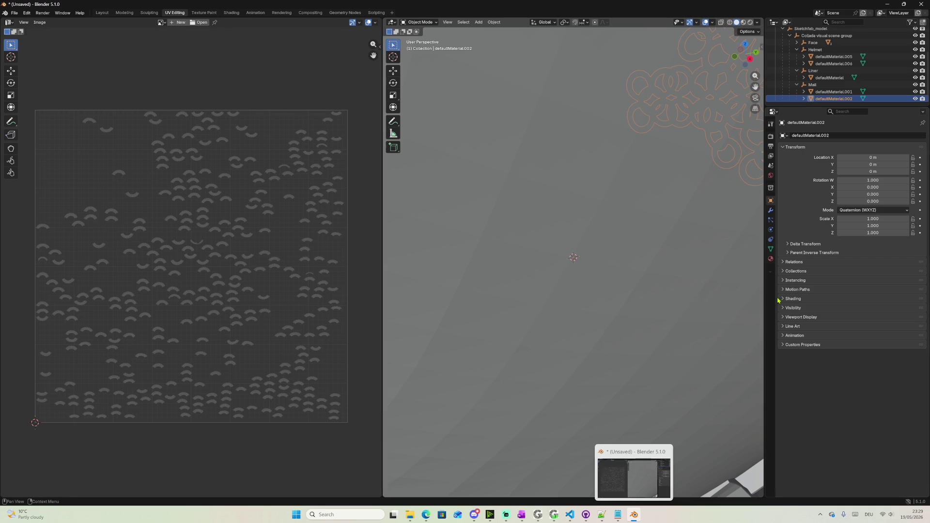
left_click(920, 4)
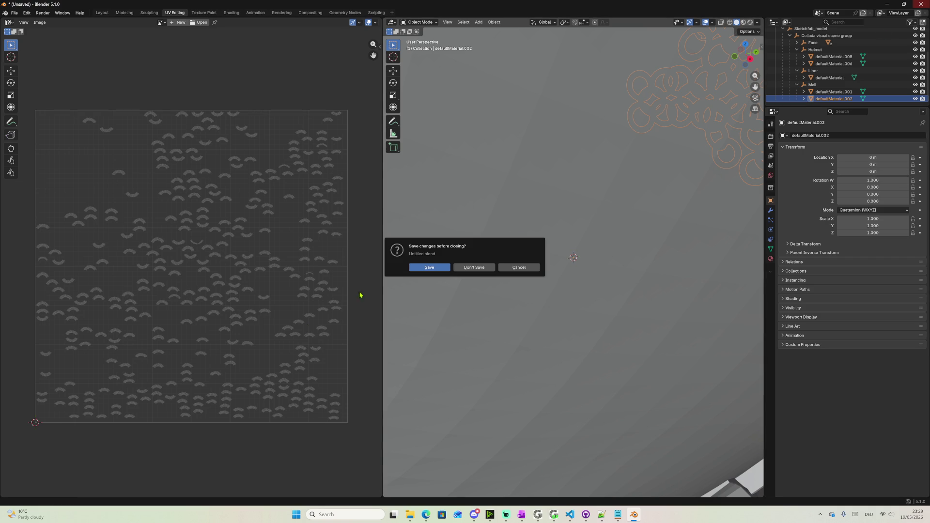
Quit Blender without saving, dismiss the download dialog and close the Viking Helmet overlay
left_click(475, 268)
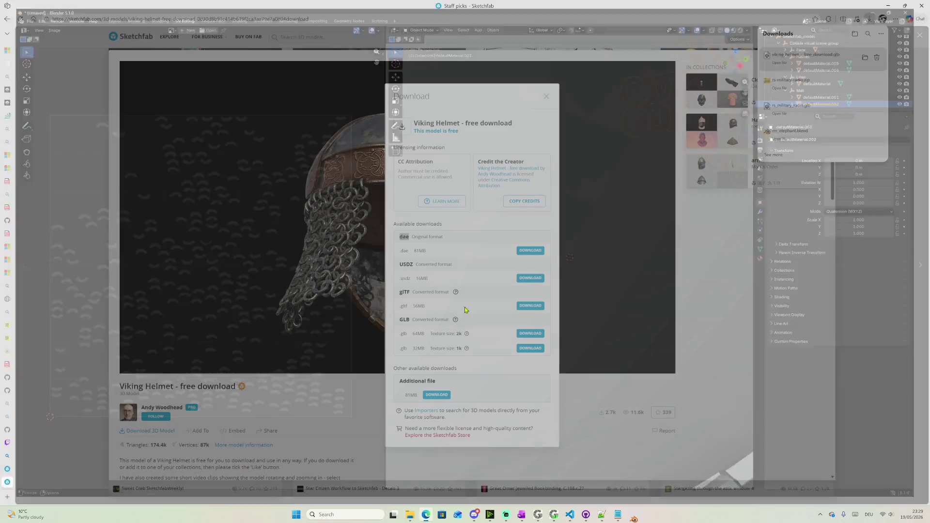
left_click(840, 459)
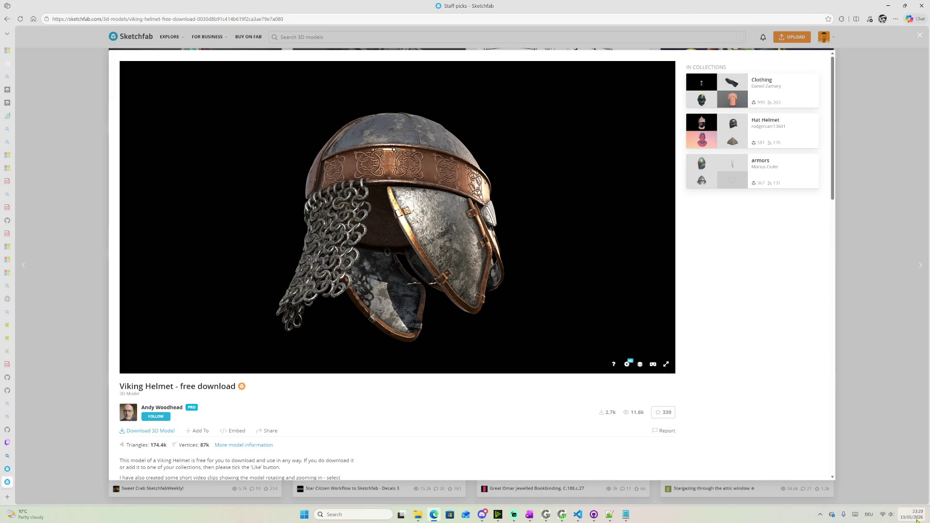
left_click(912, 514)
left_click(727, 306)
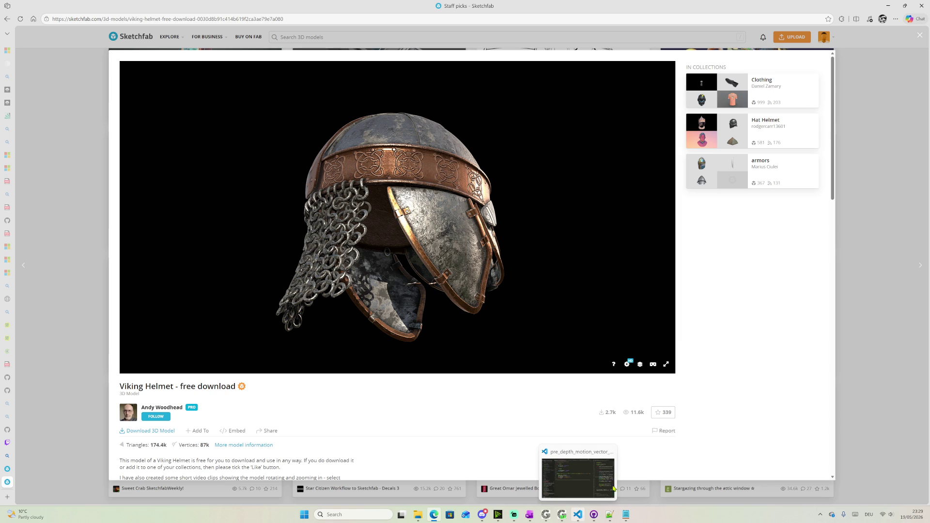
left_click(866, 139)
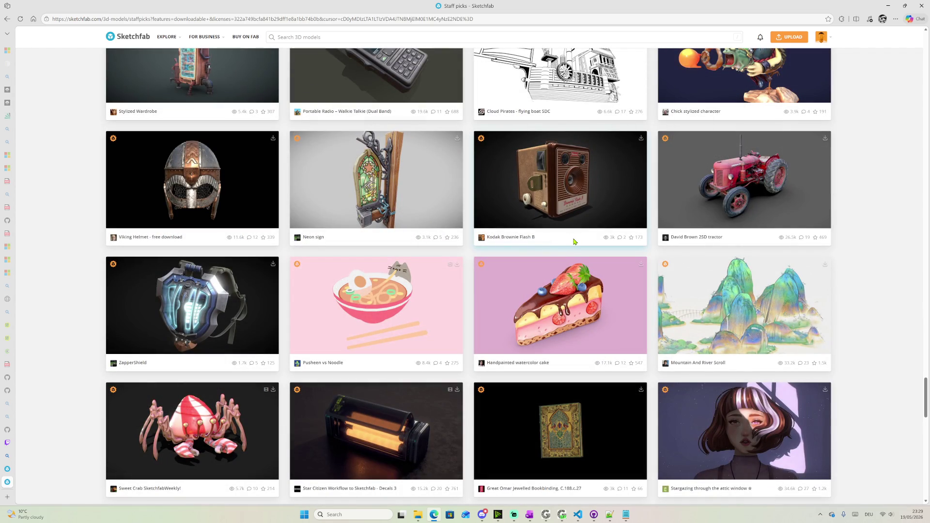
scroll(508, 269, "down", 2)
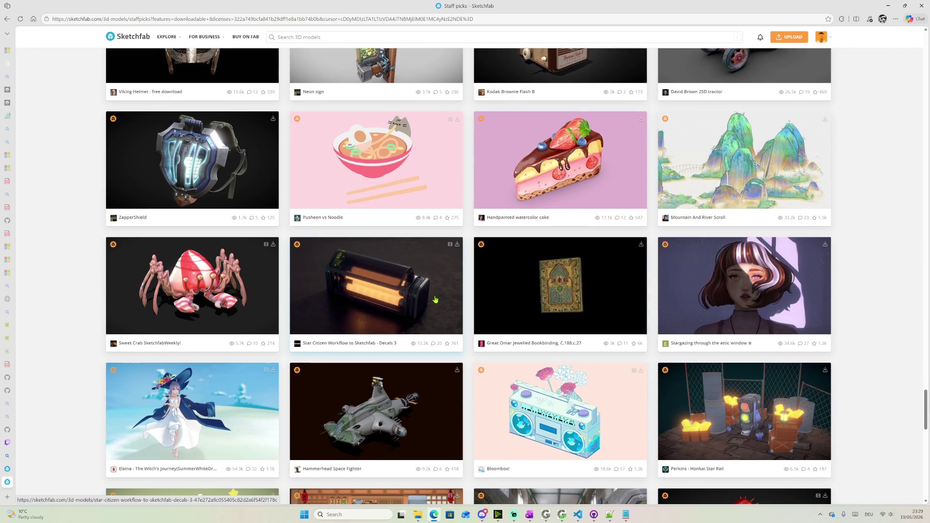
scroll(436, 297, "down", 1)
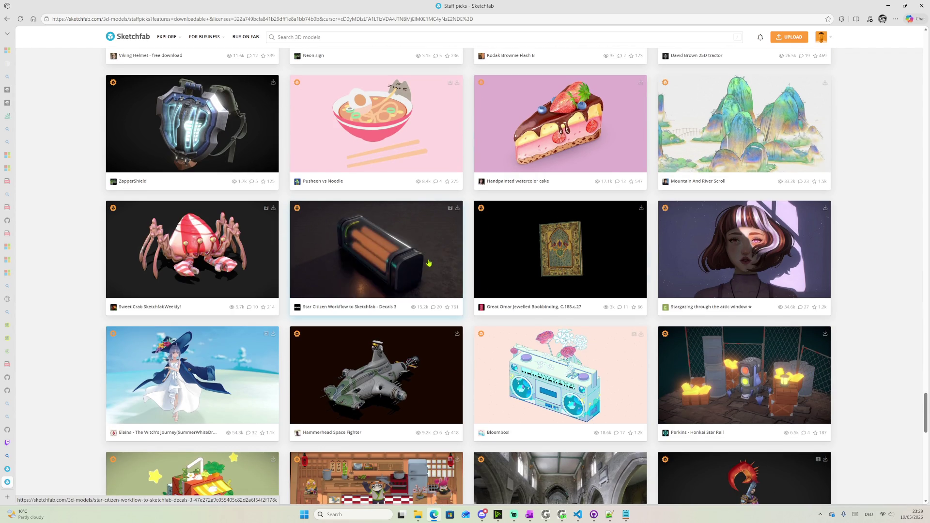
scroll(503, 272, "down", 2)
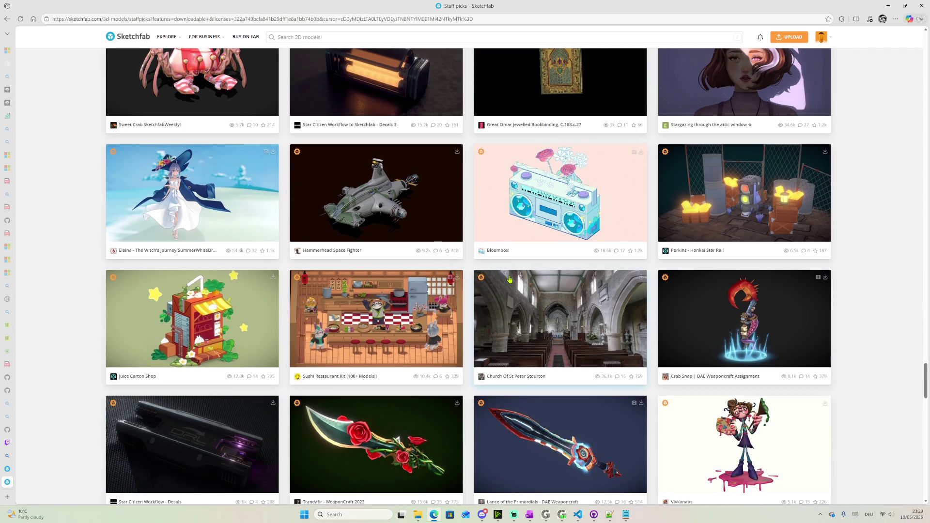
scroll(504, 271, "down", 2)
scroll(510, 284, "down", 1)
scroll(509, 284, "down", 2)
scroll(510, 283, "down", 3)
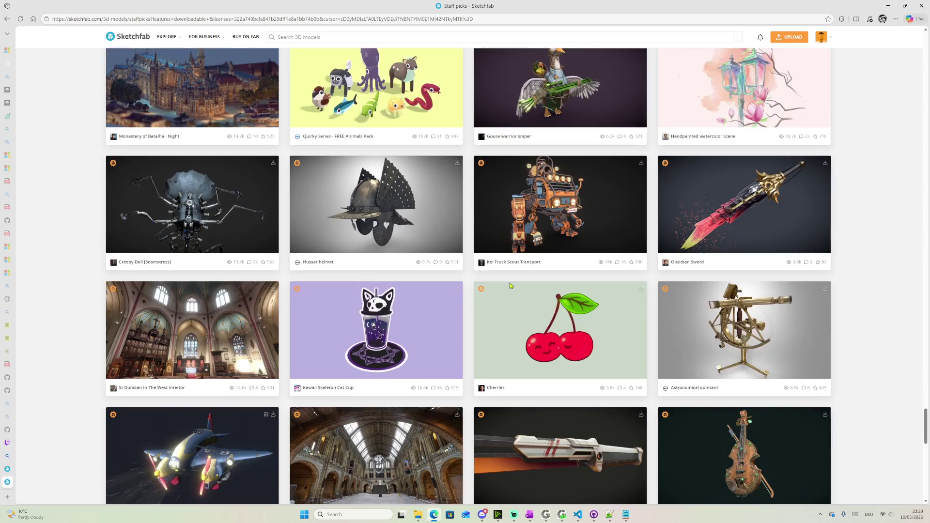
scroll(509, 283, "down", 2)
scroll(510, 282, "down", 3)
scroll(510, 281, "down", 2)
scroll(544, 259, "up", 1)
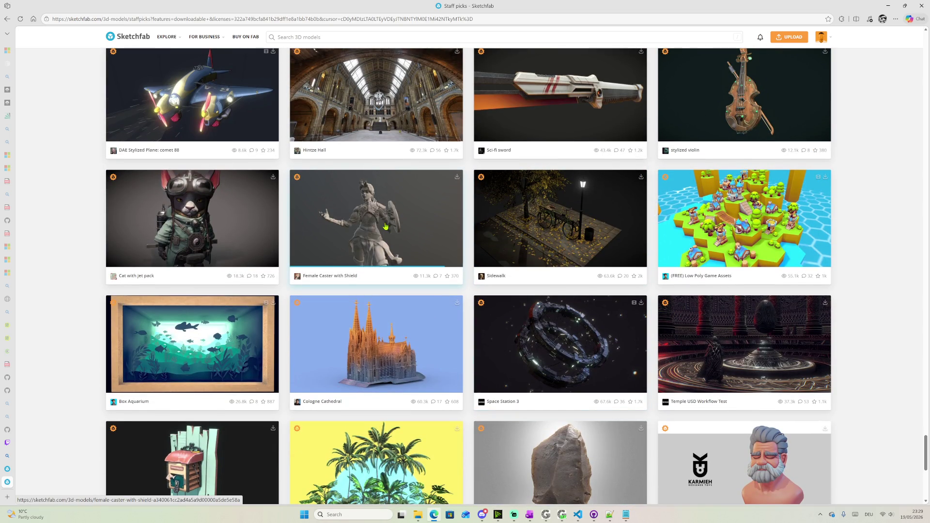
left_click(196, 231)
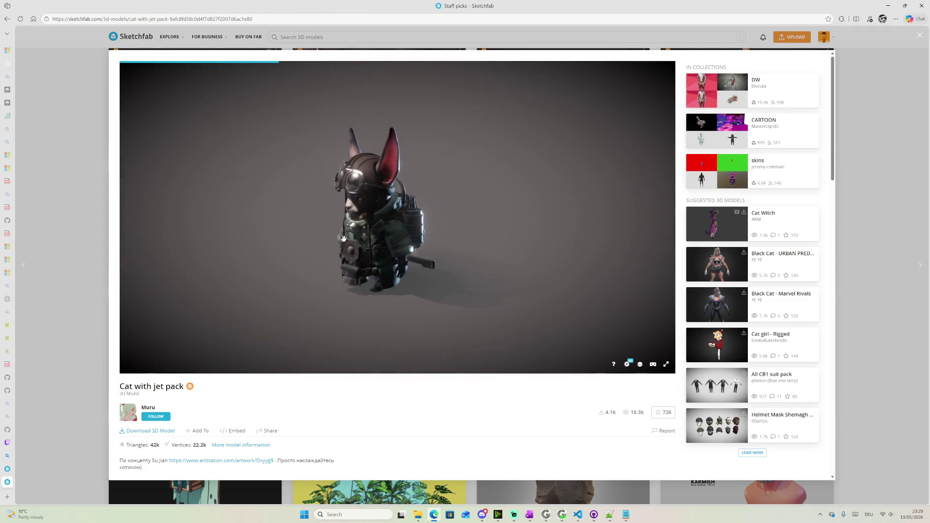
left_click_drag(396, 249, 439, 268)
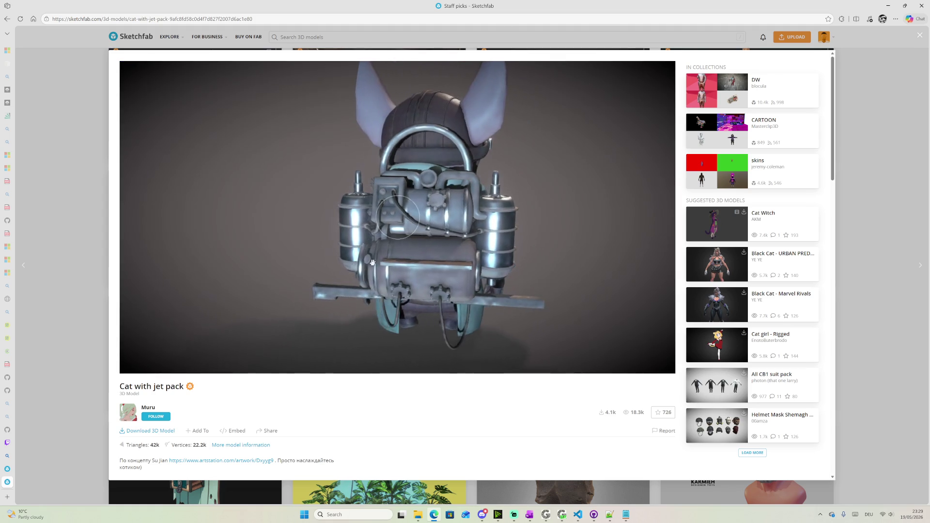
scroll(441, 262, "up", 5)
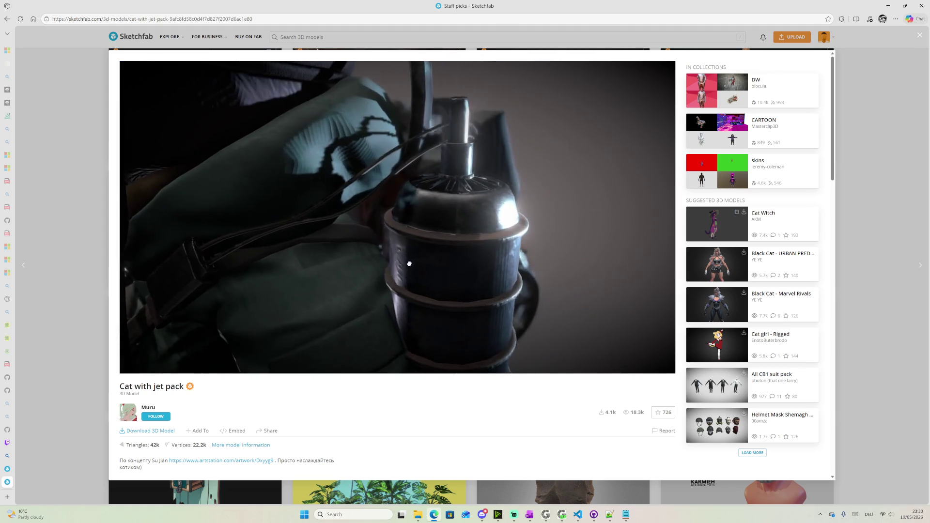
left_click_drag(443, 252, 479, 271)
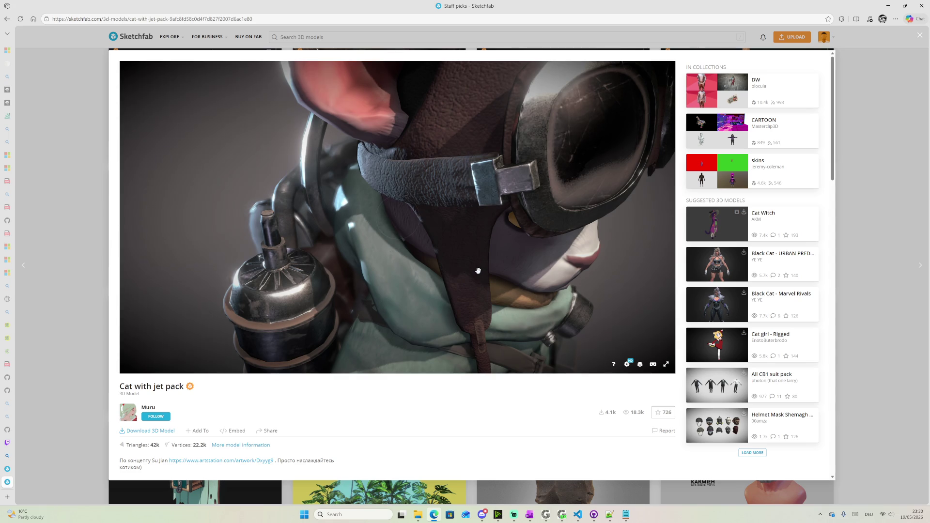
left_click_drag(478, 270, 367, 274)
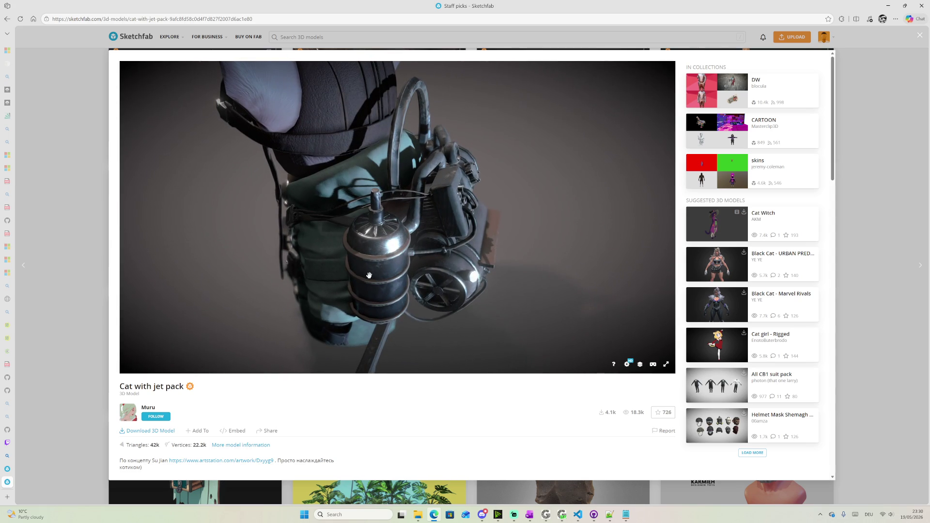
left_click_drag(328, 278, 442, 249)
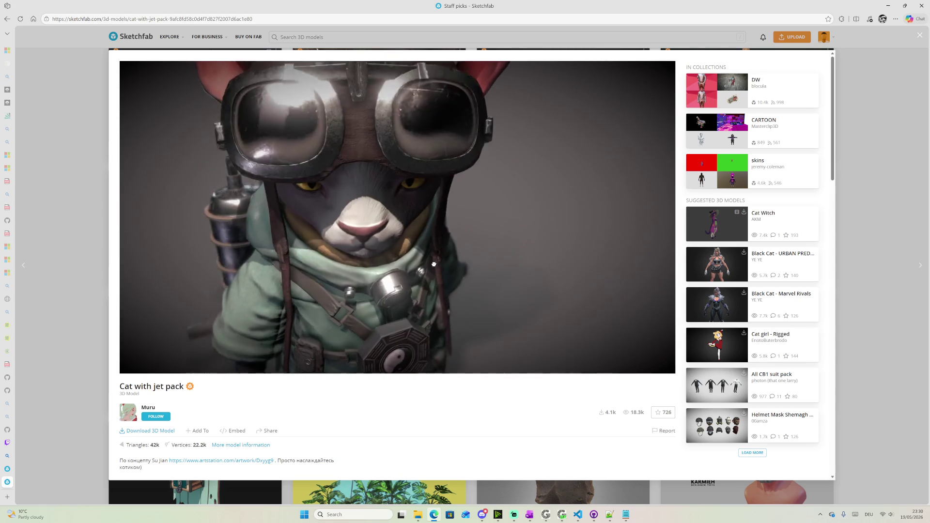
mouse_move(441, 249)
left_mouse_down()
mouse_move(583, 268)
mouse_move(409, 268)
mouse_move(439, 249)
left_mouse_up()
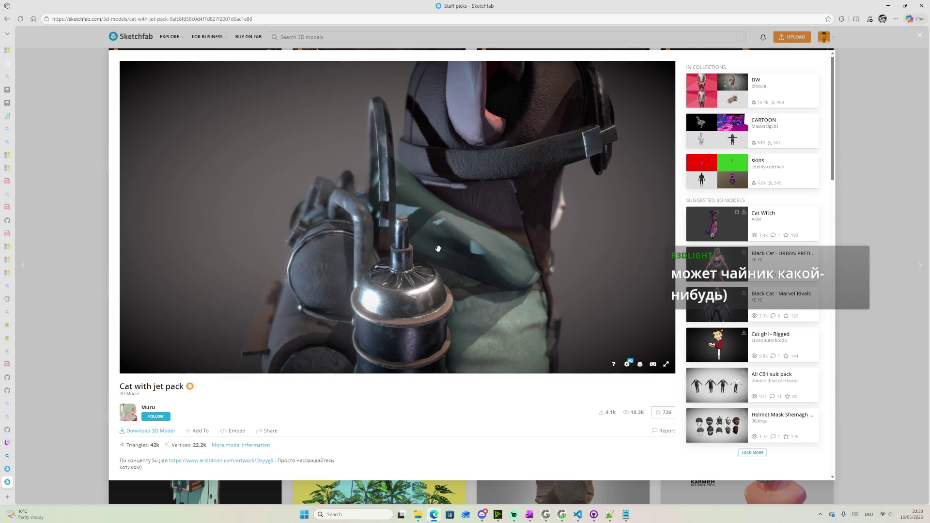
left_click(860, 116)
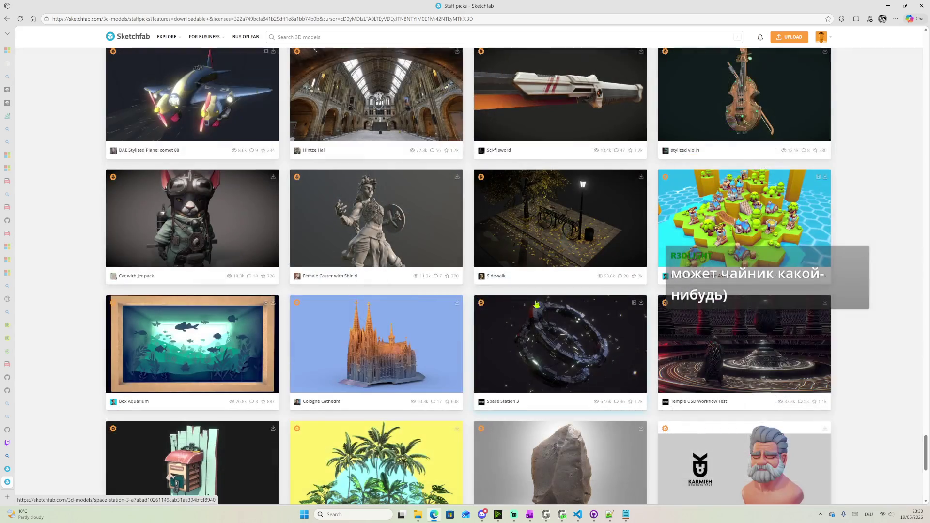
scroll(451, 286, "down", 1)
left_click(452, 286)
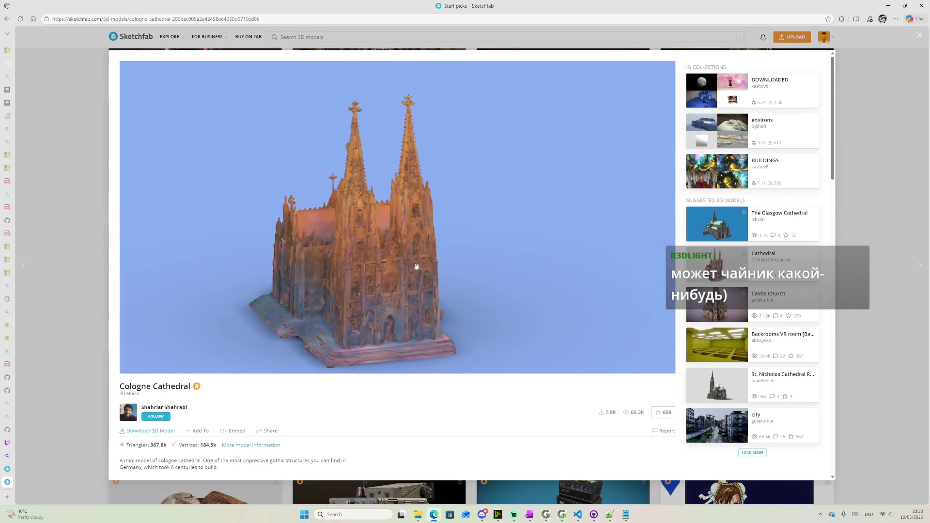
scroll(415, 265, "up", 3)
scroll(388, 277, "up", 3)
scroll(407, 266, "down", 3)
scroll(407, 262, "down", 3)
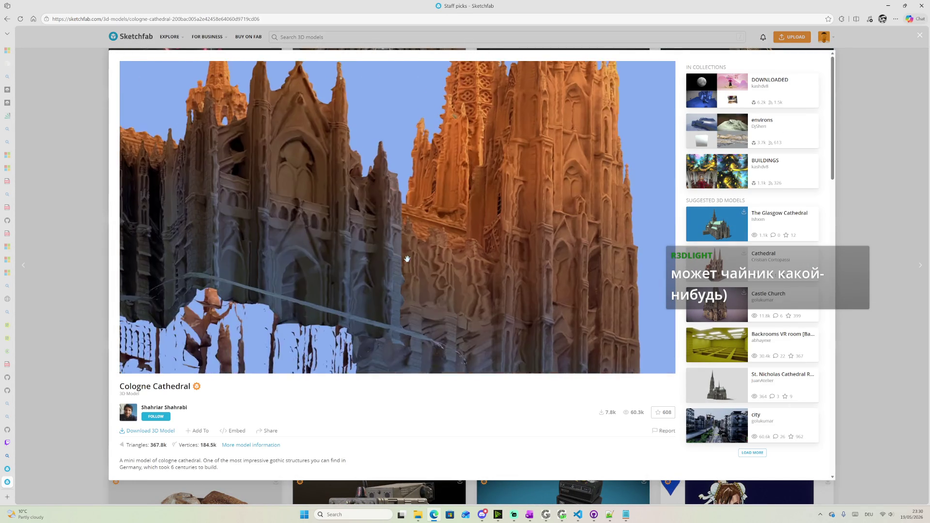
left_click_drag(413, 269, 344, 249)
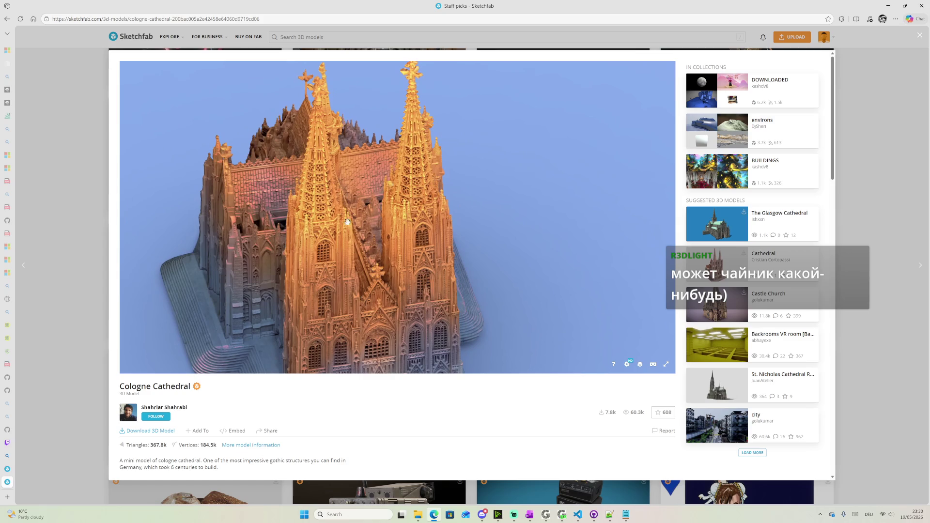
left_click(871, 78)
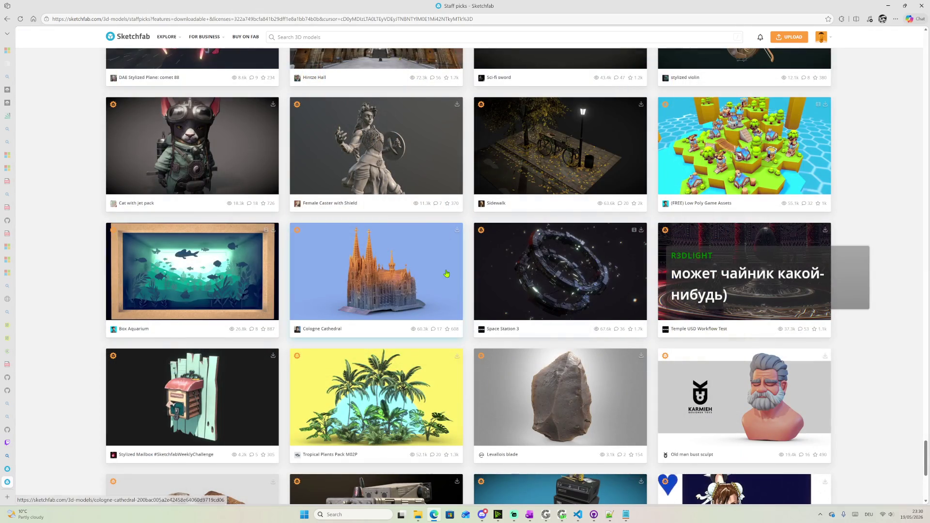
scroll(491, 281, "down", 2)
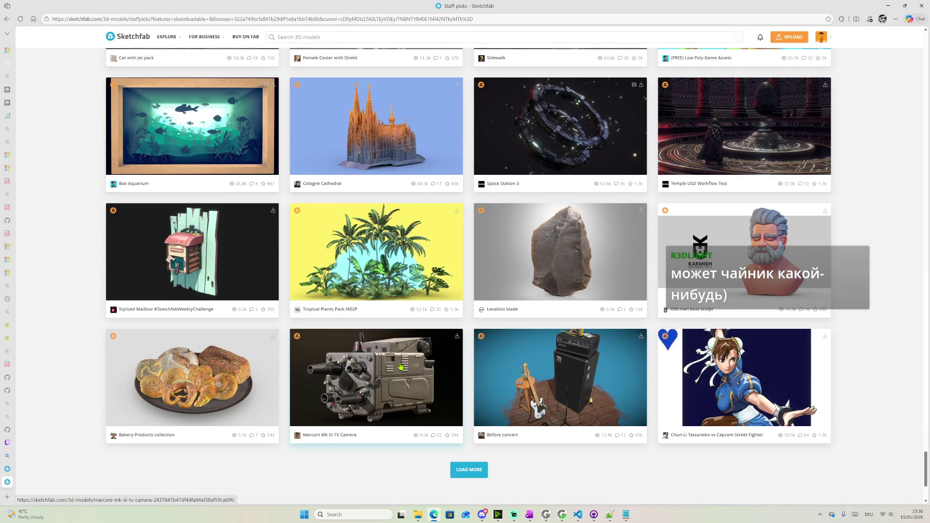
scroll(500, 301, "down", 2)
Load more staff picks and open the Cartonnage mask model
left_click(468, 324)
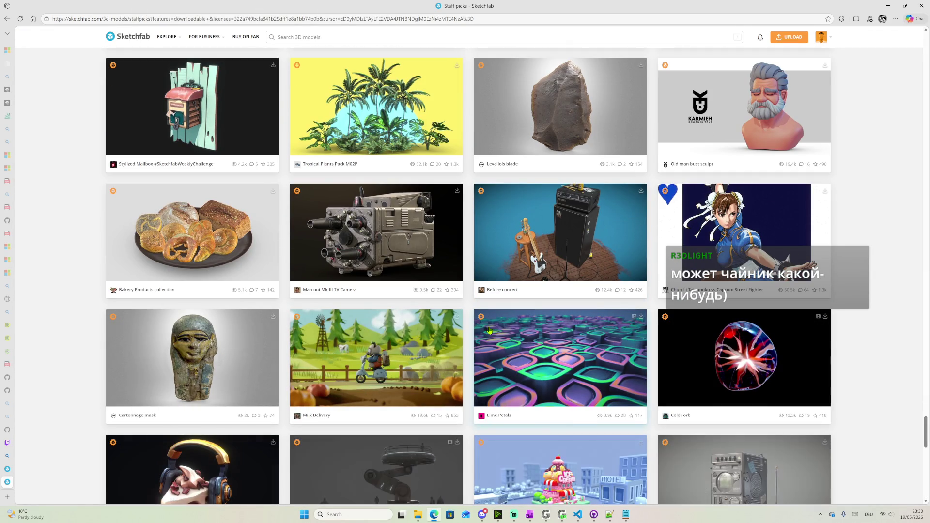
scroll(763, 339, "down", 2)
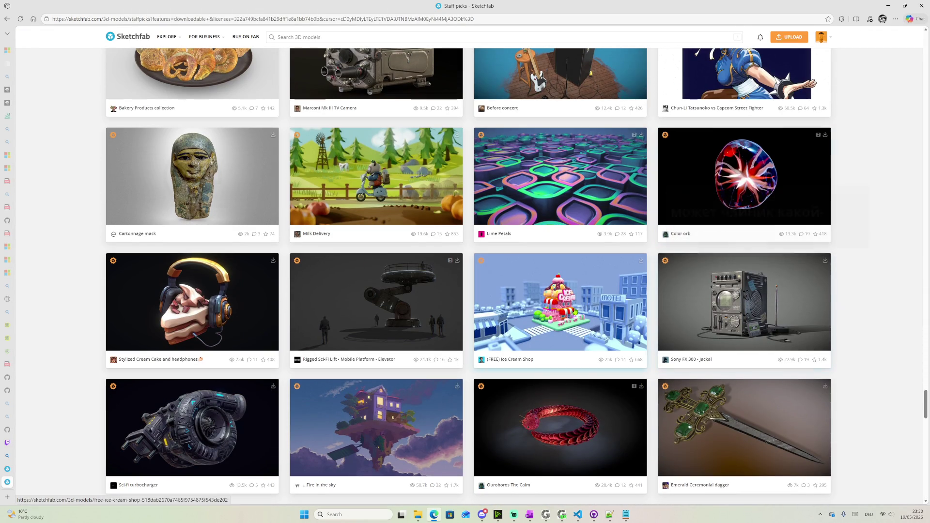
left_click(192, 178)
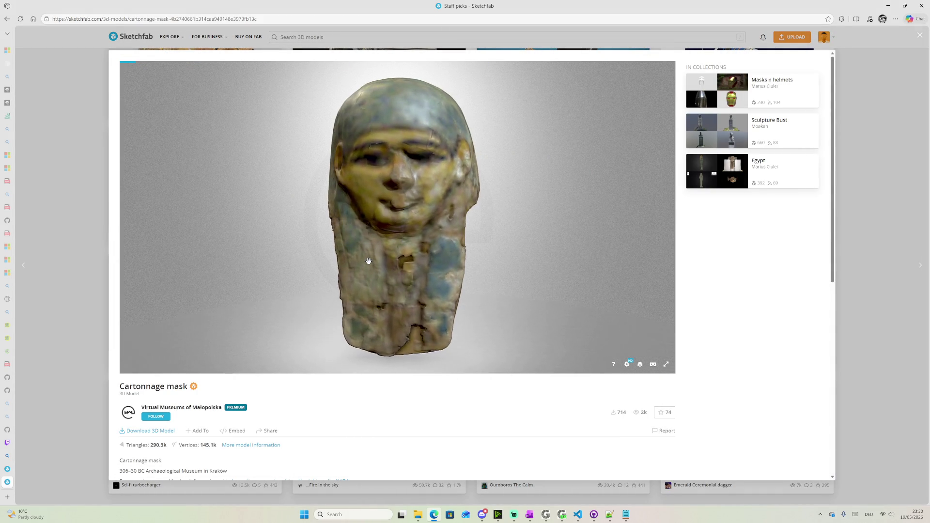
Orbit under the Cartonnage mask and enable Wireframe in the Model Inspector
mouse_move(369, 260)
left_mouse_down()
mouse_move(524, 270)
mouse_move(523, 245)
mouse_move(516, 214)
mouse_move(438, 235)
mouse_move(283, 198)
left_mouse_up()
scroll(283, 197, "up", 3)
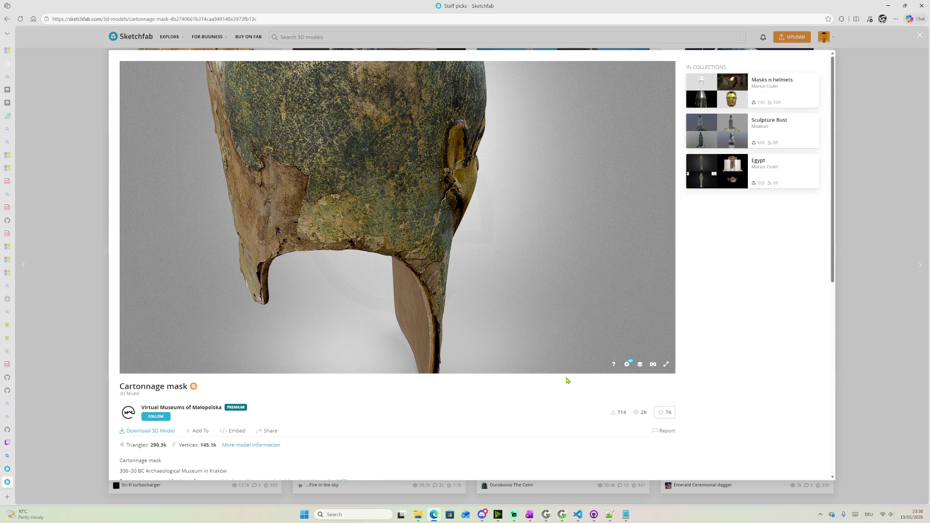
left_click(629, 368)
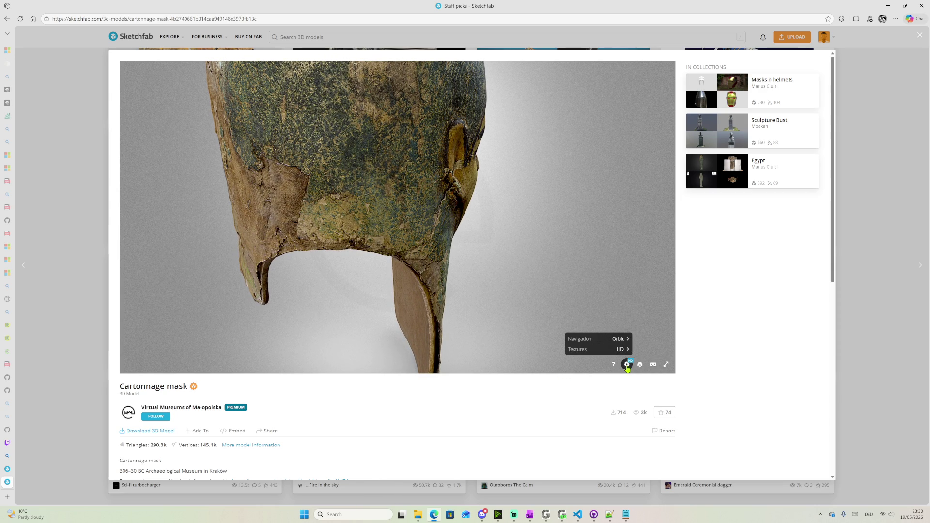
left_click(627, 368)
left_click(639, 365)
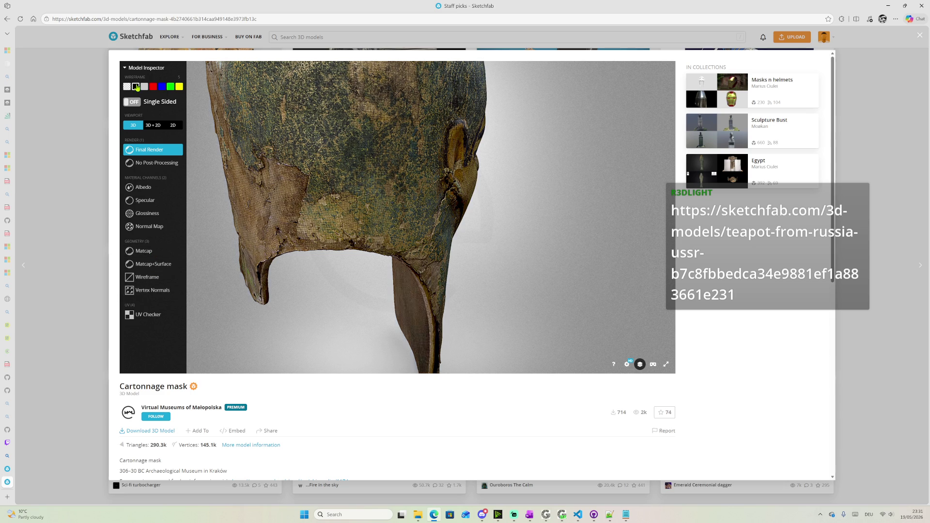
left_click(136, 86)
scroll(321, 154, "up", 3)
scroll(321, 154, "up", 3)
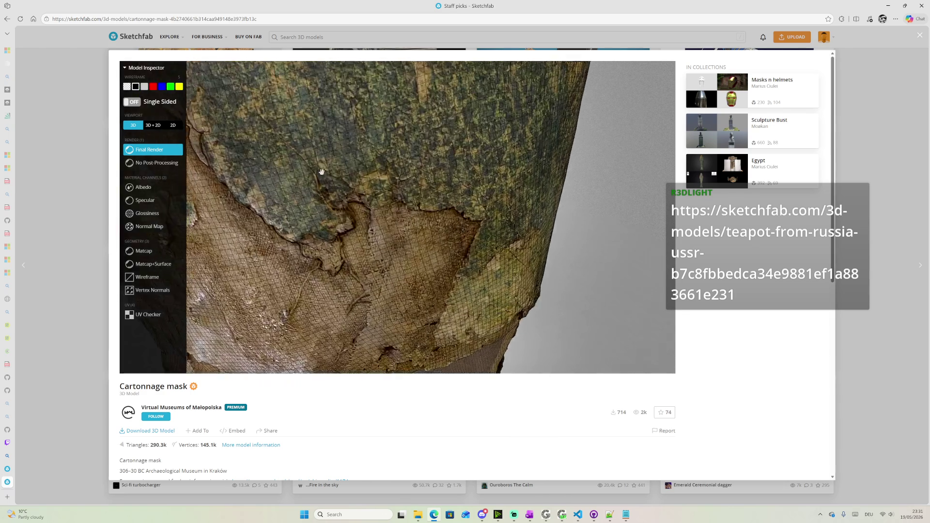
scroll(333, 219, "up", 3)
scroll(337, 216, "up", 3)
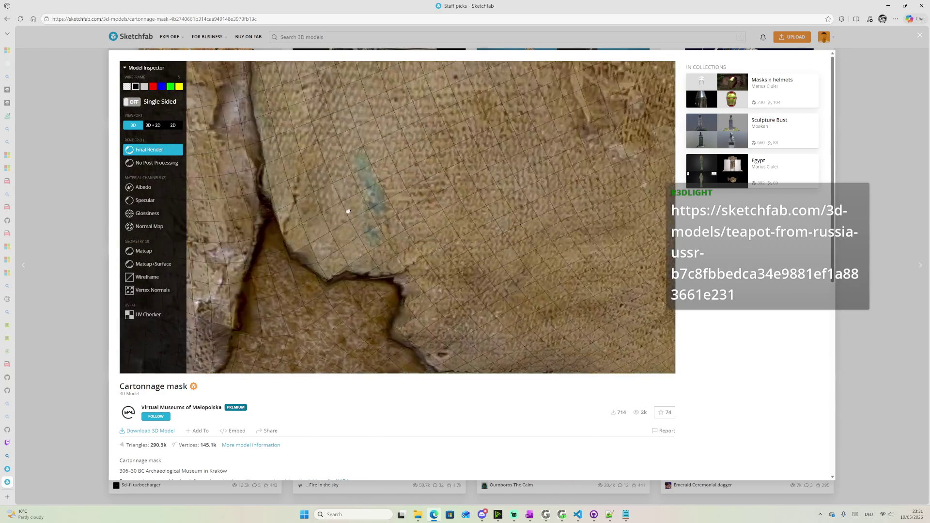
scroll(354, 206, "up", 2)
Orbit the wireframe mask's edge, then go back to the Staff picks grid
mouse_move(359, 208)
left_mouse_down()
mouse_move(418, 199)
mouse_move(413, 166)
mouse_move(371, 166)
mouse_move(359, 183)
mouse_move(380, 205)
mouse_move(343, 219)
mouse_move(416, 210)
left_mouse_up()
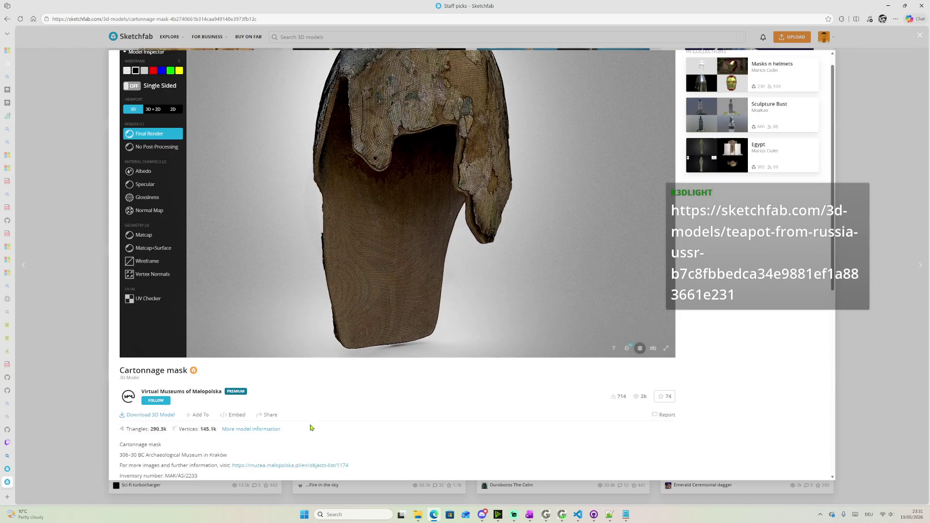
scroll(266, 415, "down", 3)
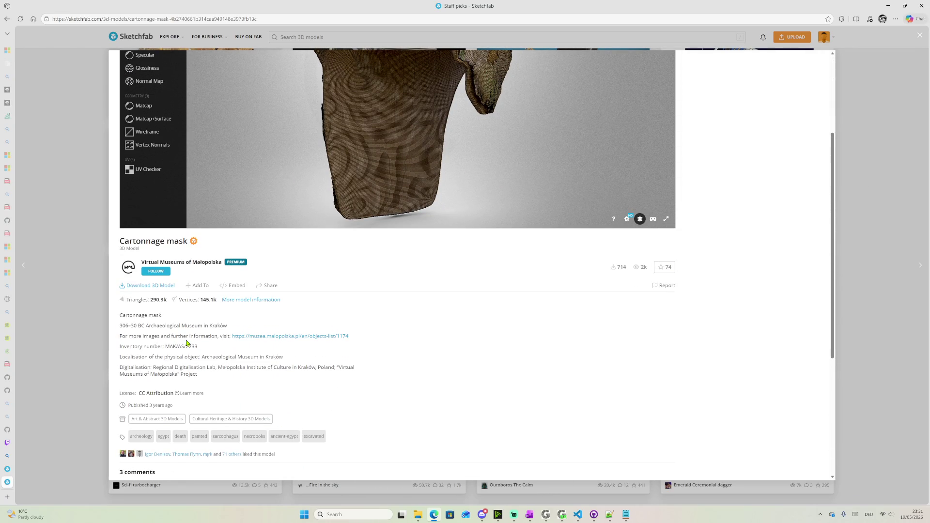
left_click(6, 19)
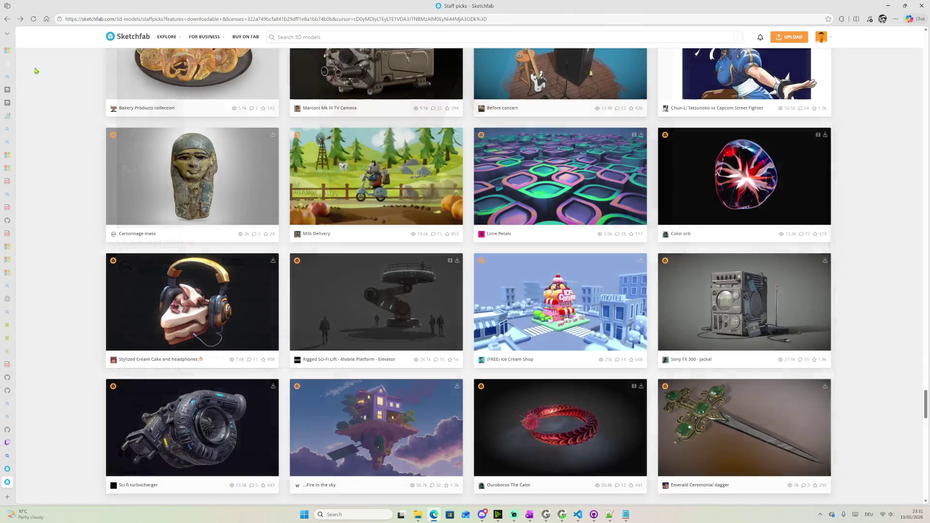
Open the Teapot from Russia (USSR) model from the chat link and look down on its lid
left_click(514, 514)
left_click(742, 300)
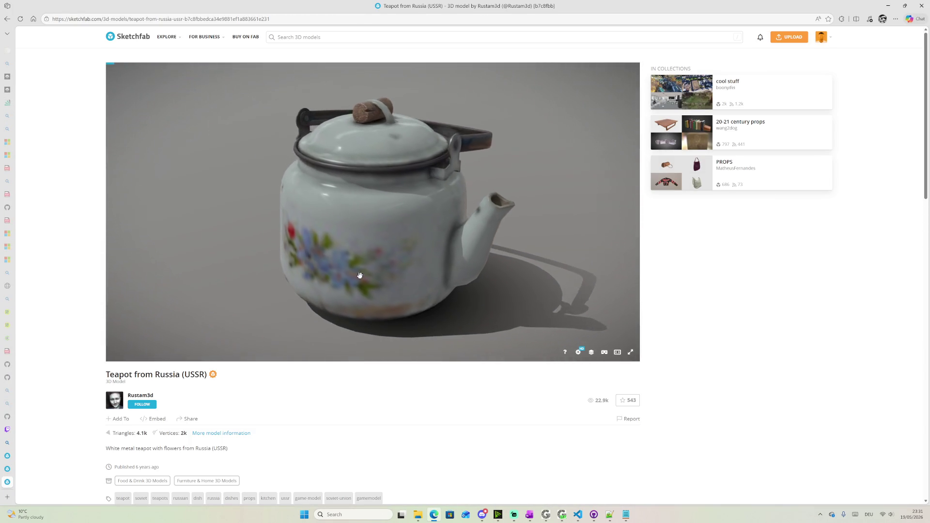
mouse_move(359, 275)
left_mouse_down()
mouse_move(466, 267)
mouse_move(453, 283)
mouse_move(506, 262)
mouse_move(390, 138)
mouse_move(384, 105)
mouse_move(394, 131)
left_mouse_up()
scroll(394, 131, "up", 3)
scroll(359, 187, "up", 3)
left_click_drag(359, 186, 405, 166)
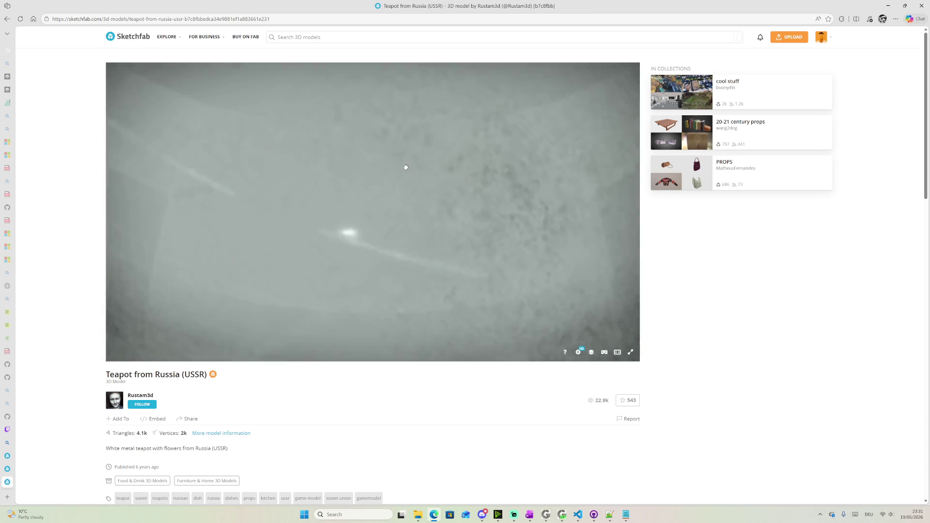
scroll(386, 149, "down", 3)
scroll(383, 119, "down", 3)
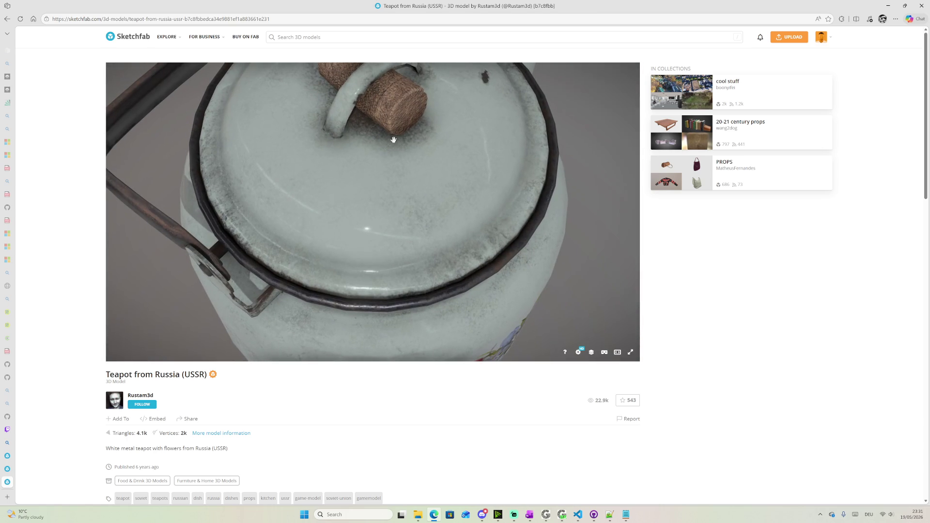
mouse_move(370, 118)
left_mouse_down()
mouse_move(394, 224)
mouse_move(359, 191)
mouse_move(370, 194)
left_mouse_up()
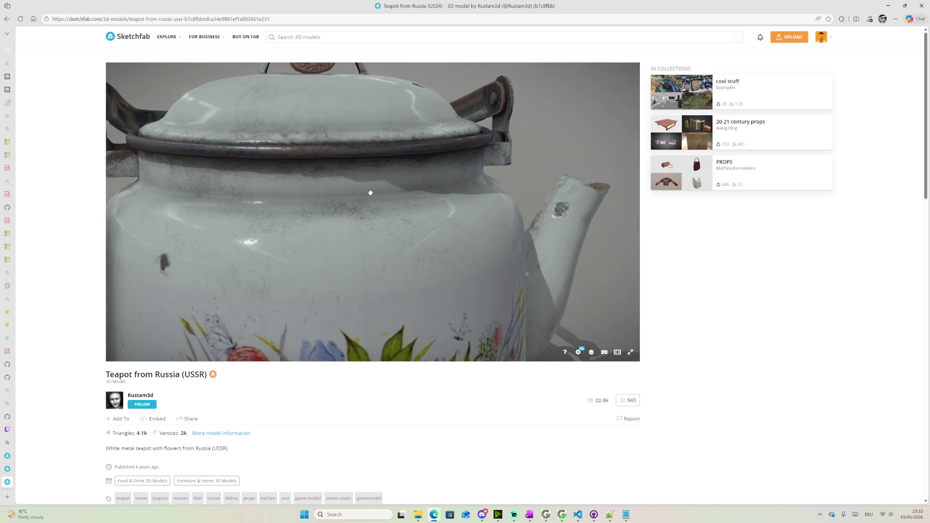
scroll(307, 120, "down", 3)
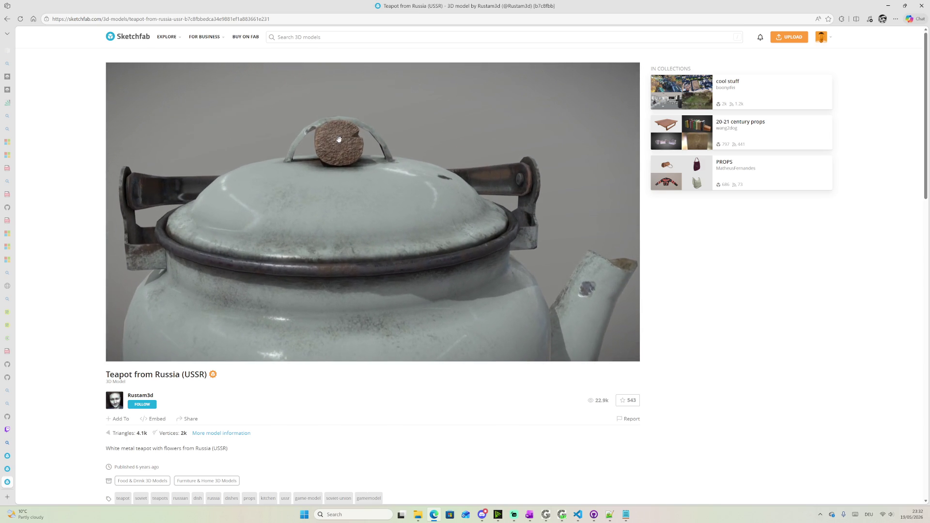
Orbit the teapot to examine the spout and handle, then step back to the new tab page
mouse_move(333, 131)
left_mouse_down()
mouse_move(302, 157)
mouse_move(363, 204)
mouse_move(332, 201)
mouse_move(333, 191)
mouse_move(393, 192)
mouse_move(415, 179)
mouse_move(499, 224)
mouse_move(446, 197)
left_mouse_up()
mouse_move(334, 238)
left_mouse_down()
mouse_move(415, 228)
mouse_move(351, 101)
left_mouse_up()
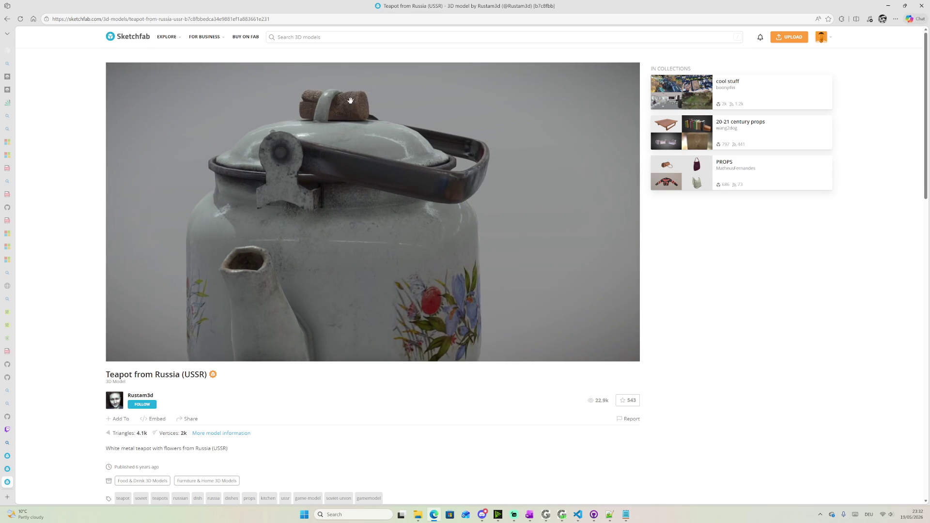
left_click_drag(382, 221, 407, 243)
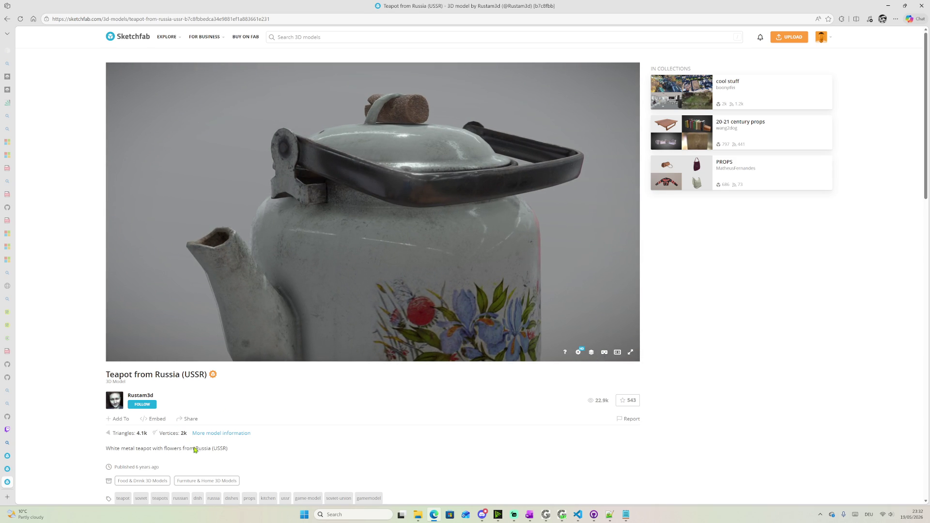
scroll(162, 417, "down", 1)
scroll(206, 363, "down", 1)
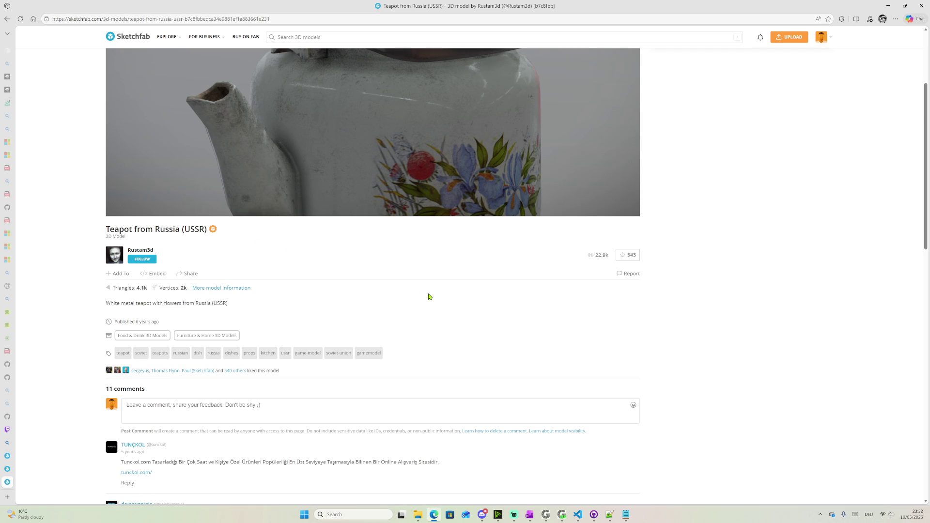
scroll(422, 268, "up", 1)
scroll(421, 369, "up", 1)
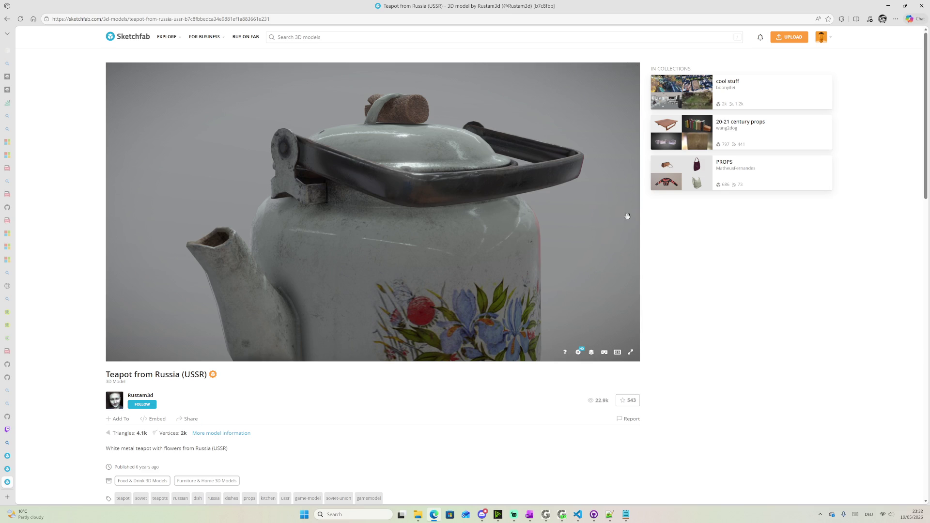
left_click(5, 19)
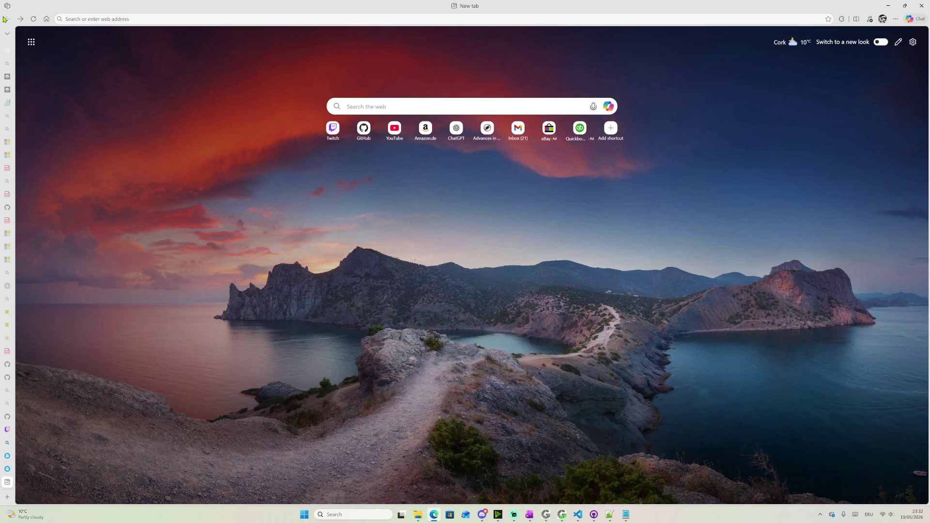
Go forward to the teapot page, then close the teapot tab to return to Staff picks
left_click(21, 19)
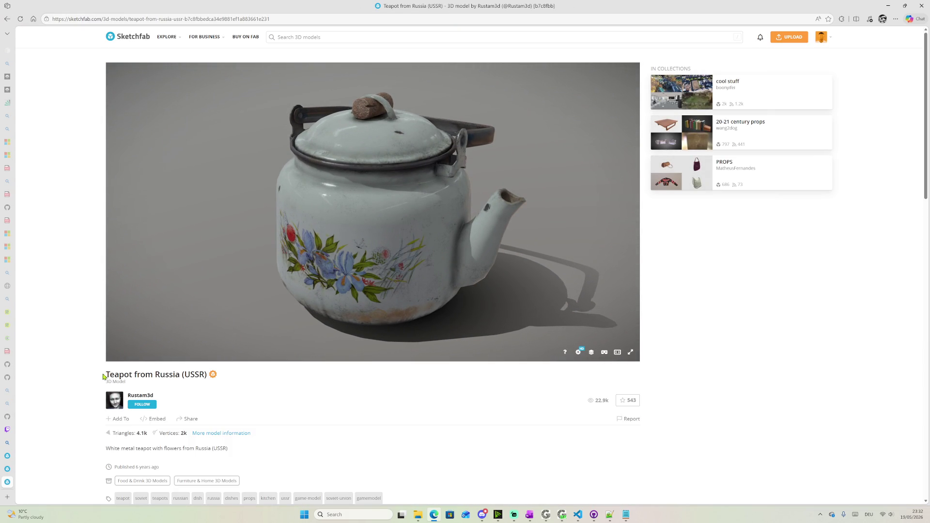
mouse_move(8, 480)
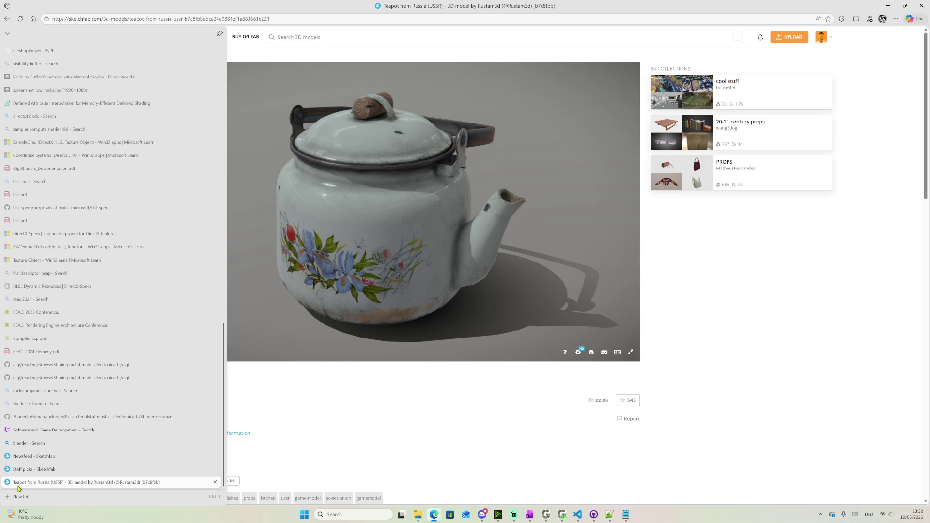
middle_click(22, 485)
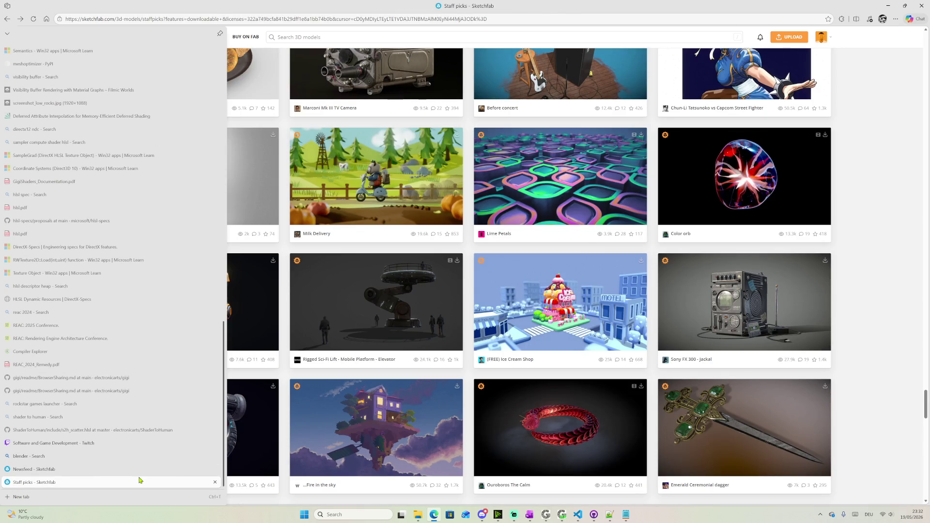
scroll(587, 245, "down", 3)
scroll(589, 247, "down", 3)
scroll(589, 247, "down", 3)
scroll(588, 249, "down", 3)
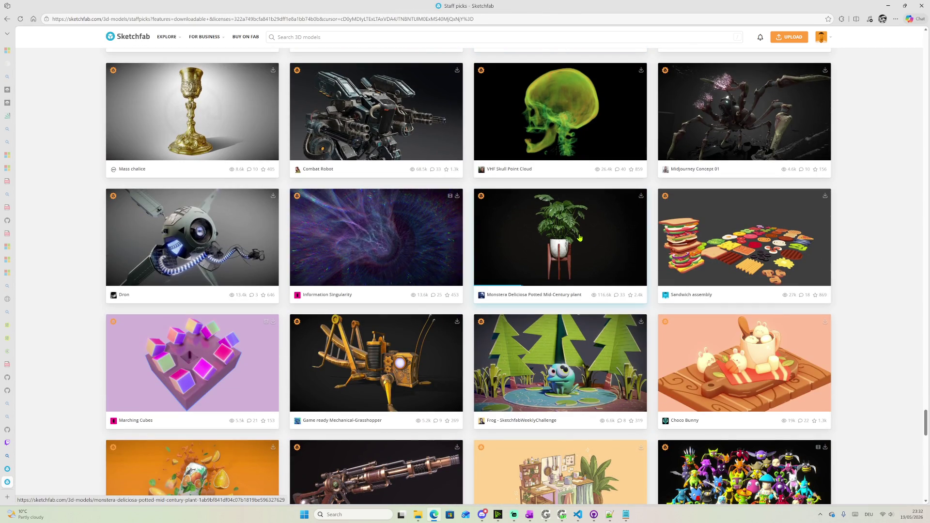
scroll(579, 238, "down", 3)
scroll(580, 239, "down", 3)
scroll(579, 239, "up", 1)
scroll(579, 239, "down", 2)
scroll(580, 237, "down", 1)
Preview the Old Stool model and close its overlay
left_click(227, 291)
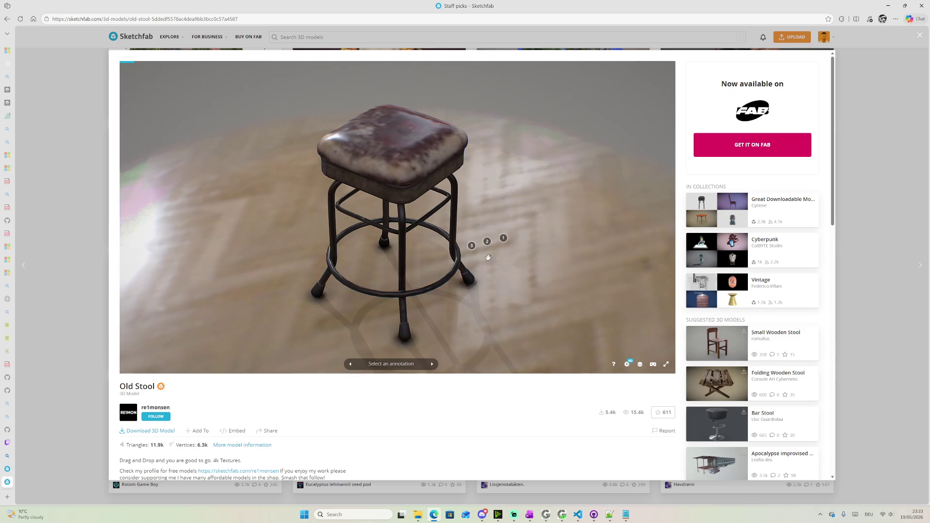
key("ctrl+a")
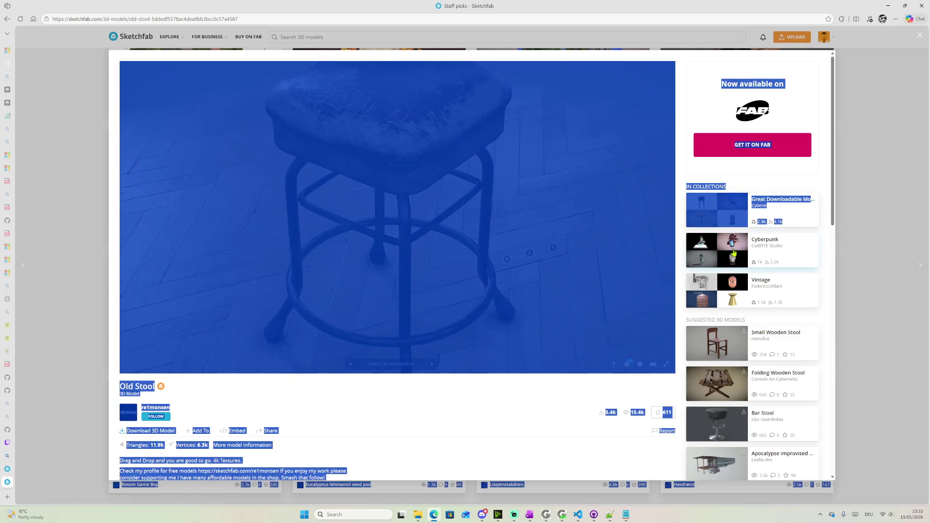
left_click(868, 82)
scroll(726, 182, "down", 2)
scroll(690, 232, "down", 2)
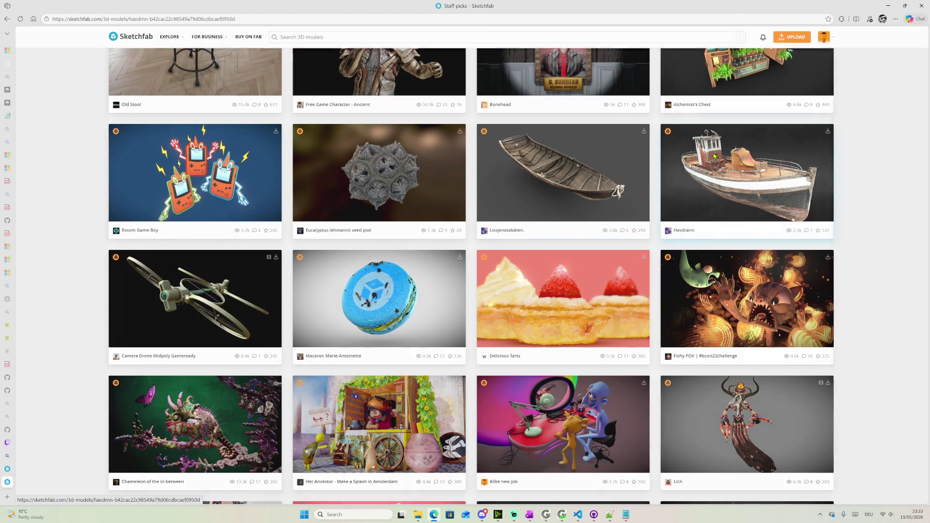
Preview the Havdrønn boat, orbit to its bow, and close the overlay
left_click(727, 175)
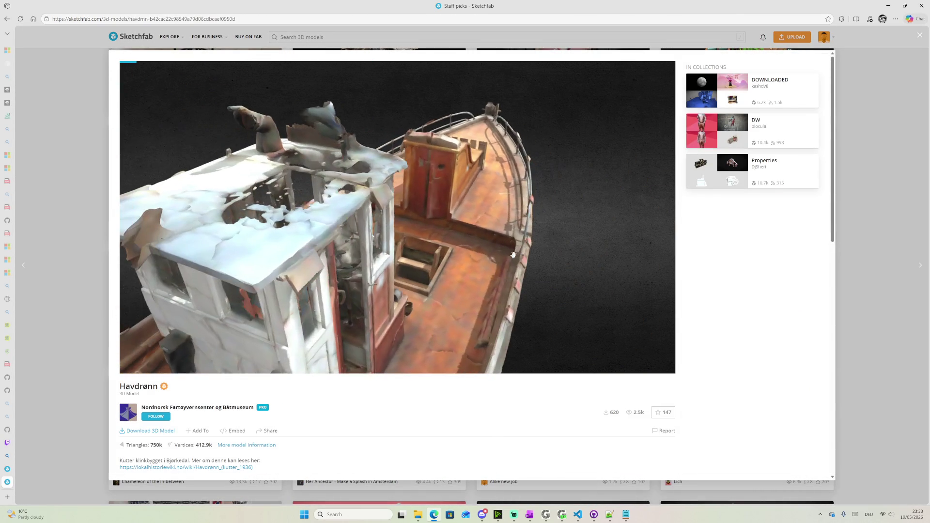
mouse_move(494, 257)
left_mouse_down()
mouse_move(366, 262)
mouse_move(318, 132)
left_mouse_up()
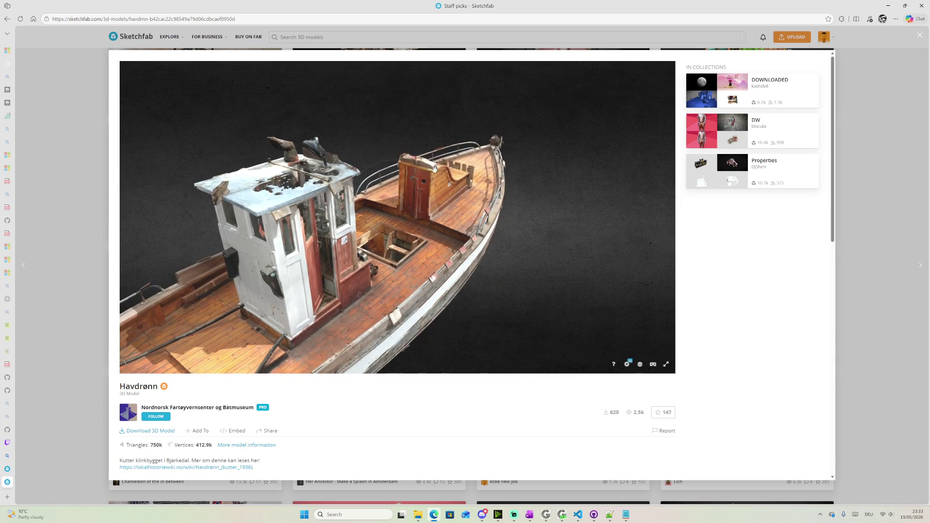
left_click(862, 63)
scroll(620, 332, "down", 1)
scroll(620, 331, "down", 1)
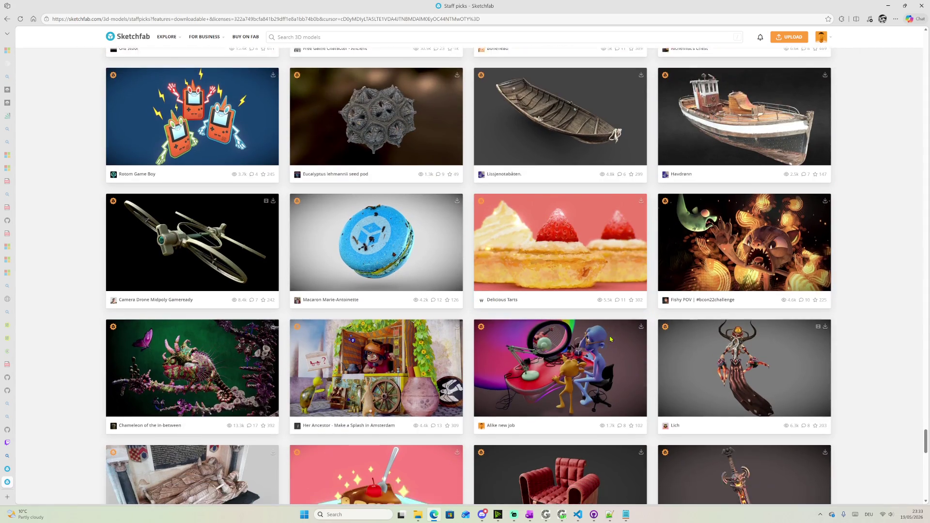
Preview and close the Her Ancestor scene, then open the Chained (medieval) library book model
left_click(369, 314)
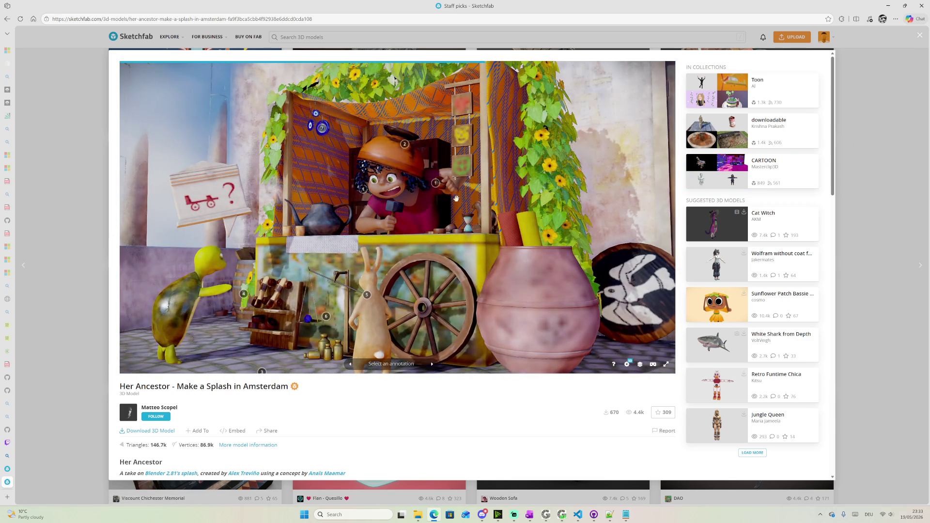
mouse_move(457, 198)
left_mouse_down()
mouse_move(510, 209)
mouse_move(444, 206)
left_mouse_up()
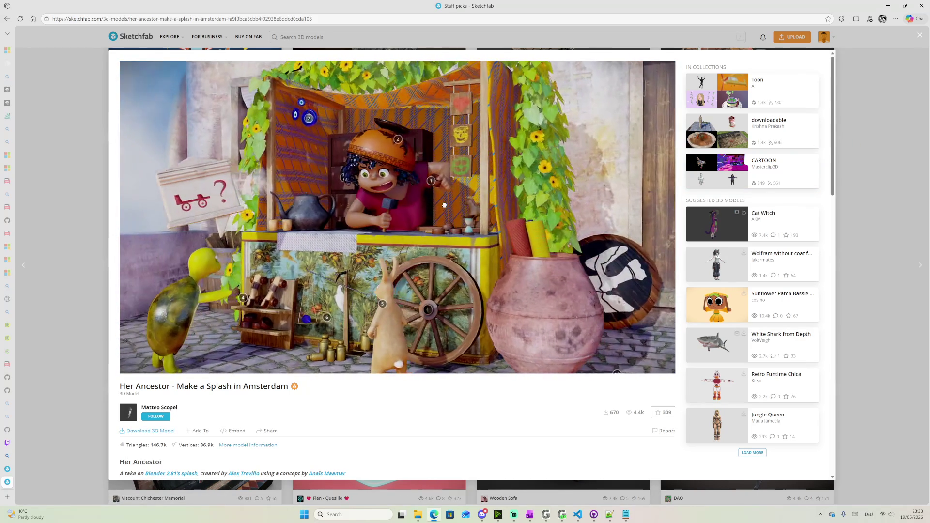
left_click(880, 172)
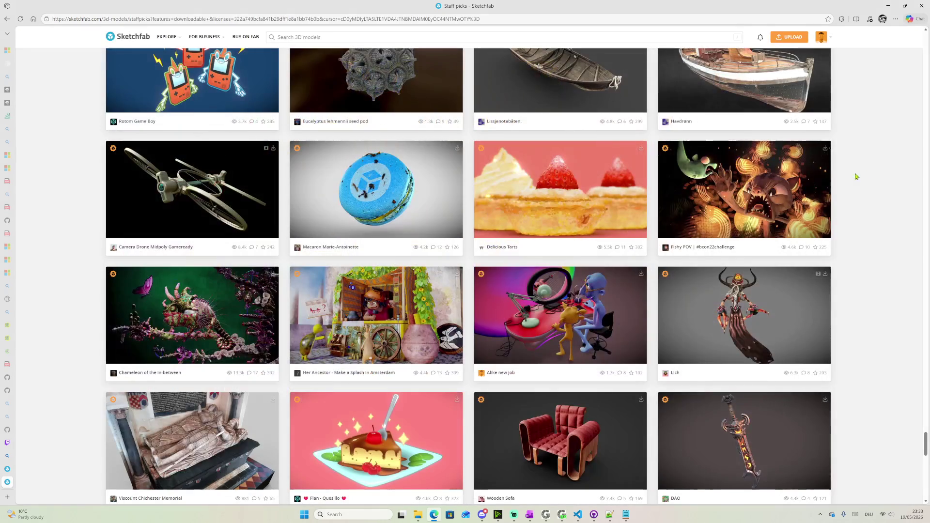
scroll(647, 279, "down", 2)
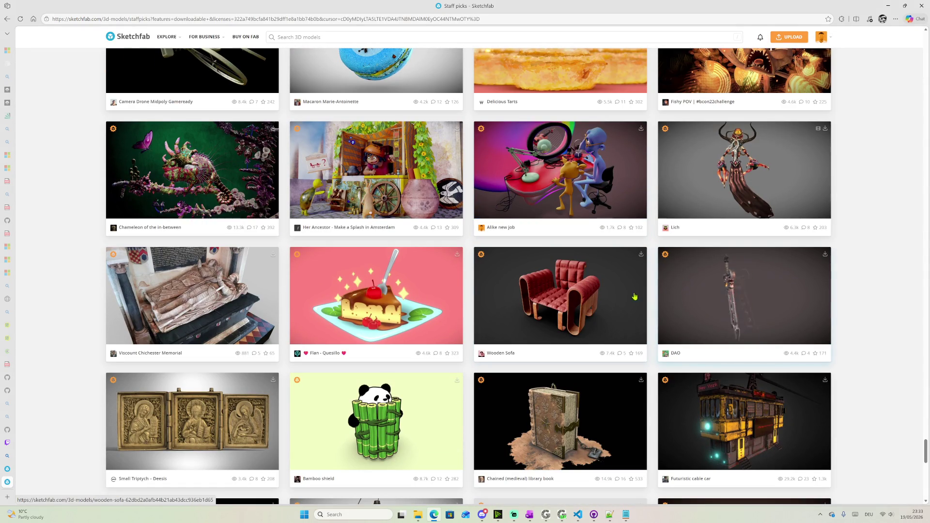
left_click(579, 392)
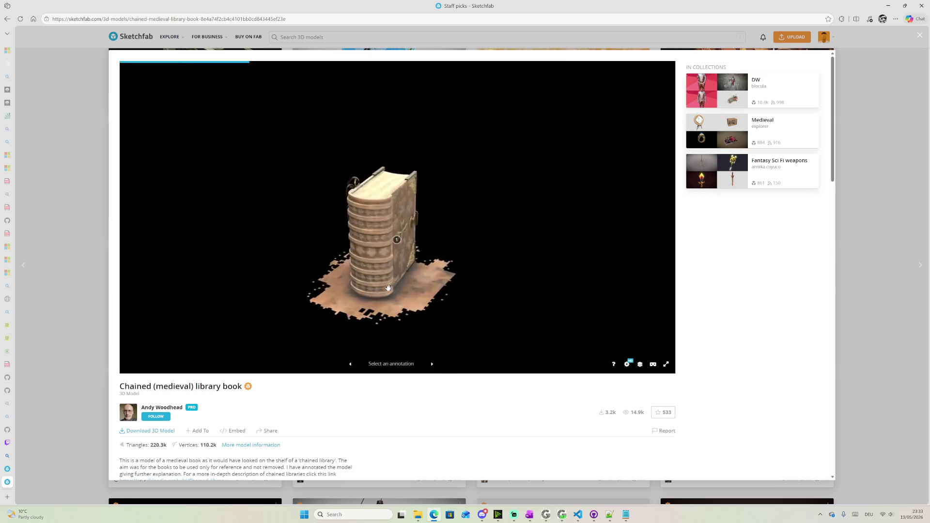
Download the Chained library book from Sketchfab as a GLB with 2k textures
mouse_move(418, 277)
left_mouse_down()
mouse_move(370, 282)
mouse_move(352, 260)
mouse_move(456, 220)
mouse_move(544, 291)
mouse_move(647, 273)
mouse_move(462, 303)
left_mouse_up()
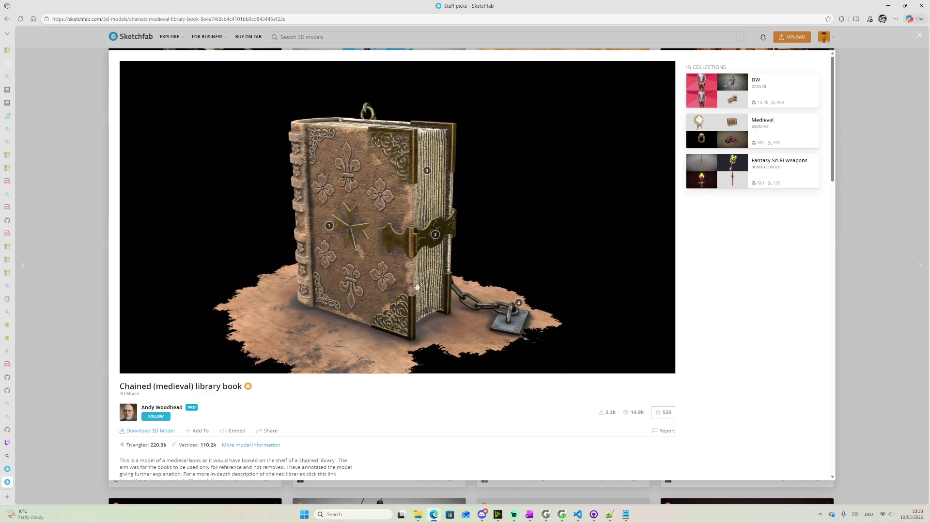
scroll(232, 405, "down", 3)
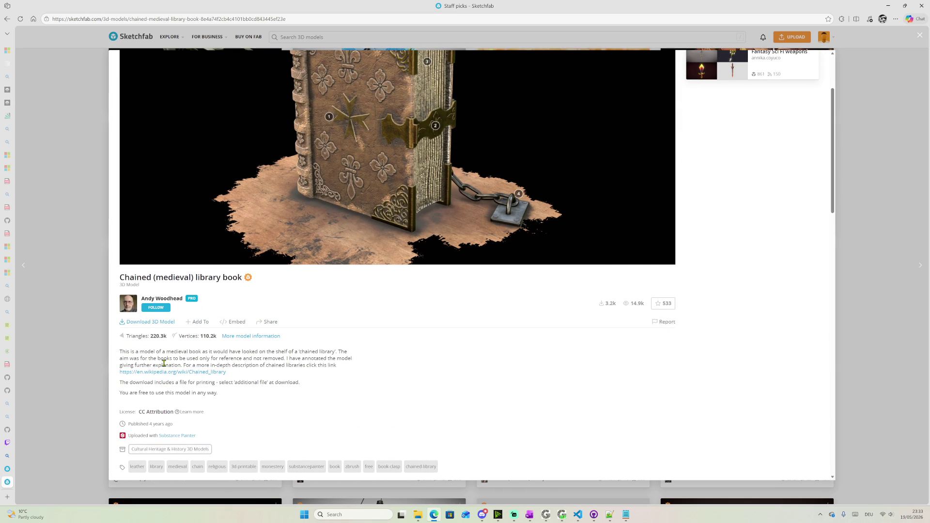
left_click(147, 323)
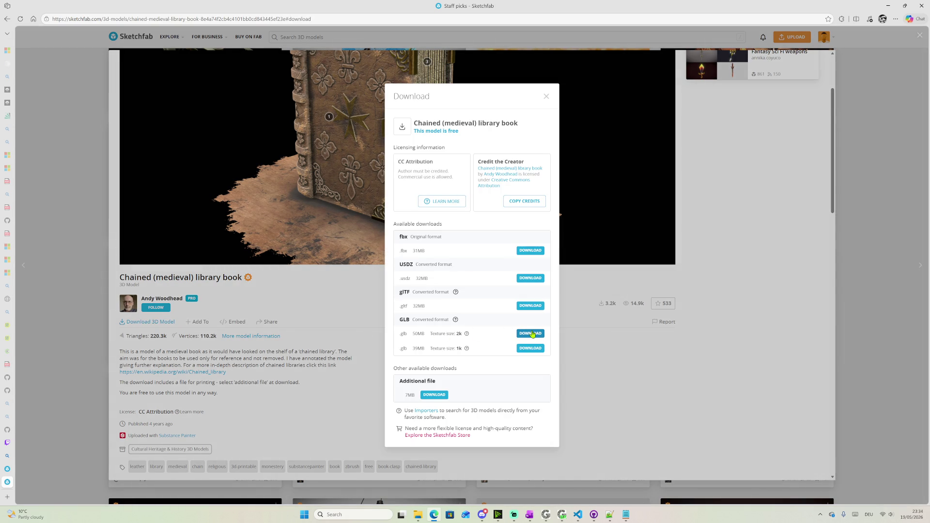
left_click(531, 334)
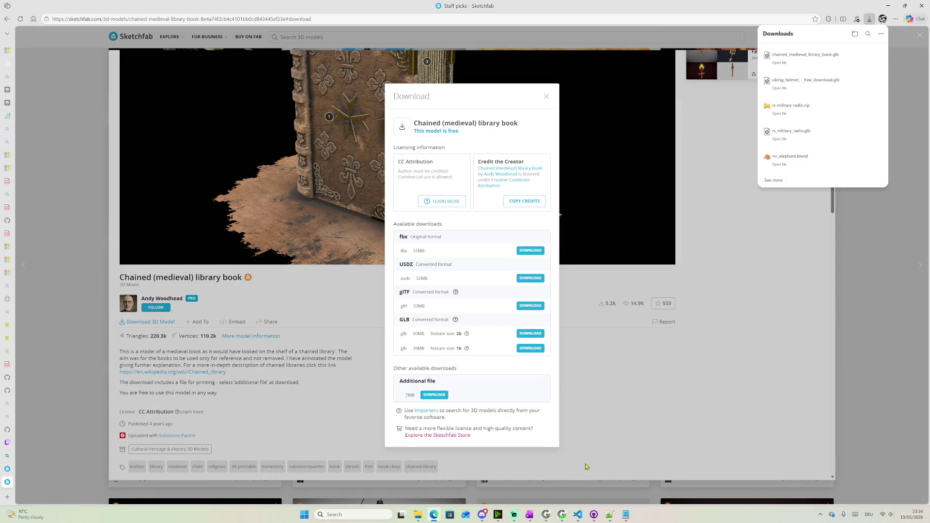
Launch Blender from the Windows search into a fresh default scene
key("super")
type("blender")
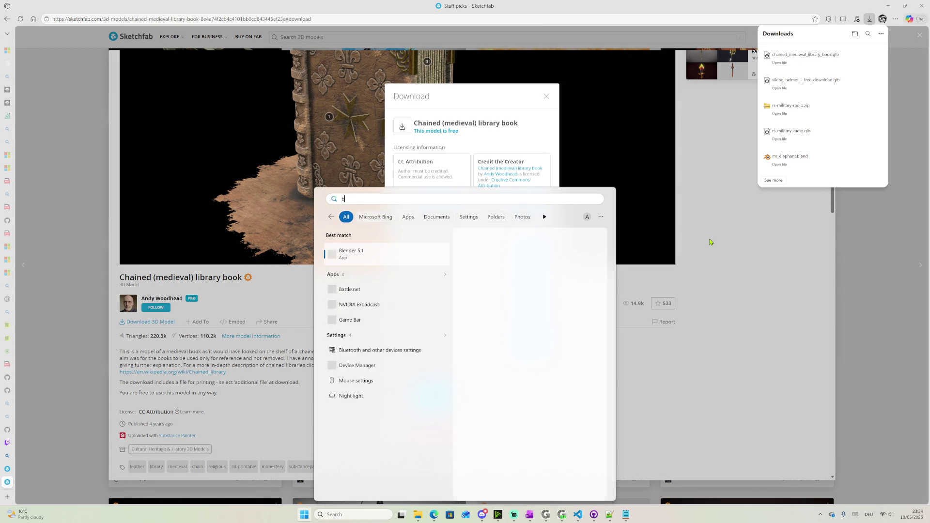
key("Return")
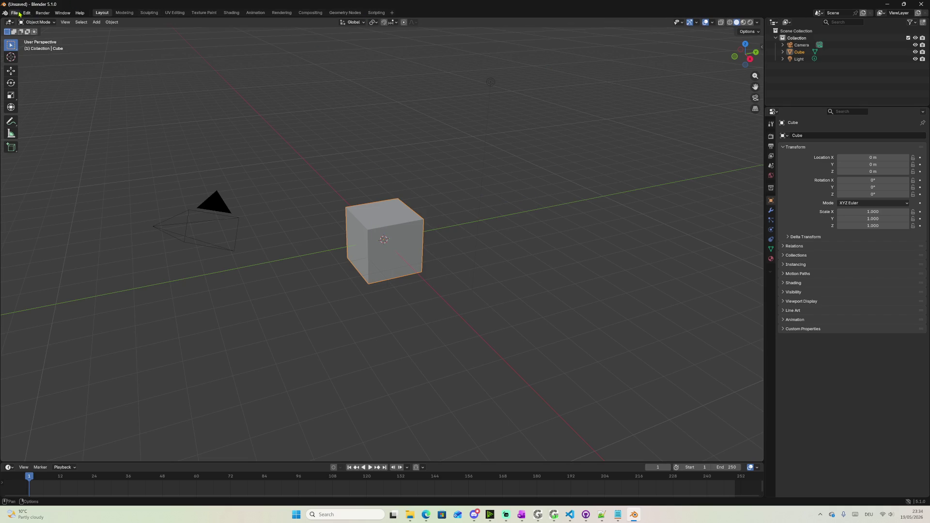
Import chained_medieval_library_book.glb from Downloads via glTF 2.0 import, then hide the light
left_click(13, 13)
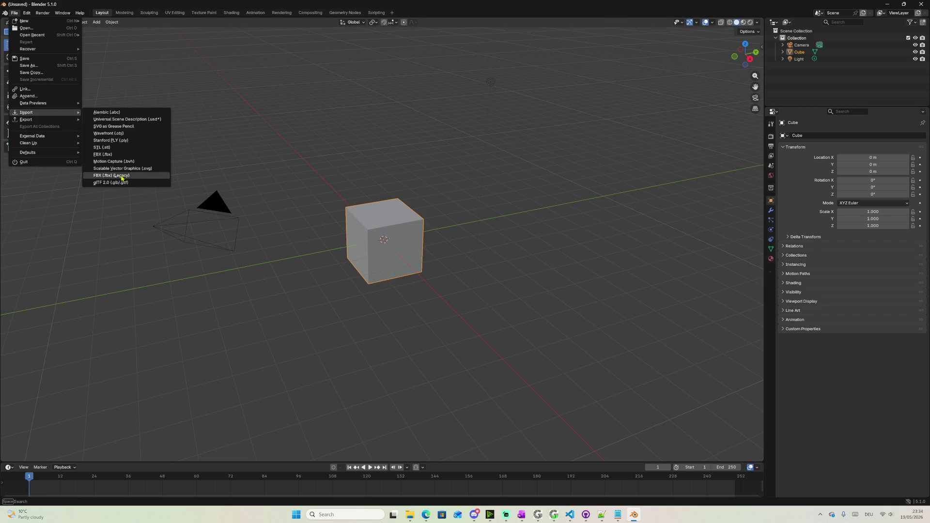
left_click(120, 183)
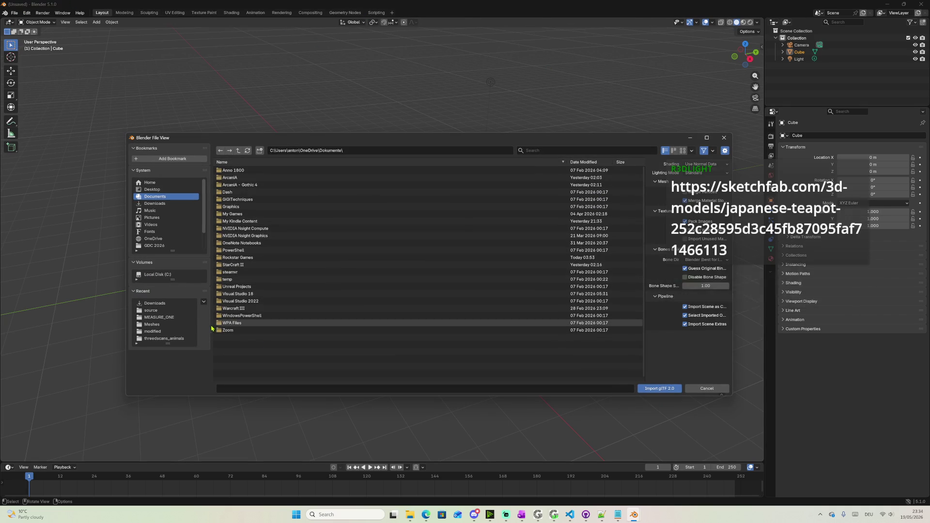
left_click(174, 204)
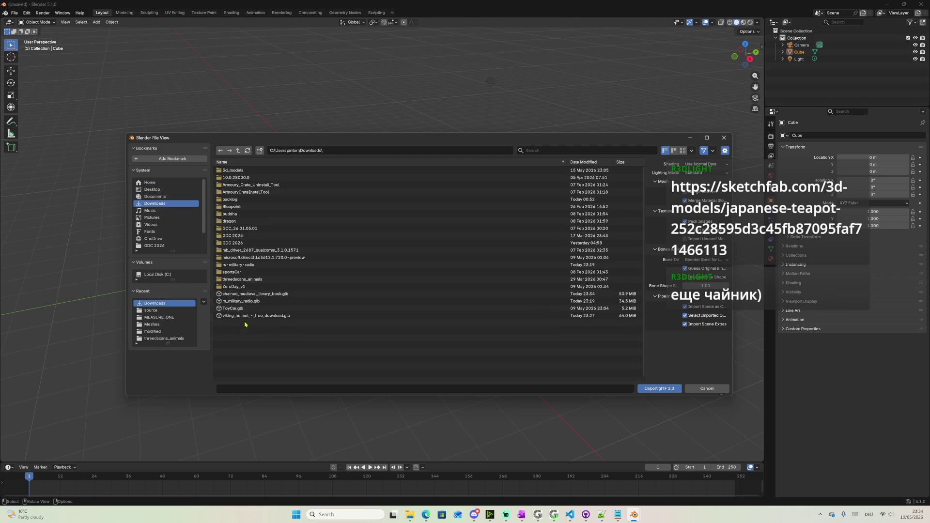
double_click(262, 294)
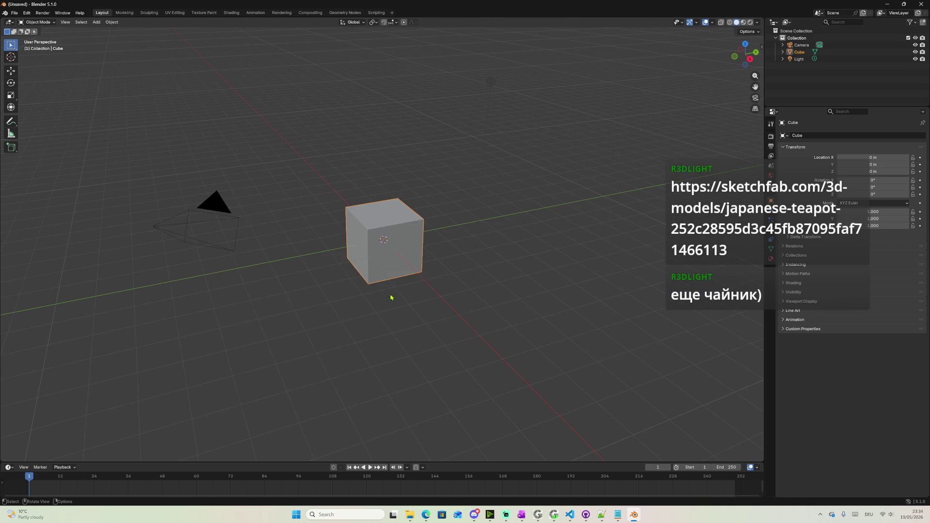
left_click(915, 58)
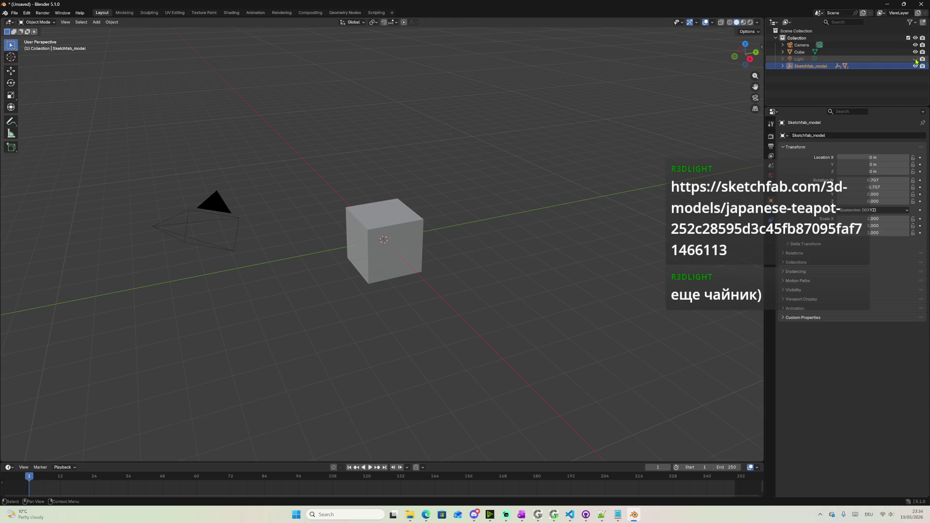
Show the light again, hide the default cube, and roughly scale the tiny book up uniformly
left_click(916, 59)
left_click(916, 51)
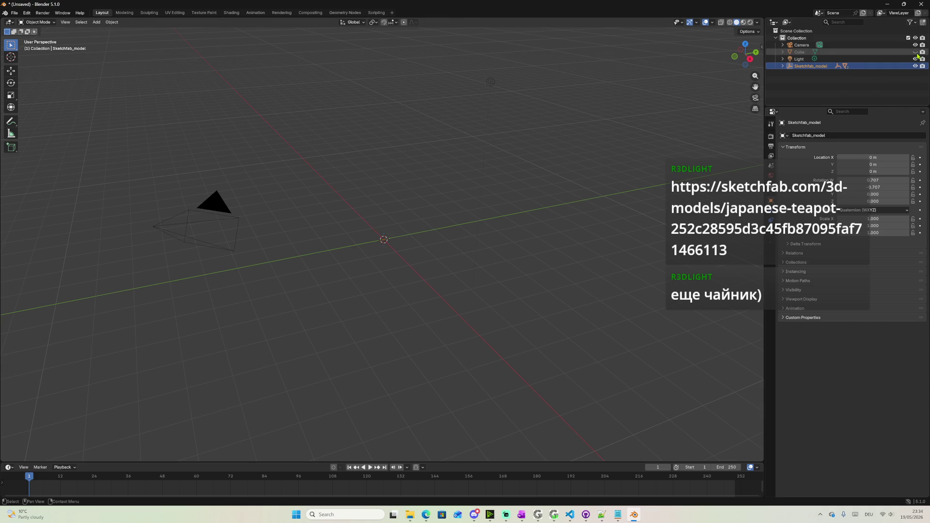
scroll(465, 211, "up", 3)
scroll(456, 222, "up", 2)
scroll(454, 222, "up", 2)
scroll(454, 221, "up", 3)
scroll(436, 212, "down", 3)
scroll(412, 201, "down", 3)
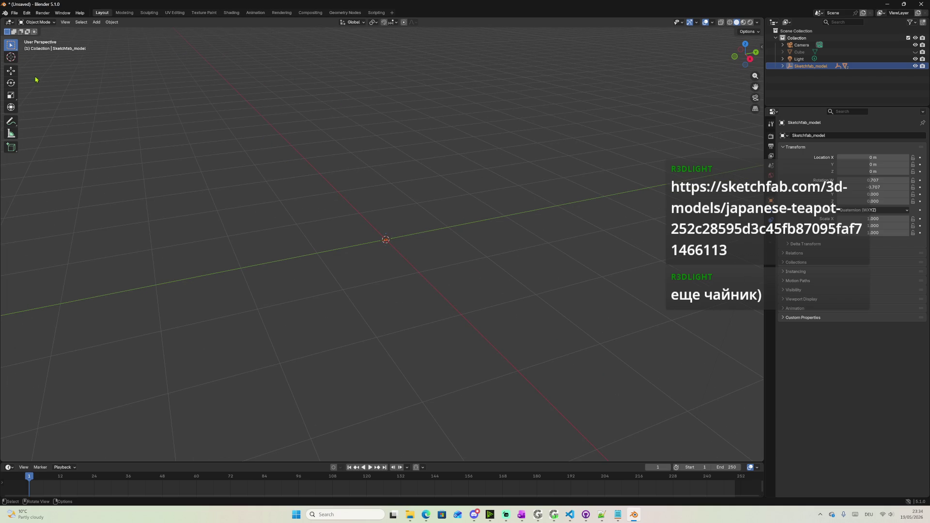
left_click(9, 95)
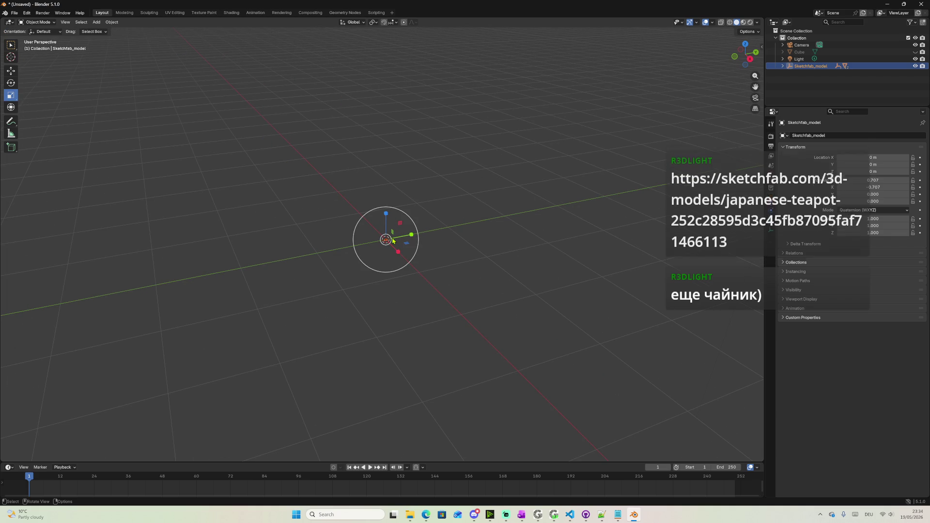
left_click_drag(391, 241, 407, 224)
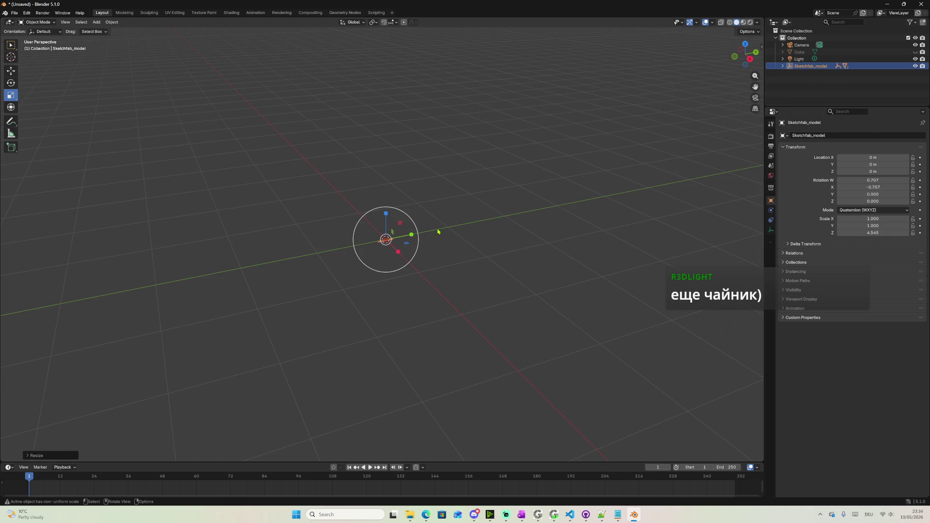
key("alt+s")
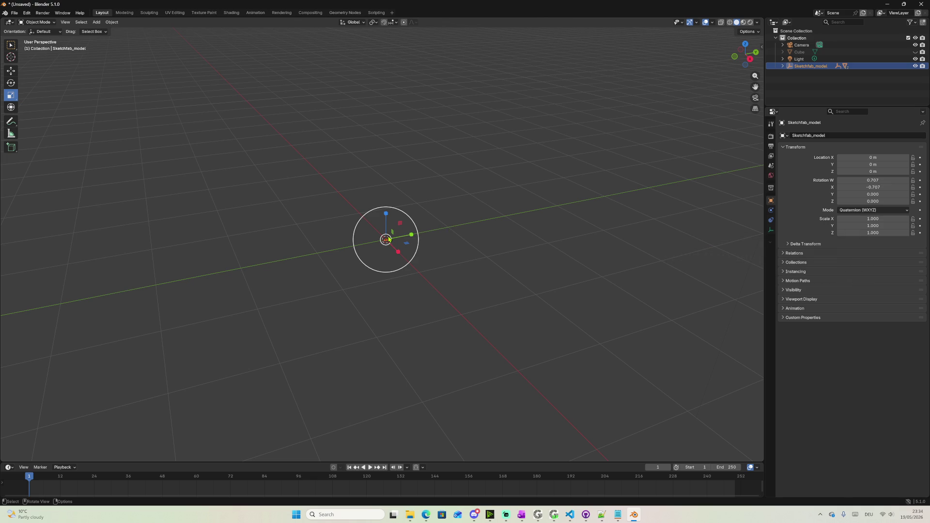
key("s")
left_click(717, 462)
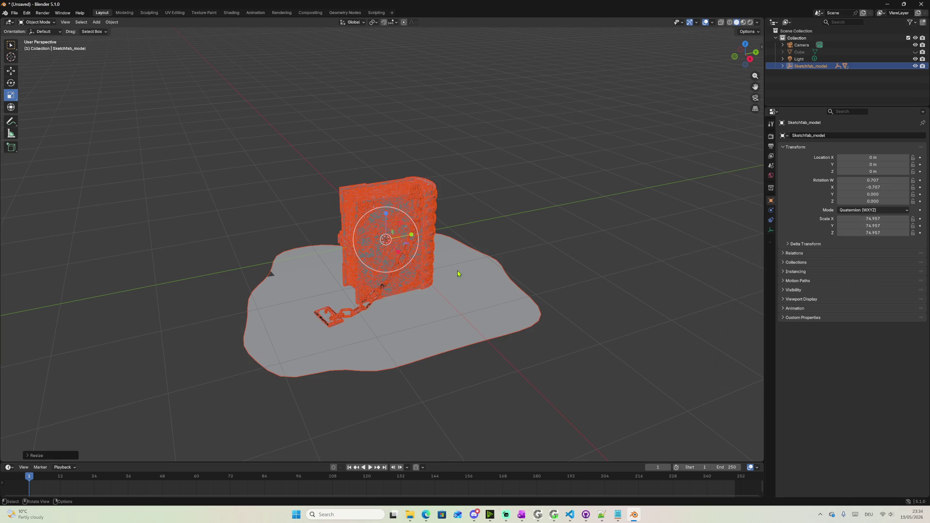
key("s")
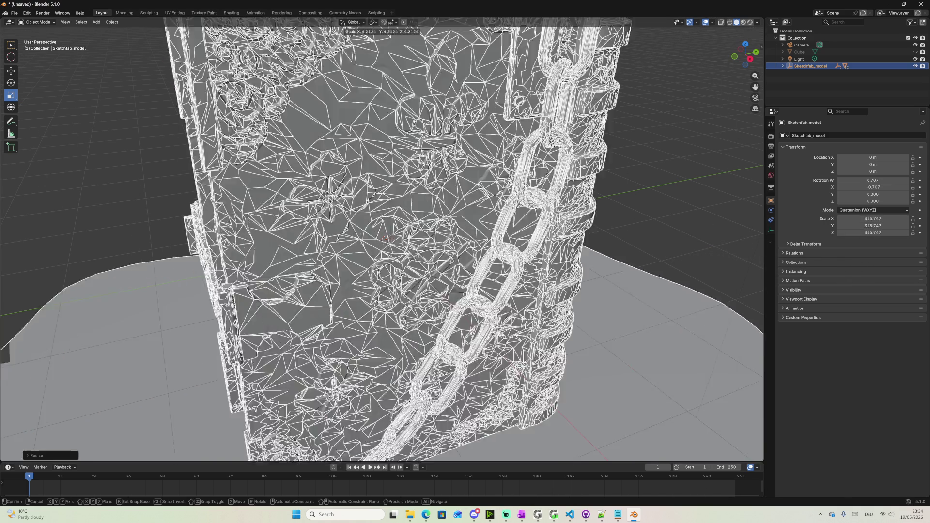
left_click(758, 215)
Set the book's Scale X, Y and Z to 300 and expand Sketchfab_model to show Base, Book dec and Metal dec
left_click(879, 218)
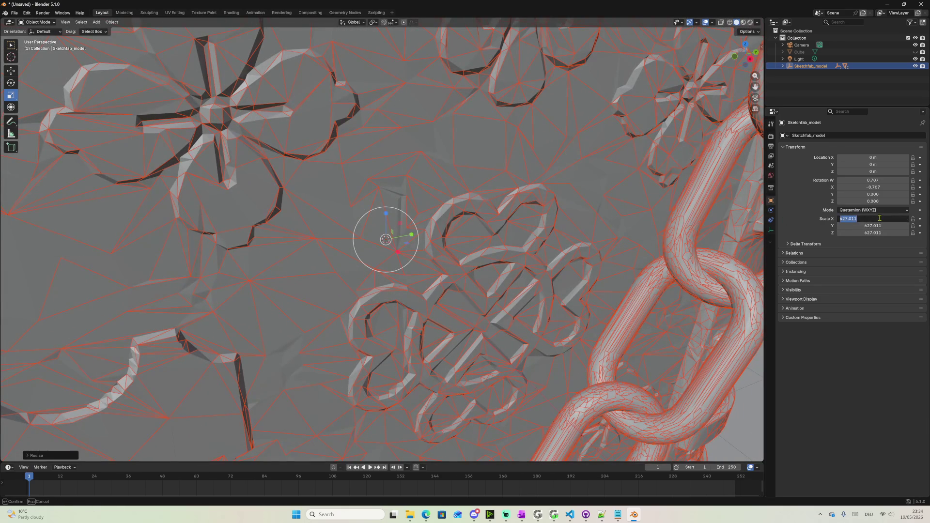
type("3")
key("Tab")
type("3")
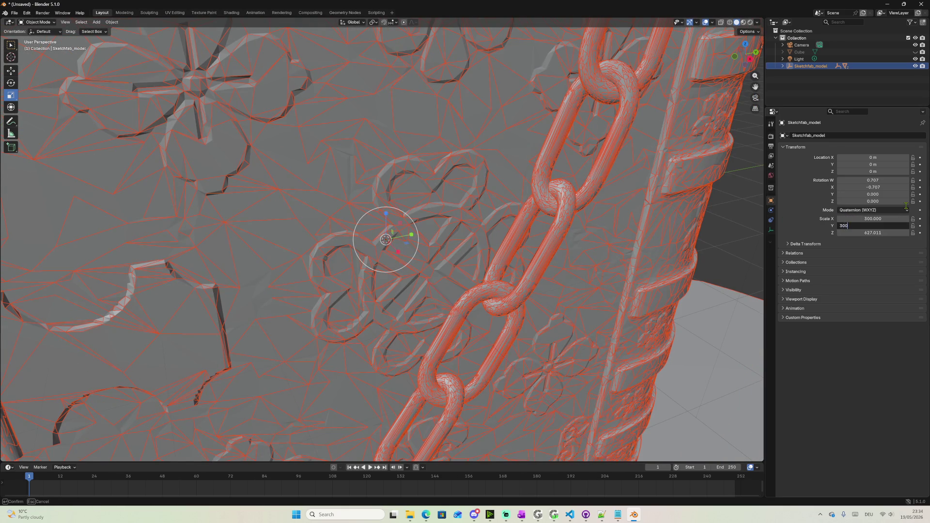
key("Tab")
type("30")
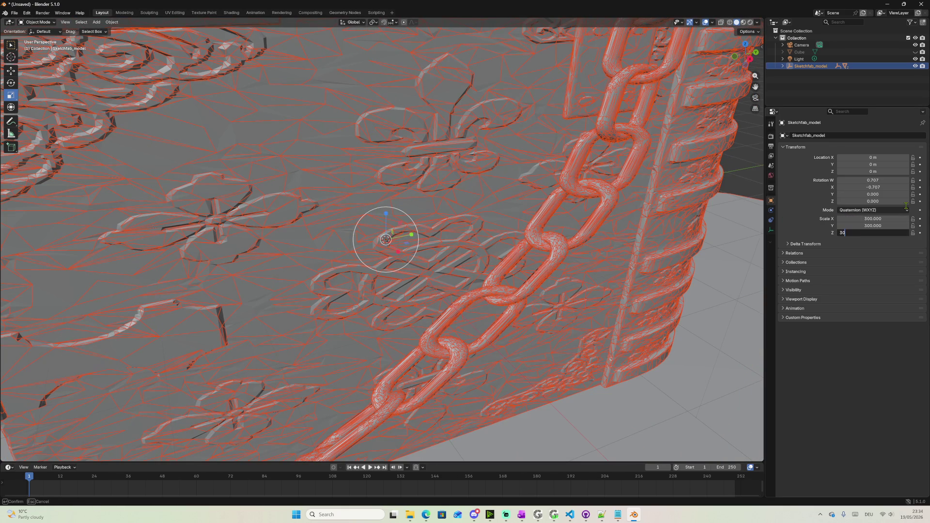
key("Return")
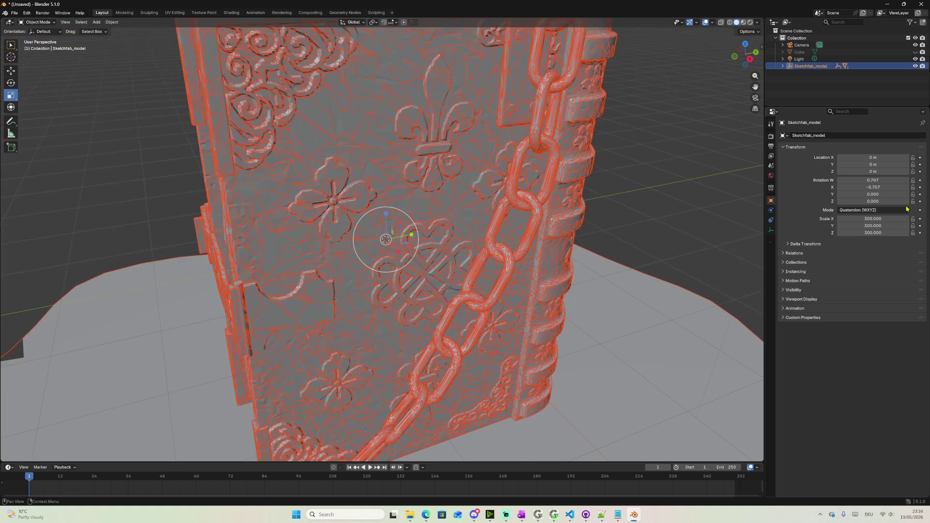
mouse_move(726, 255)
middle_mouse_down()
mouse_move(621, 276)
mouse_move(612, 304)
mouse_move(623, 300)
middle_mouse_up()
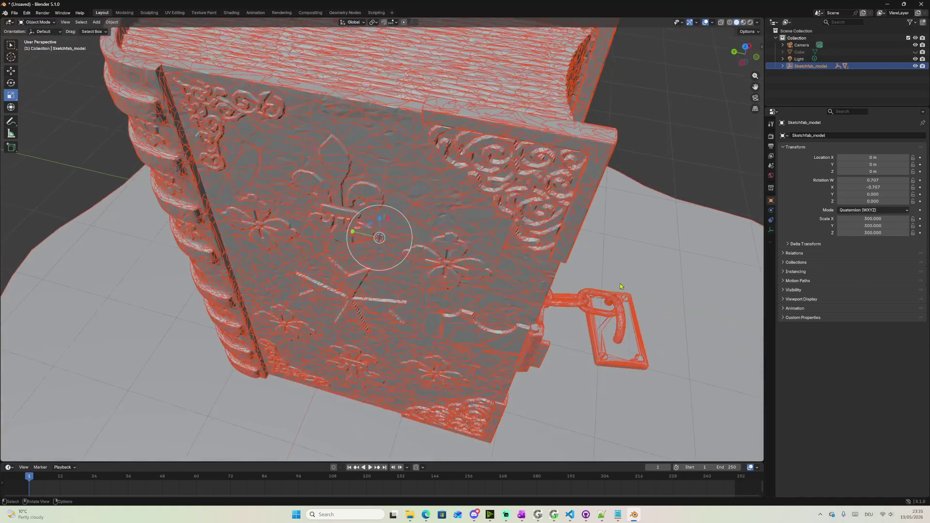
scroll(623, 299, "down", 5)
left_click(782, 66)
left_click(790, 73)
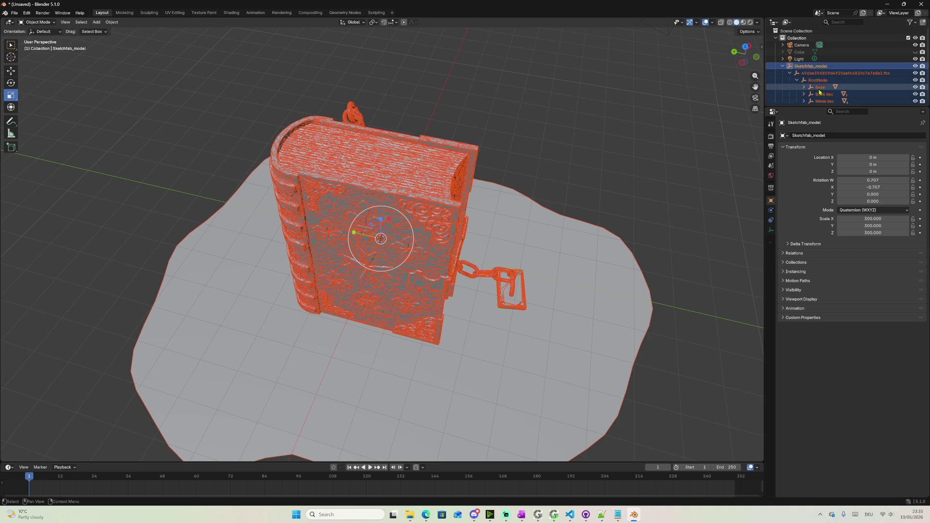
Expand Base and Book dec in the Outliner and select pieces through to Book dec_0.001
left_click(824, 94)
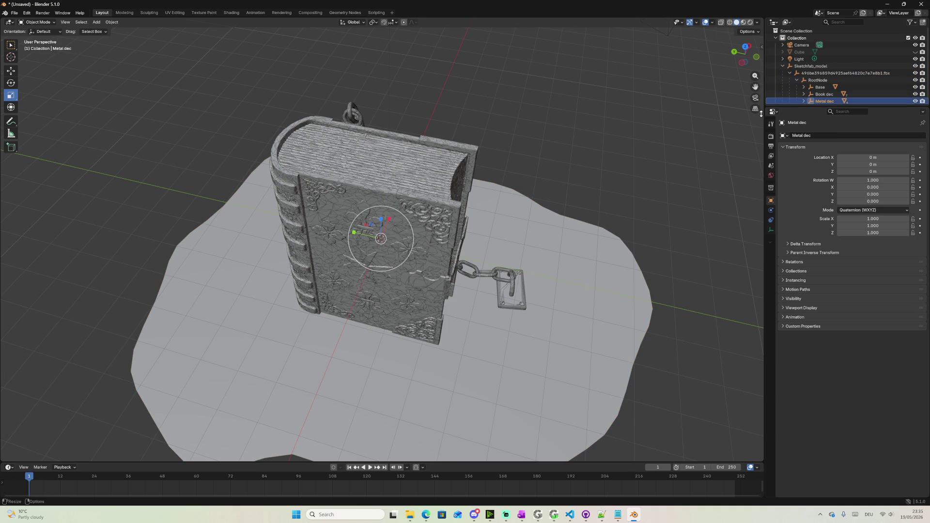
left_click(825, 101)
middle_click_drag(602, 139, 521, 129)
scroll(822, 88, "down", 1)
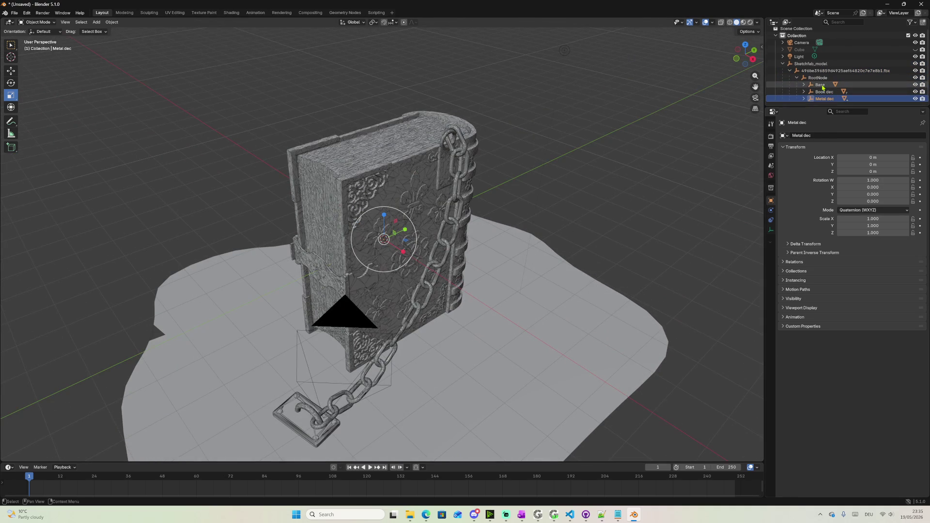
left_click(803, 86)
left_click(827, 92)
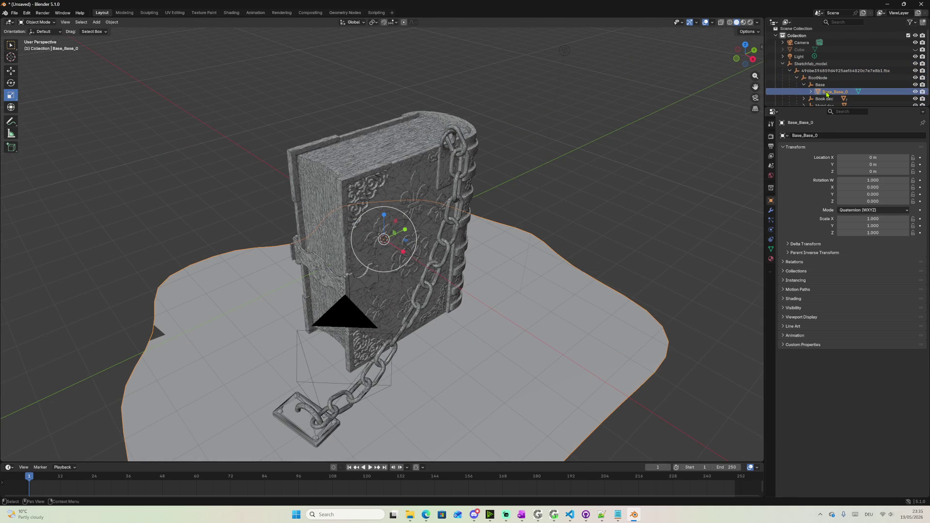
scroll(825, 94, "down", 2)
left_click(804, 91)
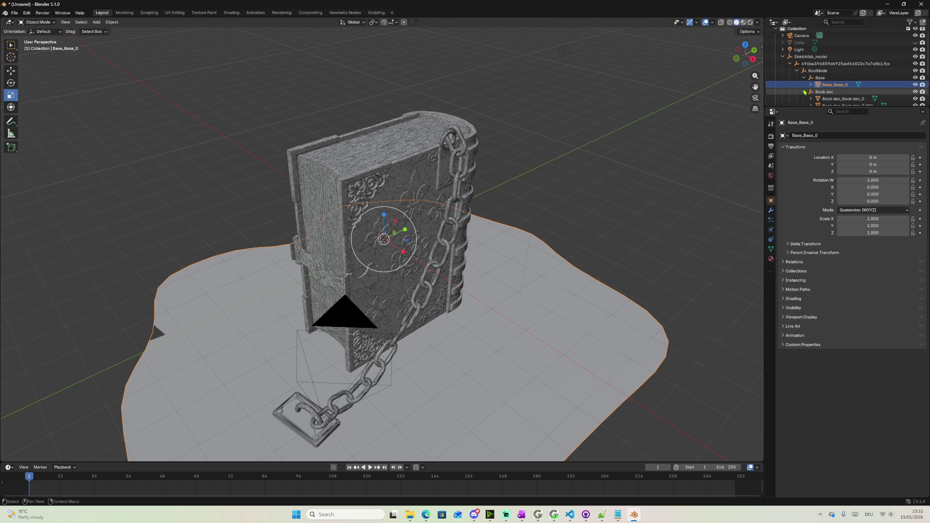
scroll(825, 98, "down", 3)
left_click(843, 69)
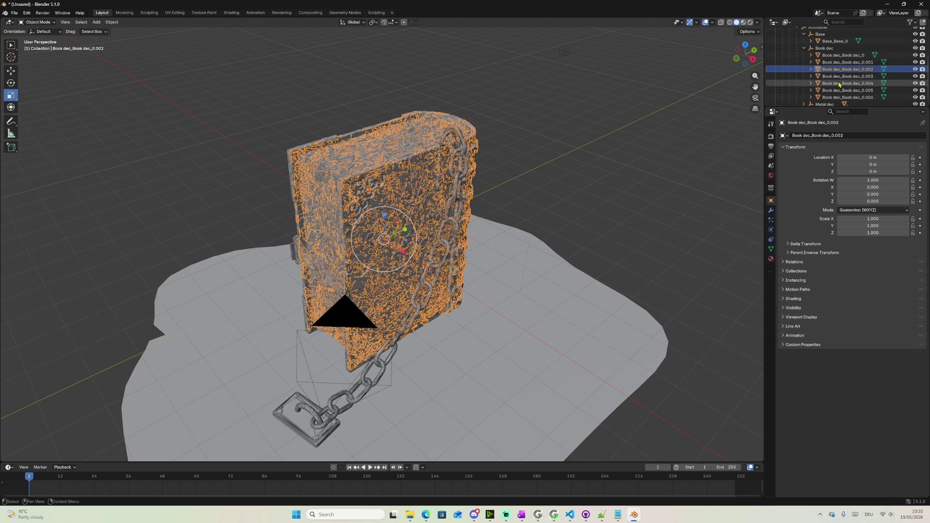
left_click(839, 76)
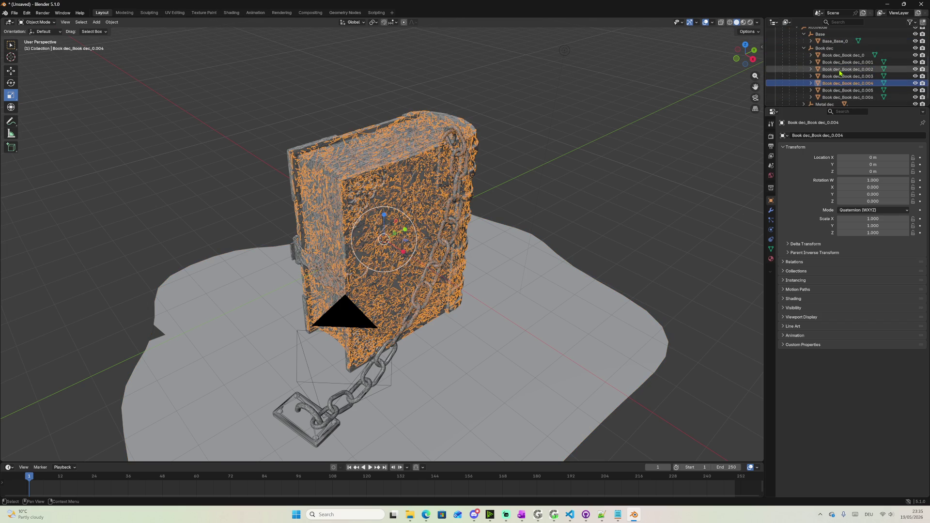
left_click(840, 63)
middle_click_drag(530, 197, 617, 182)
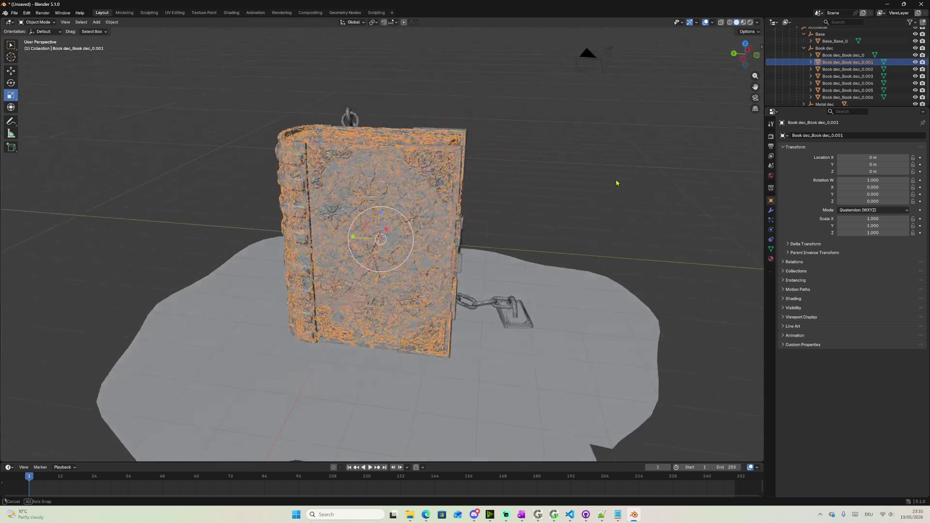
scroll(617, 183, "up", 3)
scroll(390, 194, "up", 5)
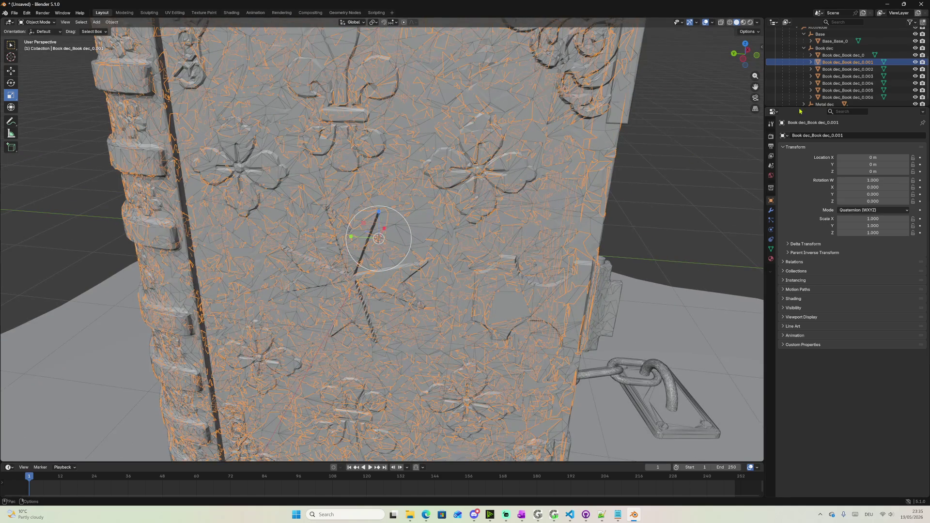
Hide Book dec_0.001 and pieces 0.003–0.006, then inspect the shredded mesh and chain underneath
left_click(915, 63)
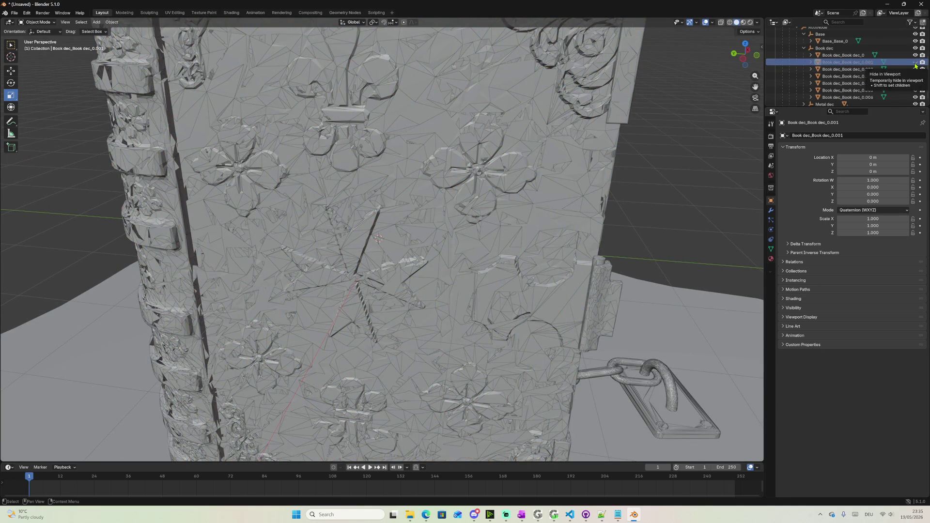
left_click(914, 77)
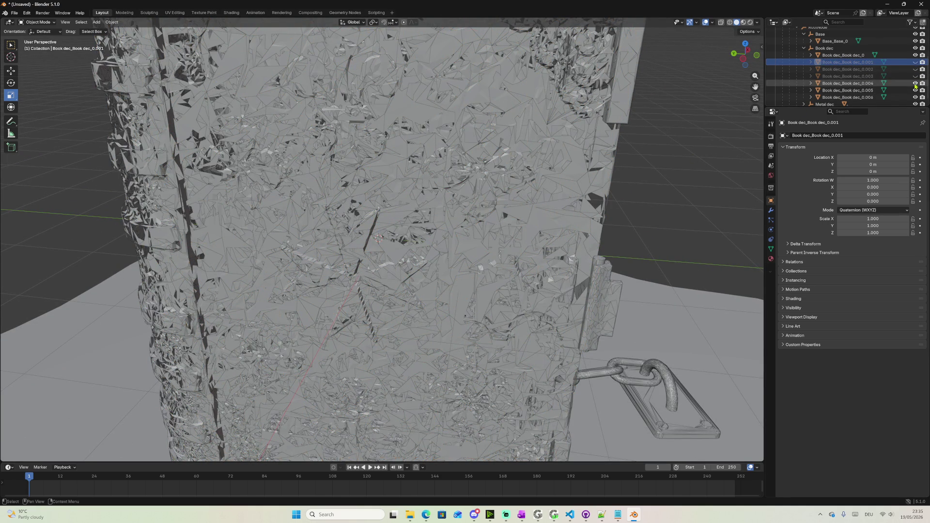
left_click(915, 82)
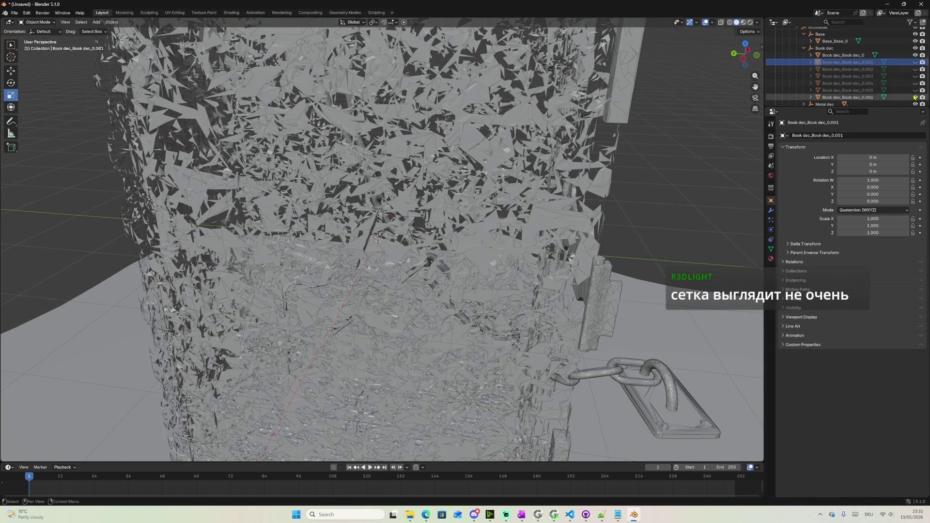
left_click(914, 97)
mouse_move(552, 182)
middle_mouse_down()
mouse_move(602, 145)
mouse_move(799, 123)
middle_mouse_up()
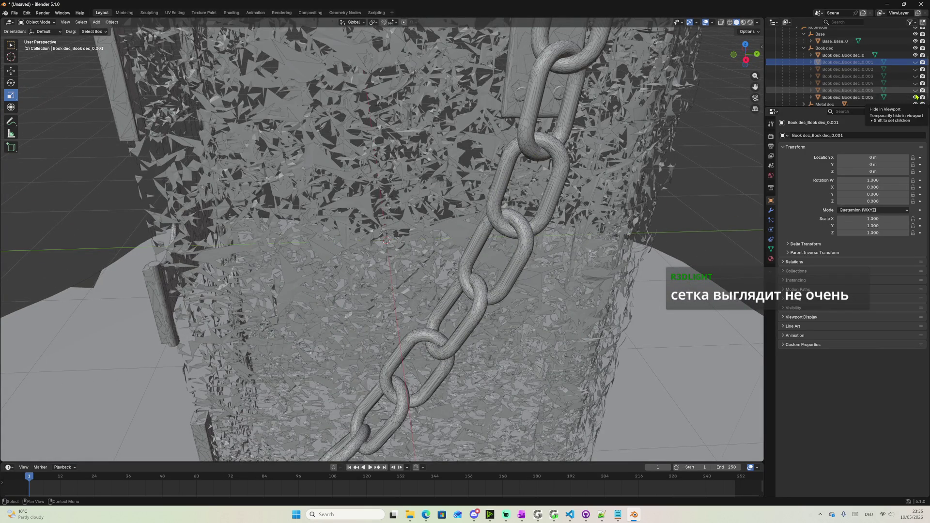
mouse_move(654, 181)
middle_mouse_down()
mouse_move(627, 153)
mouse_move(646, 136)
middle_mouse_up()
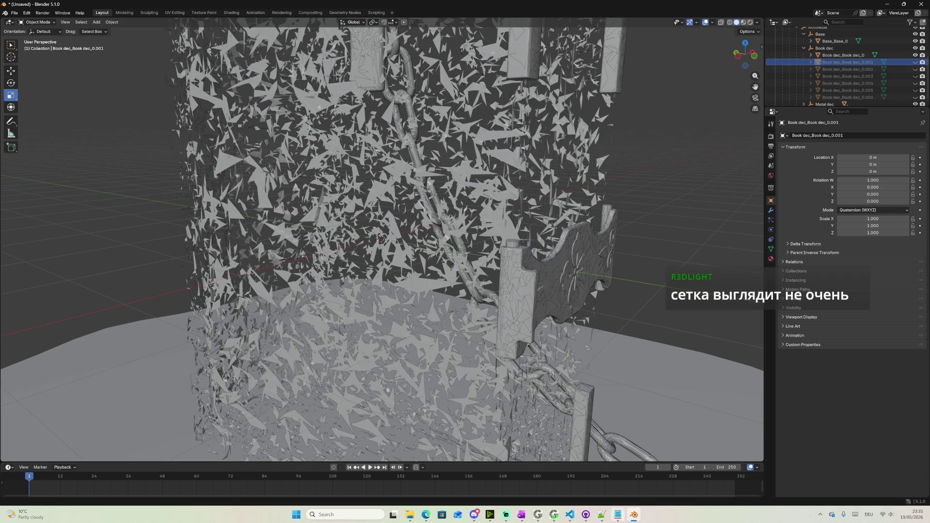
mouse_move(570, 515)
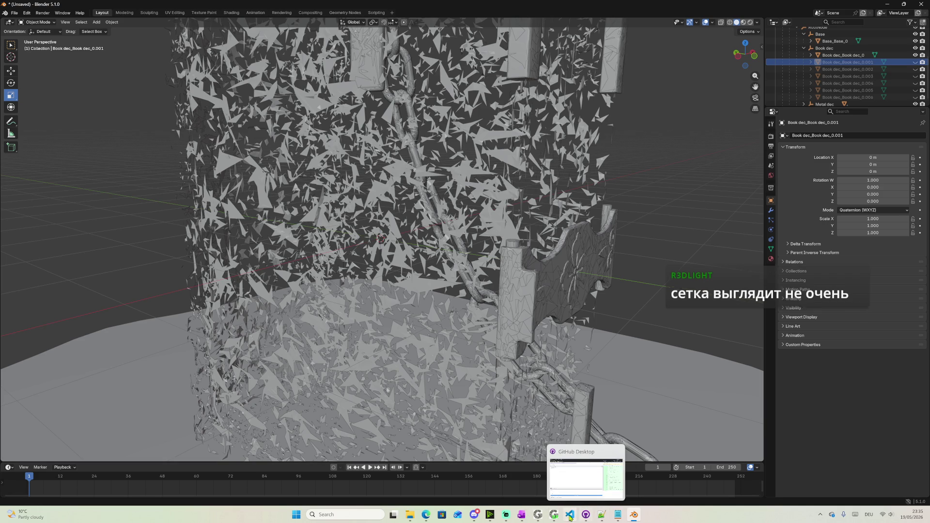
Open the Japanese teapot from the Streamlabs chat link and bring up its Model Inspector
left_click(507, 515)
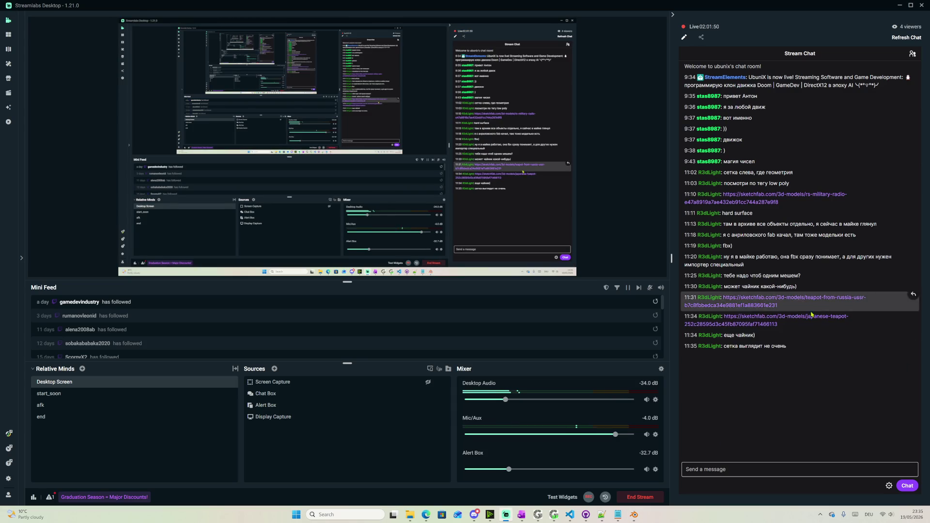
left_click(772, 323)
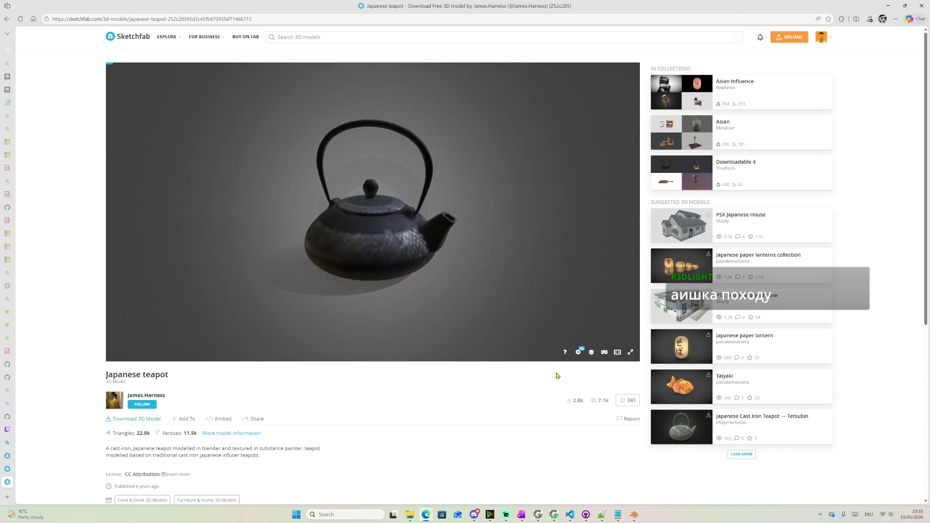
mouse_move(484, 282)
left_mouse_down()
mouse_move(496, 273)
mouse_move(531, 340)
left_mouse_up()
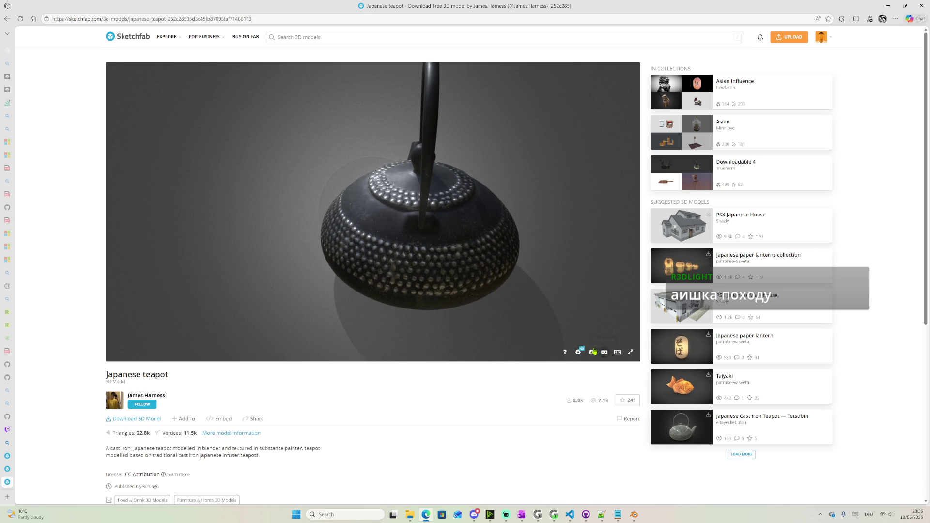
left_click(590, 352)
View the teapot's normal, roughness, metalness, AO and base colour maps, then its download options
left_click(134, 227)
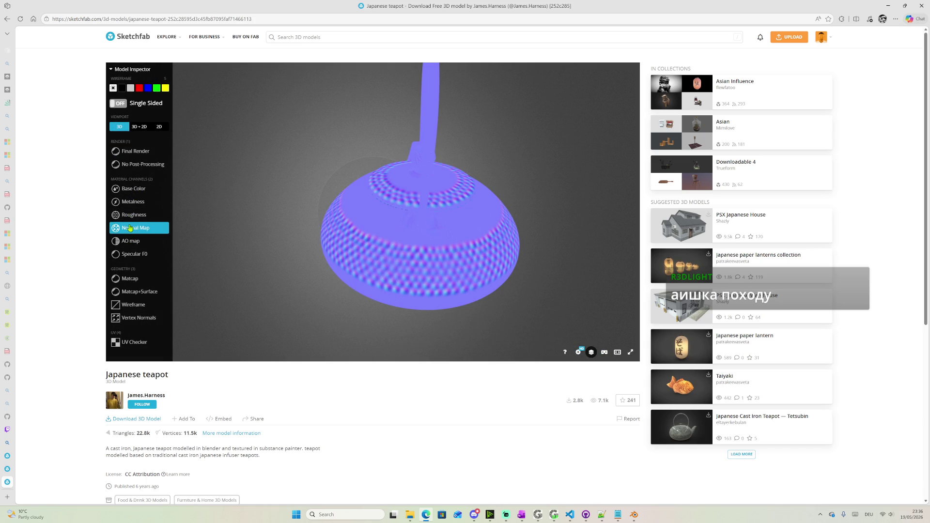
left_click(131, 215)
left_click(133, 202)
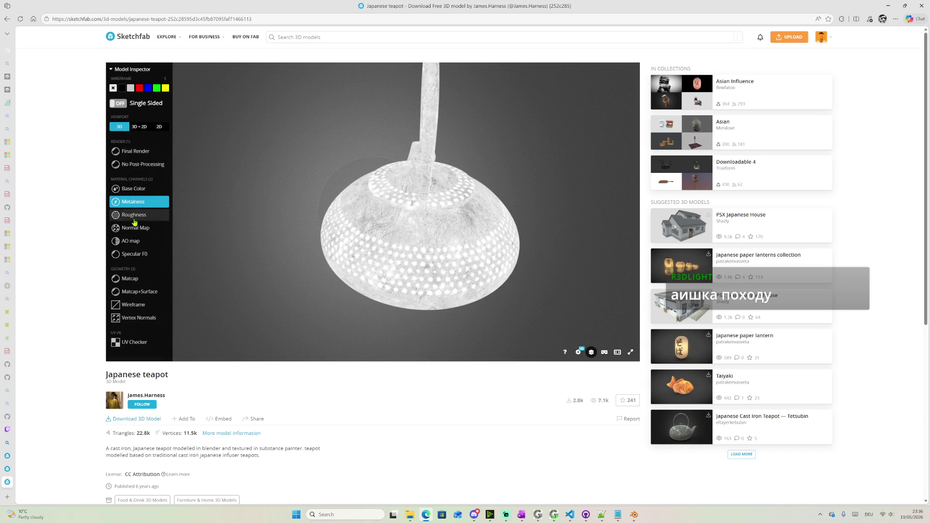
left_click(134, 240)
left_click(134, 240)
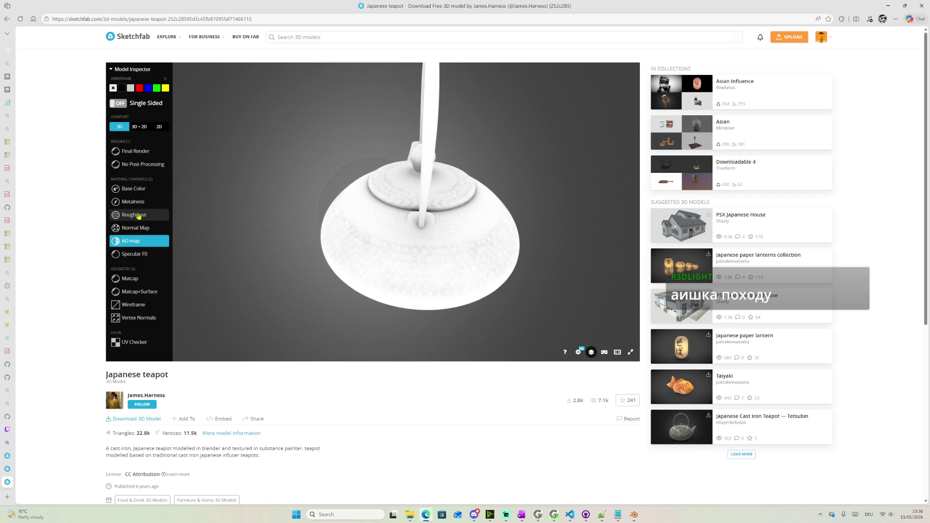
left_click(141, 192)
left_click_drag(316, 208, 452, 213)
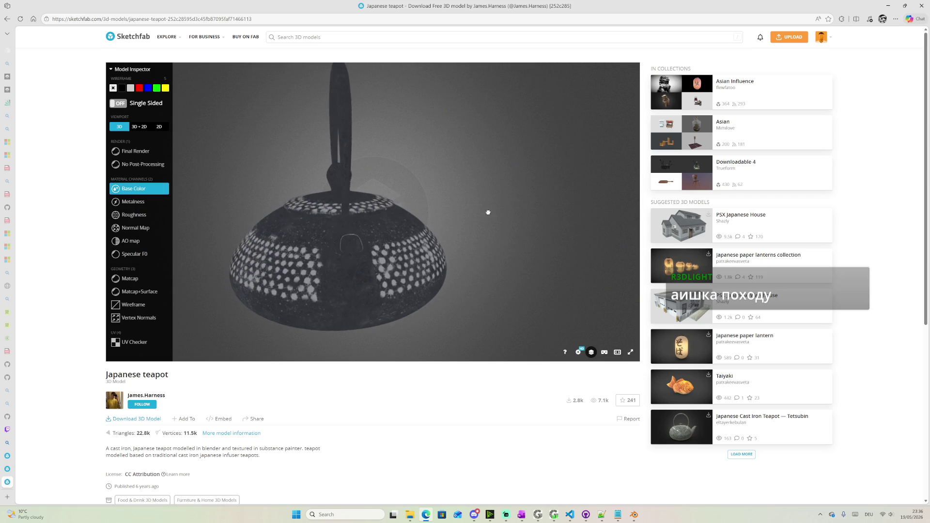
left_click(128, 419)
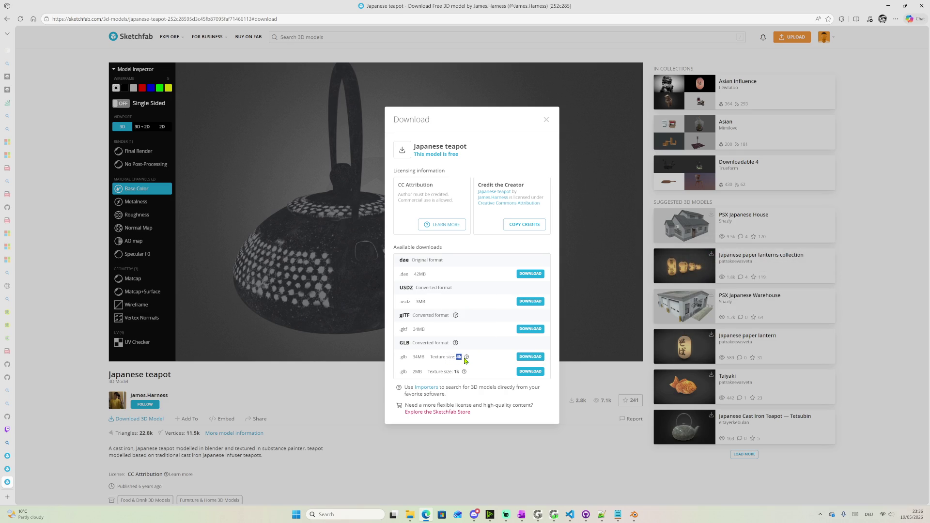
Download the teapot GLB, confirm it in the Downloads folder, and close the download options
left_click(527, 373)
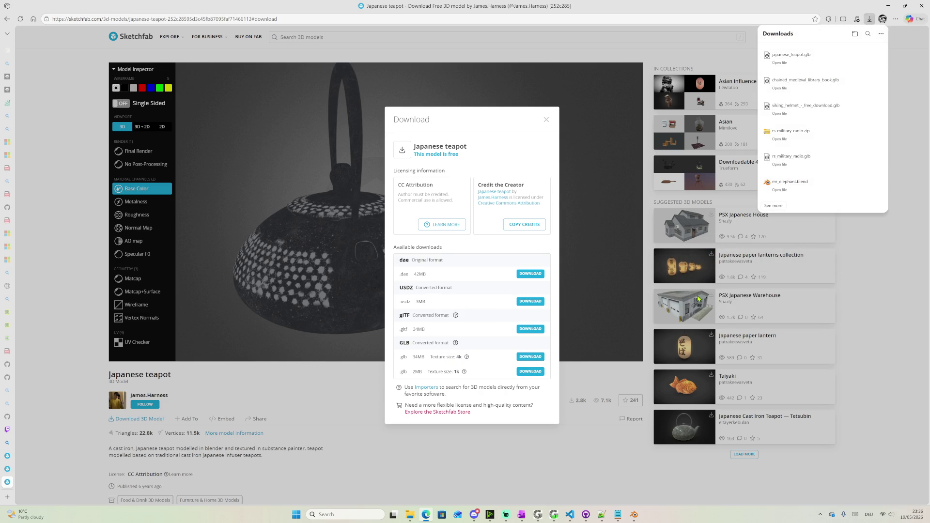
left_click(864, 58)
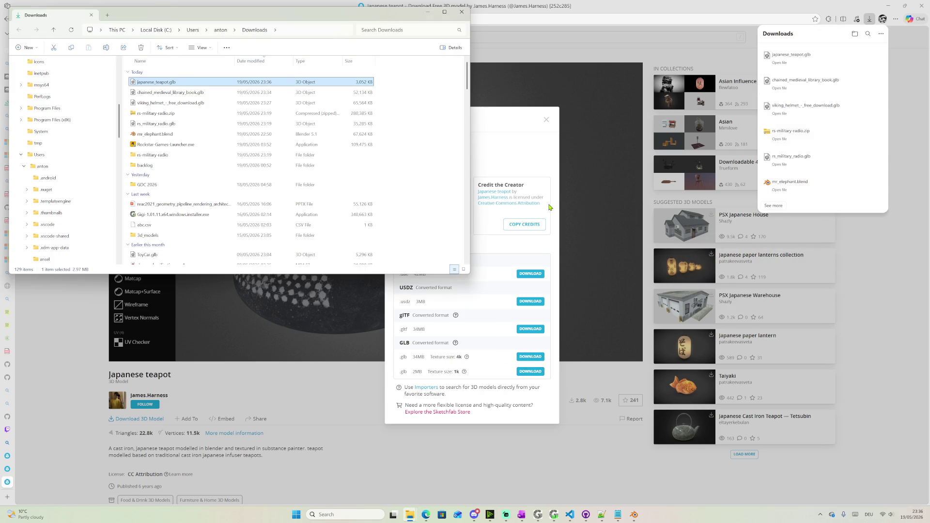
left_click_drag(354, 15, 607, 126)
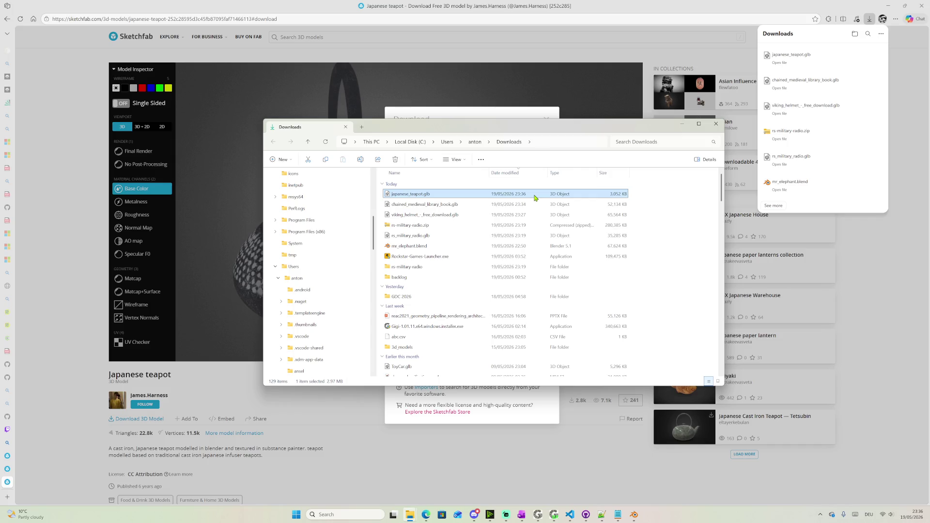
left_click(229, 431)
left_click(193, 478)
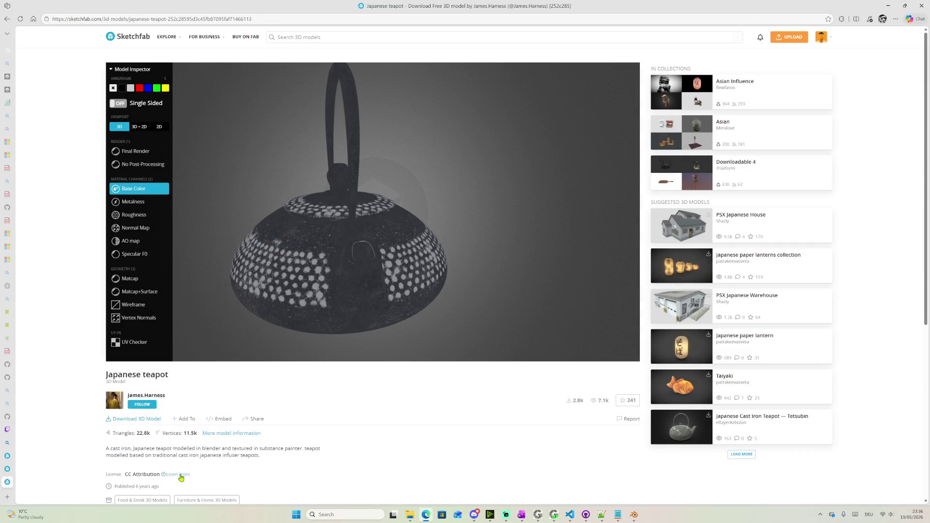
Open the CC BY 4.0 deed and highlight its commercial-use Share wording and Attribution requirement
left_click(166, 476)
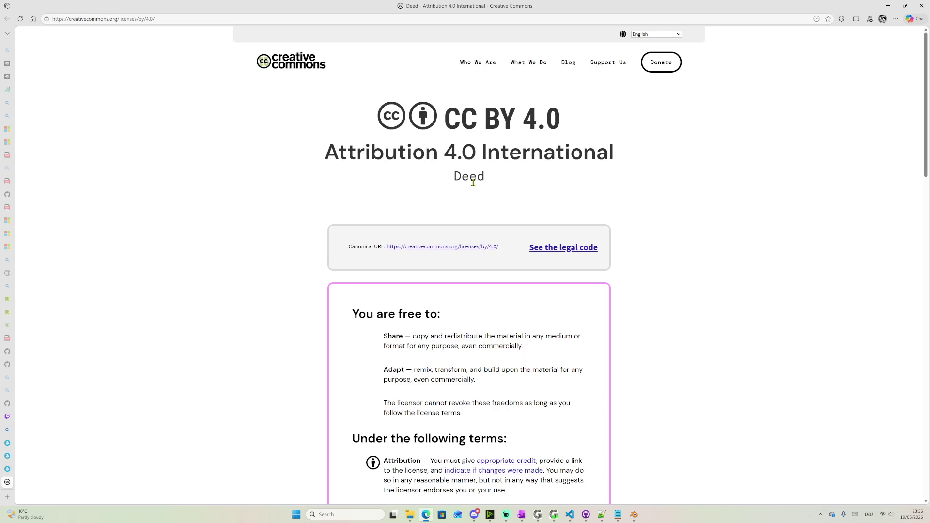
scroll(480, 199, "down", 1)
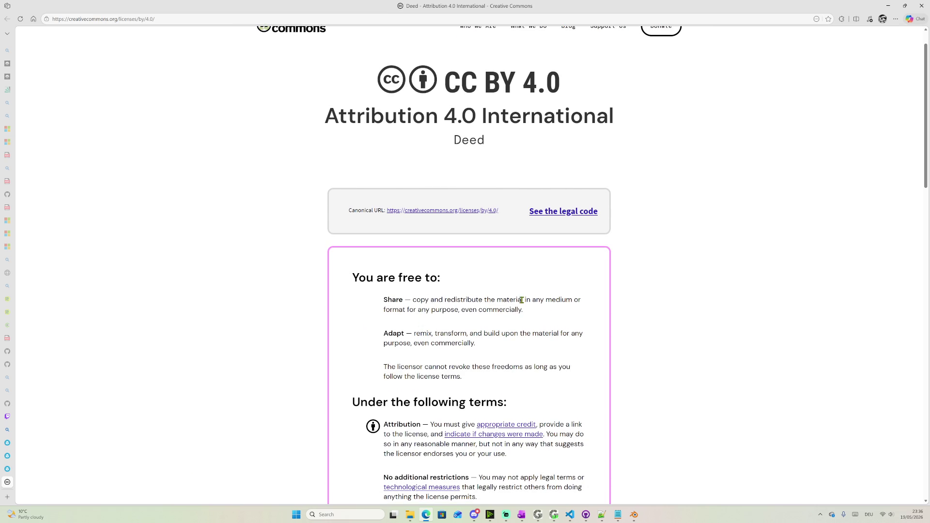
left_click_drag(410, 310, 525, 312)
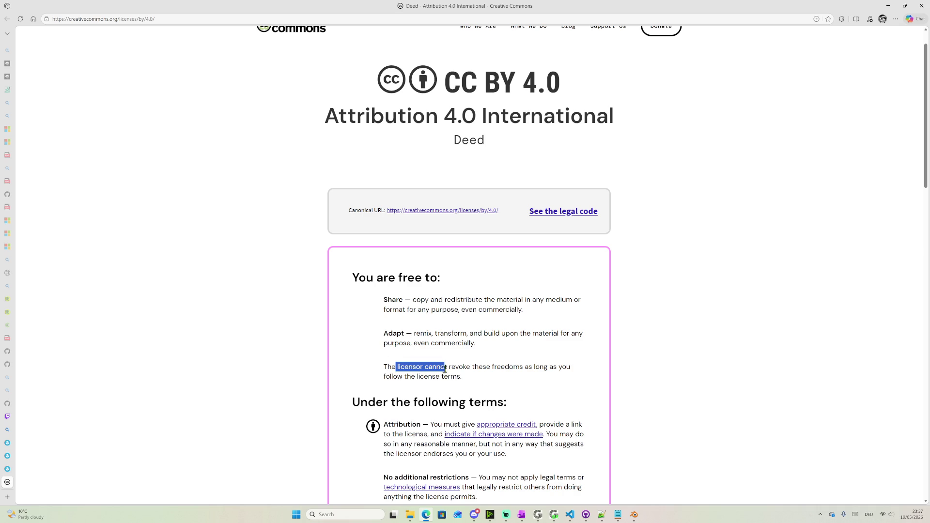
left_click_drag(396, 367, 473, 367)
scroll(473, 369, "down", 2)
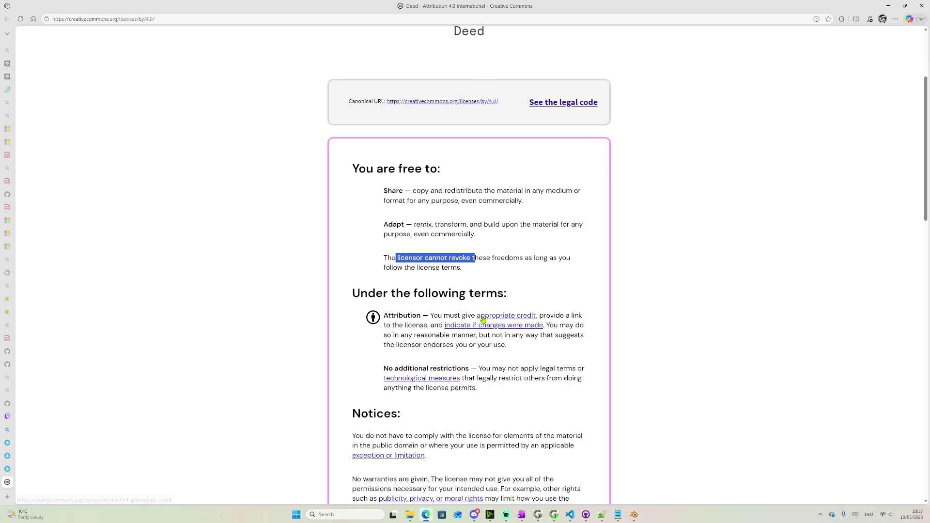
left_click_drag(433, 316, 471, 317)
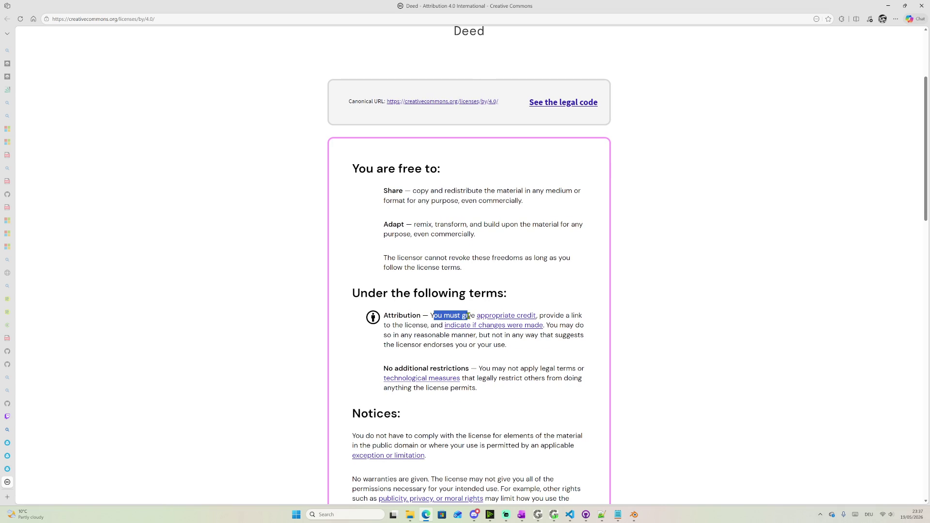
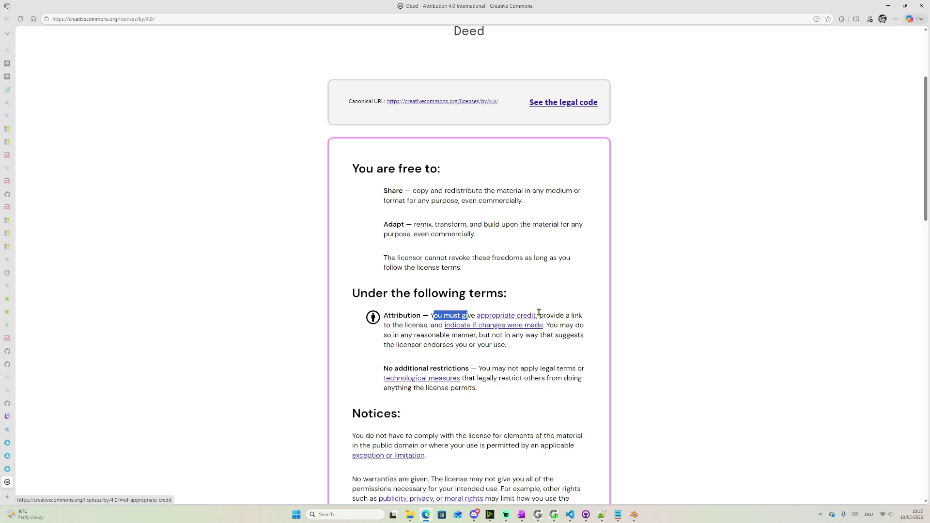
scroll(473, 275, "up", 2)
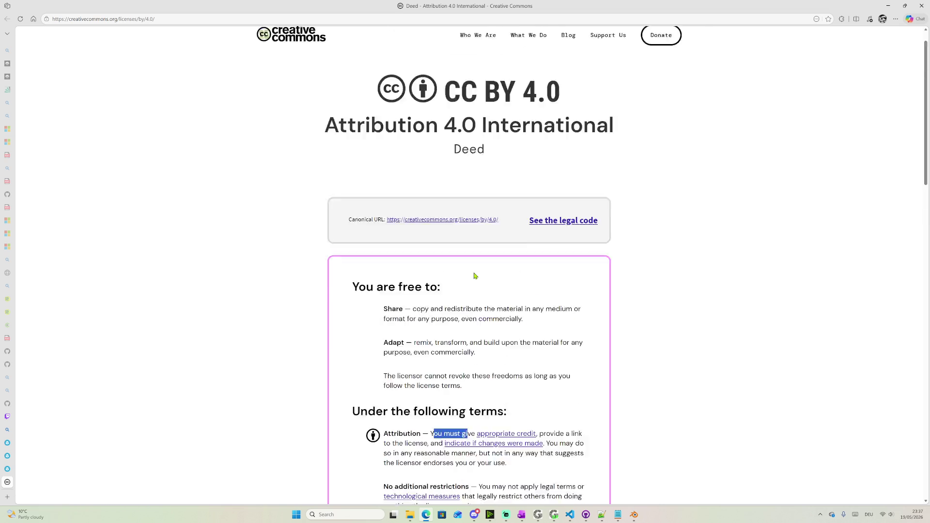
scroll(492, 356, "down", 3)
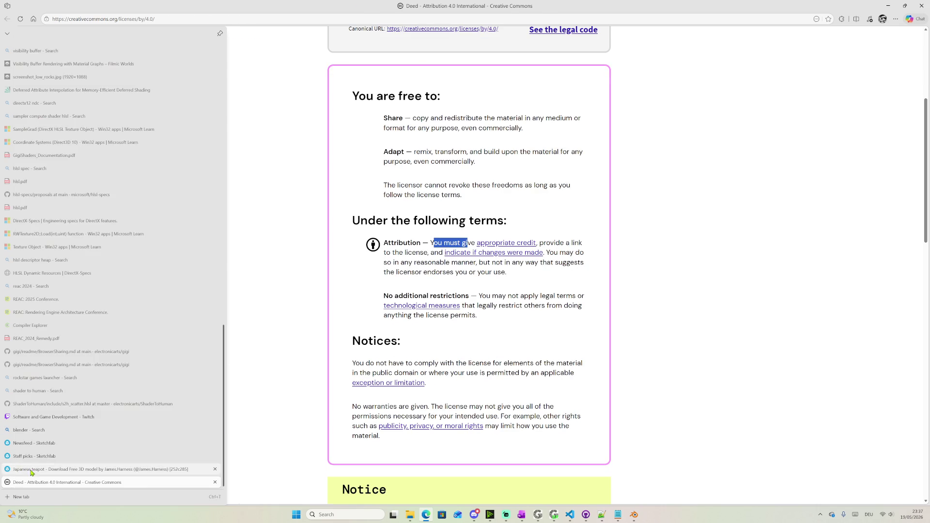
Return to the Japanese teapot model page, then bring up the Blender scene
mouse_move(7, 468)
left_click(33, 473)
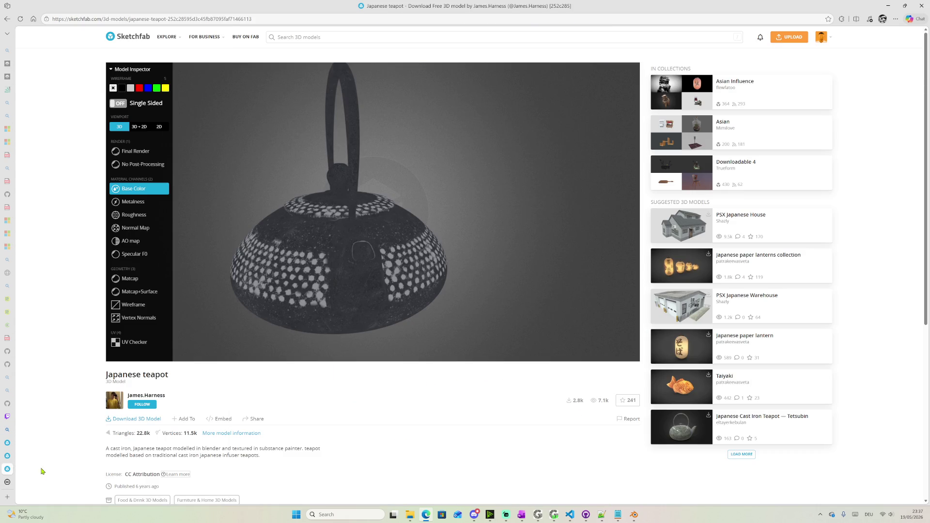
left_click(634, 515)
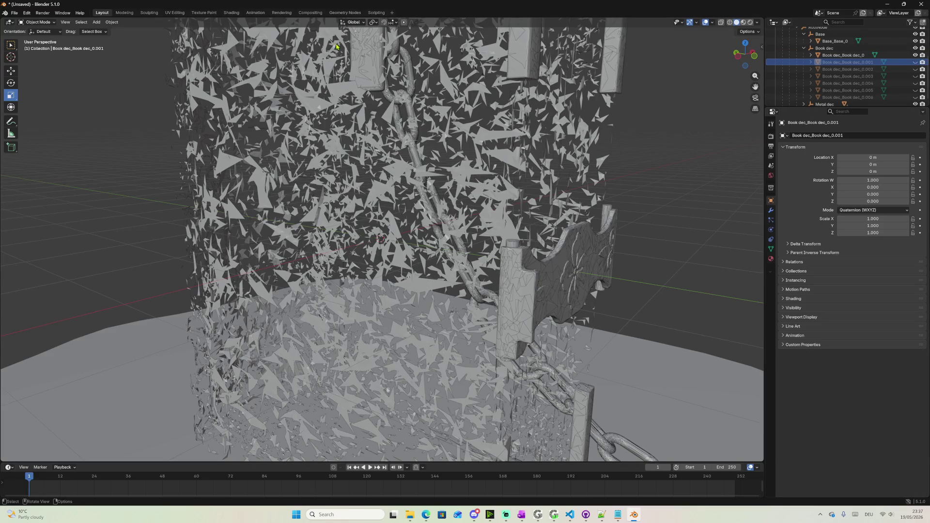
Start a fresh General scene, discarding the previous unsaved one
left_click(14, 12)
mouse_move(25, 21)
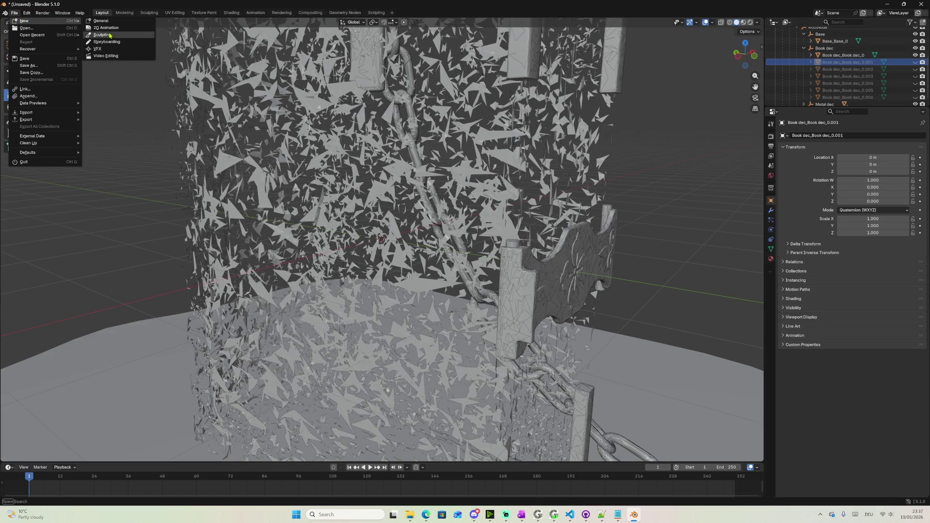
left_click(100, 21)
left_click(474, 266)
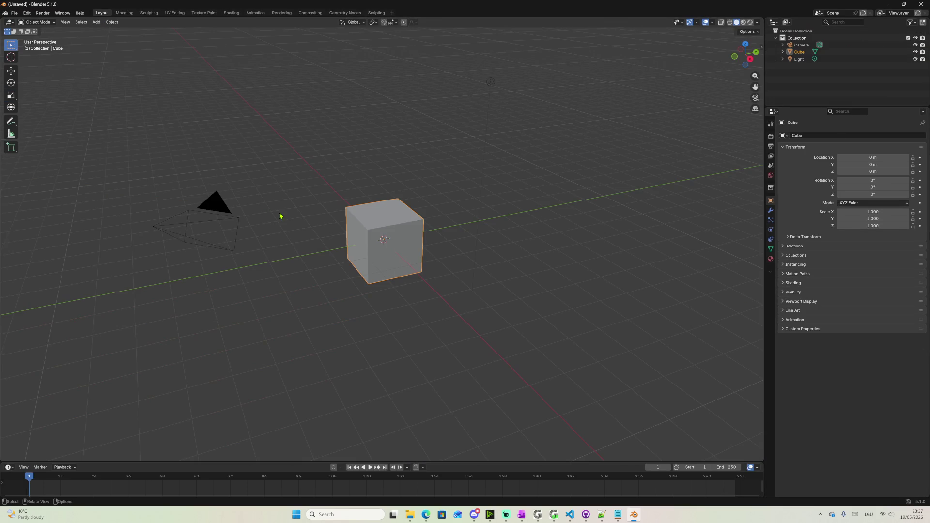
Import the downloaded teapot glTF 2.0 model from Downloads and inspect it in the viewport
left_click(14, 13)
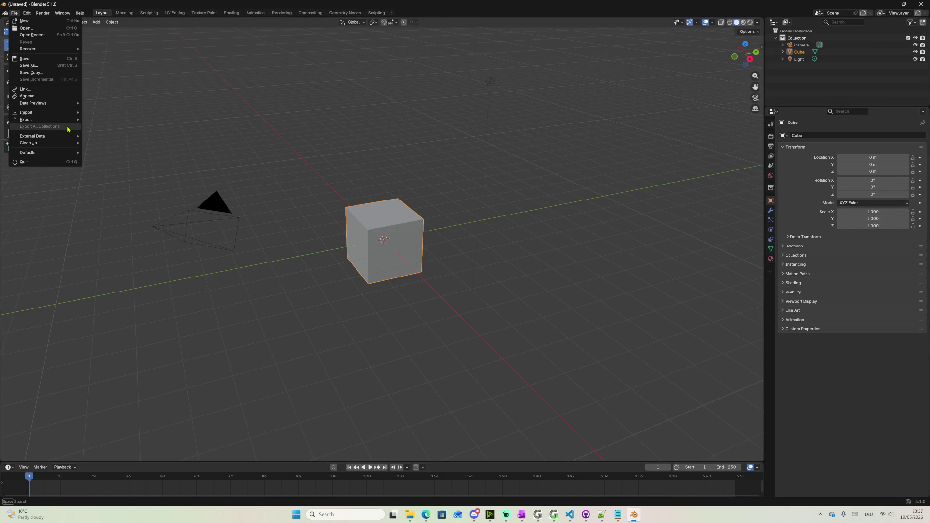
mouse_move(26, 113)
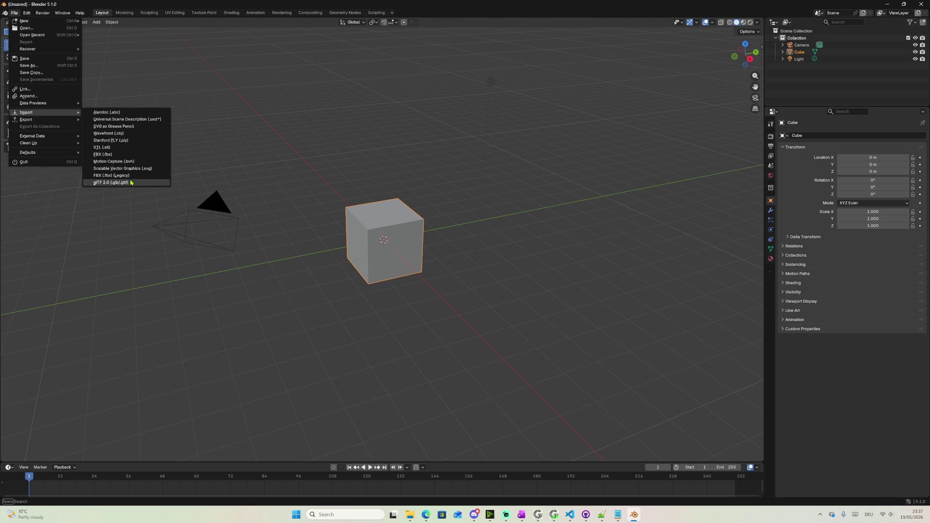
left_click(132, 183)
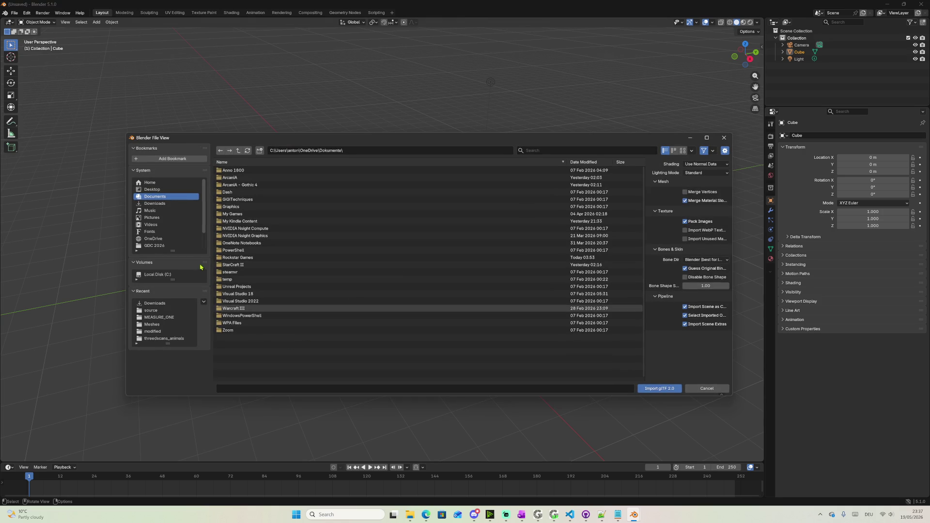
left_click(161, 204)
double_click(258, 294)
scroll(467, 234, "down", 5)
mouse_move(466, 241)
middle_mouse_down()
mouse_move(414, 222)
mouse_move(436, 223)
mouse_move(428, 239)
mouse_move(349, 243)
middle_mouse_up()
mouse_move(636, 150)
middle_mouse_down()
mouse_move(532, 172)
mouse_move(675, 167)
middle_mouse_up()
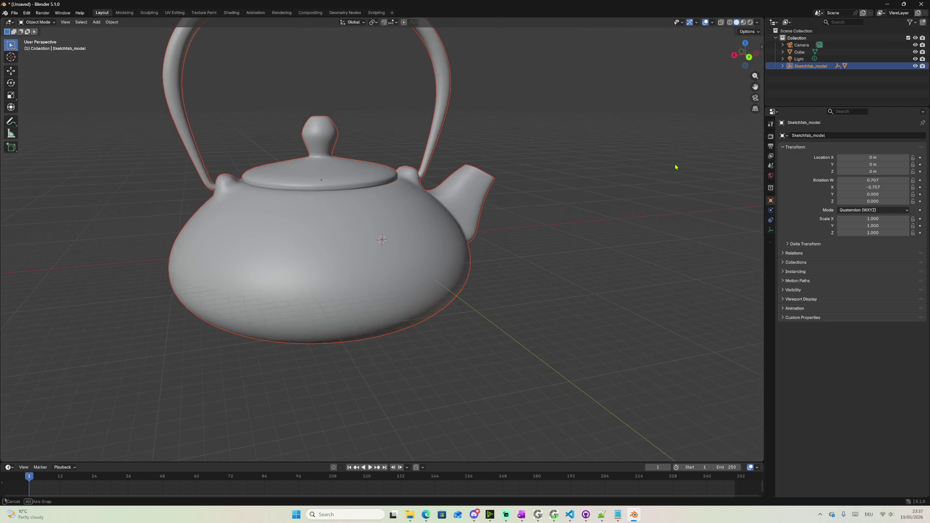
Show the teapot's UV layout and select the defaultMaterial mesh under Sketchfab_model > TeaPot
left_click(176, 13)
scroll(188, 272, "up", 3)
scroll(190, 282, "up", 3)
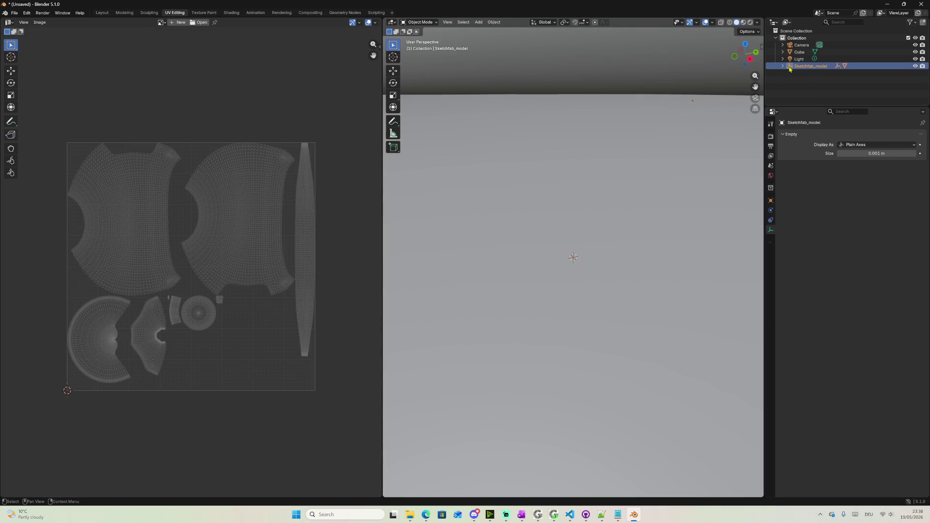
scroll(628, 145, "down", 5)
scroll(628, 146, "down", 3)
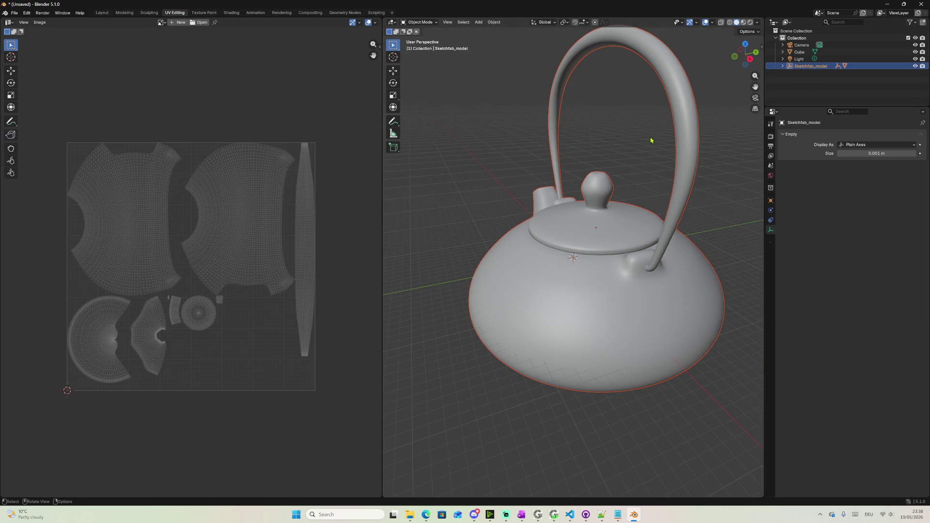
middle_click_drag(664, 140, 738, 141)
key("KP_Add")
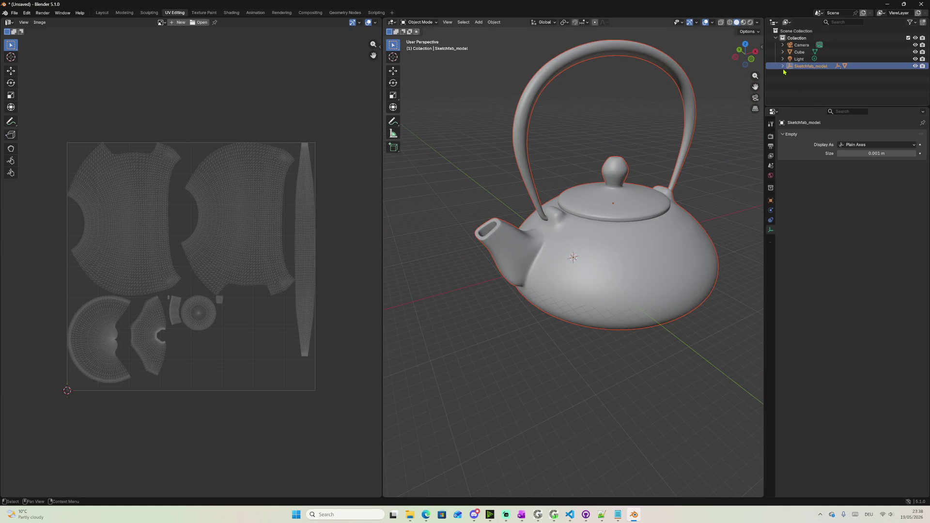
key("KP_Add")
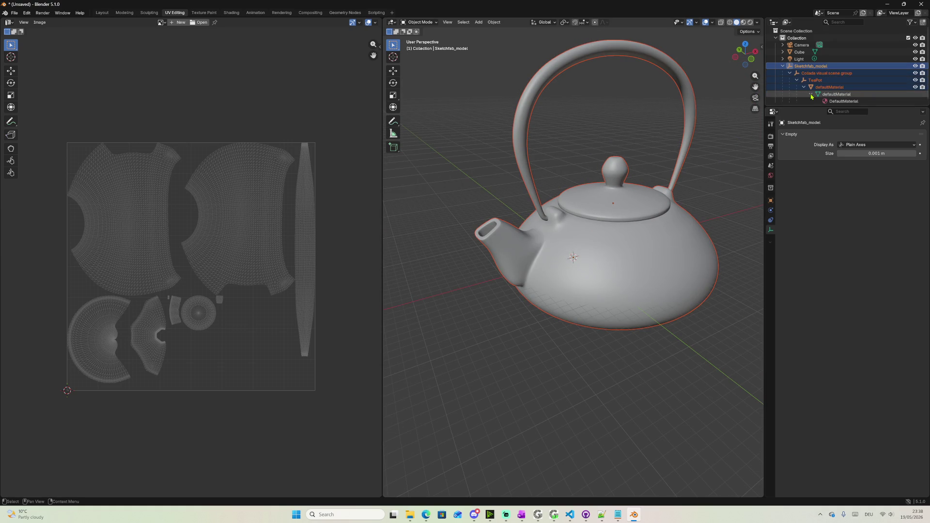
left_click(820, 94)
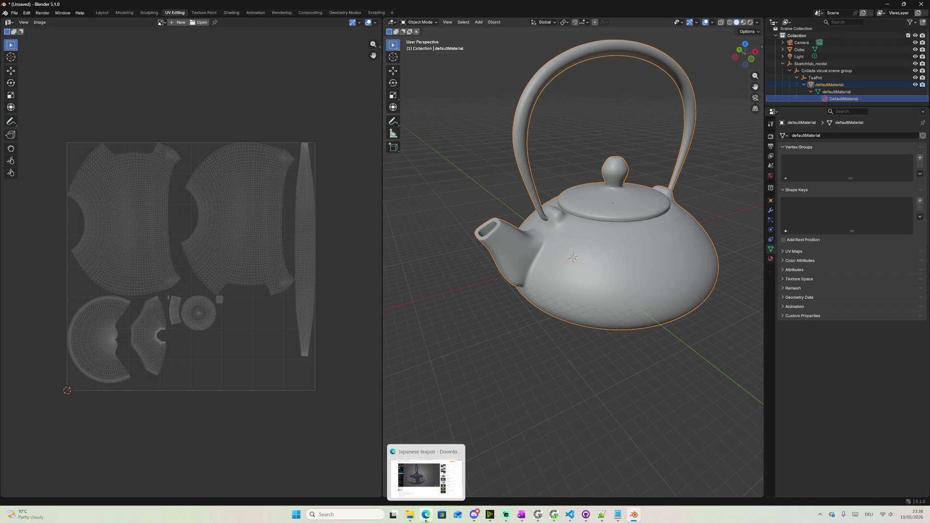
mouse_move(425, 515)
left_click(401, 463)
scroll(207, 192, "up", 5)
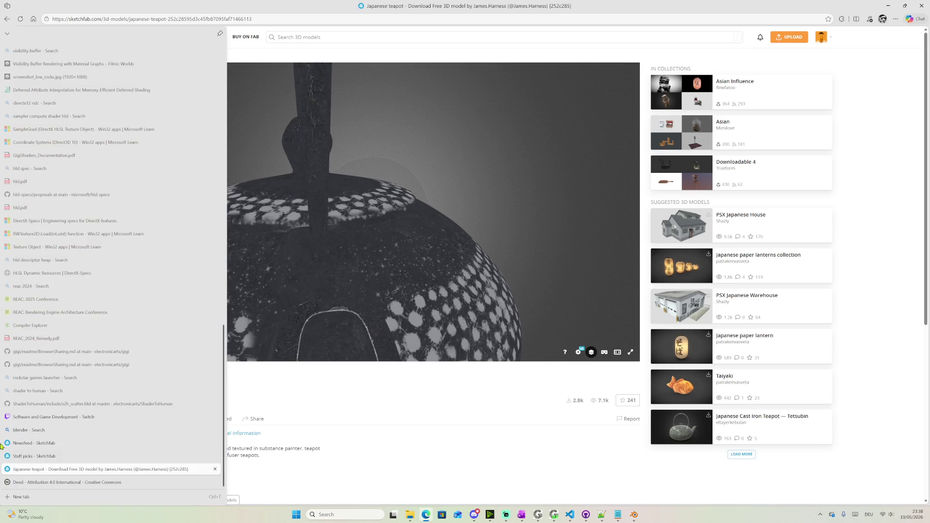
Leave the chained library book's download dialog and return to the Staff picks grid
left_click(30, 456)
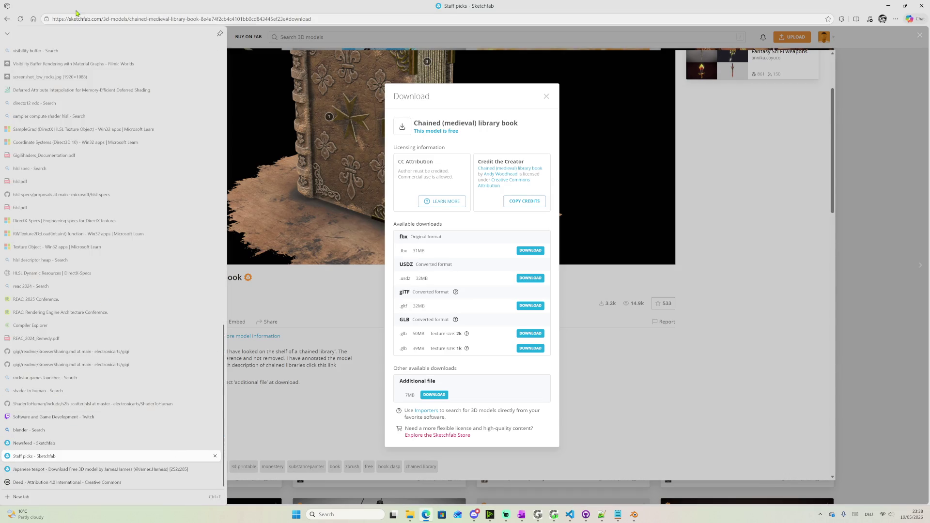
left_click(9, 19)
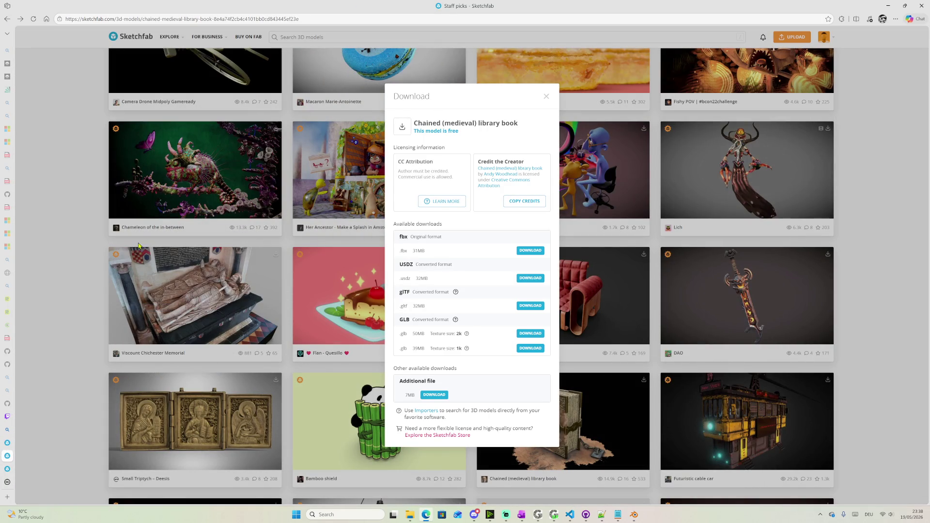
left_click(545, 97)
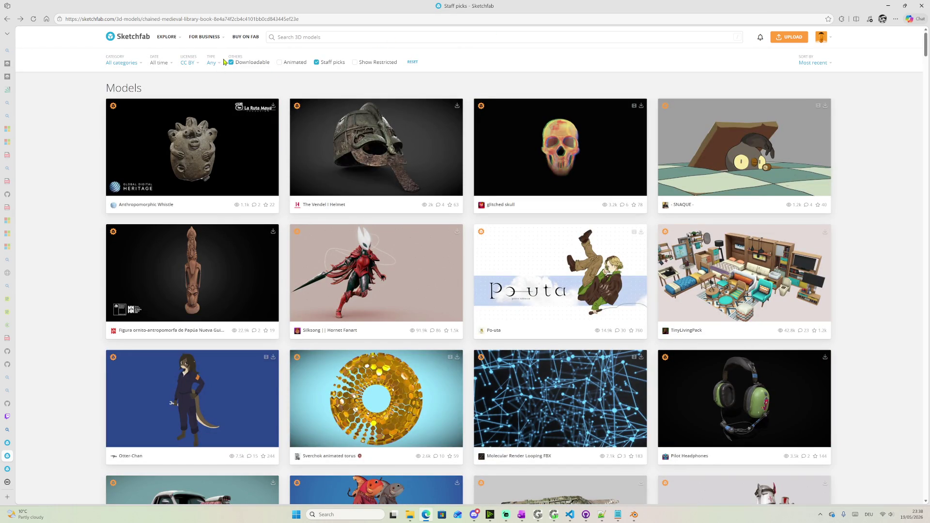
Filter to human-created models, load more staff picks and open the Bakery Products collection
left_click(212, 62)
left_click(215, 92)
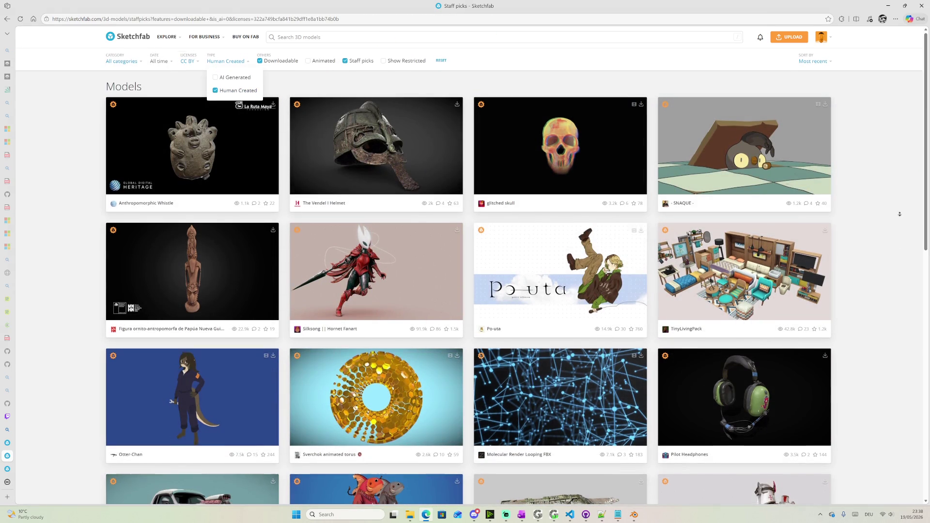
scroll(900, 176, "down", 15)
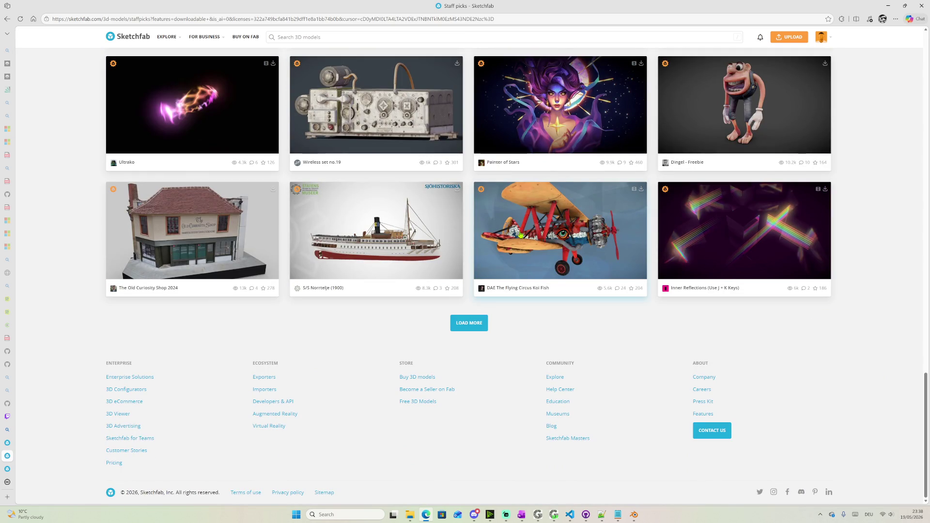
scroll(520, 236, "down", 2)
scroll(518, 261, "down", 3)
scroll(512, 305, "down", 4)
scroll(512, 322, "down", 3)
scroll(512, 321, "down", 3)
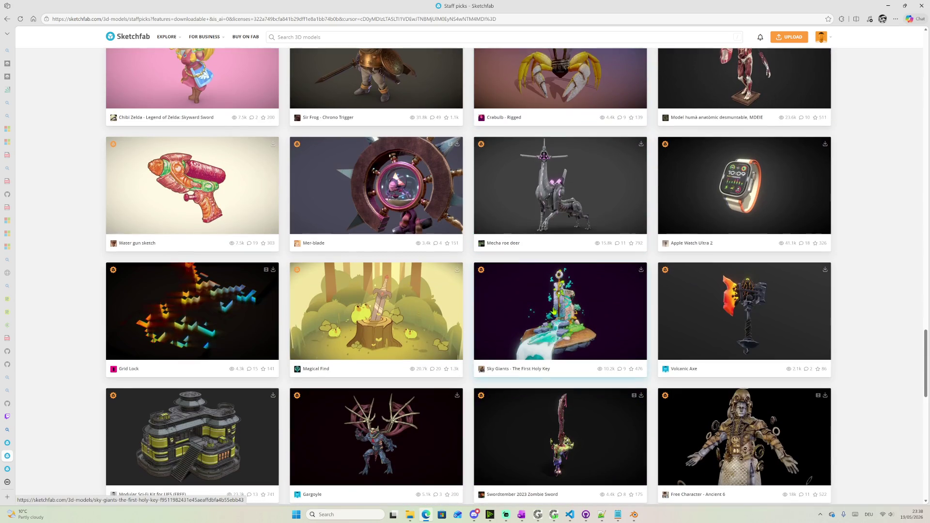
scroll(572, 309, "down", 3)
scroll(572, 309, "down", 3)
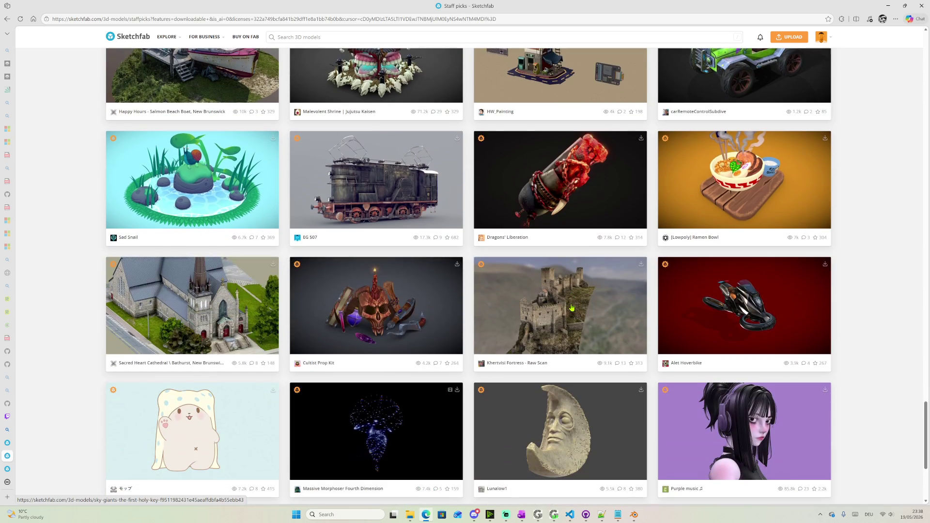
scroll(592, 304, "down", 2)
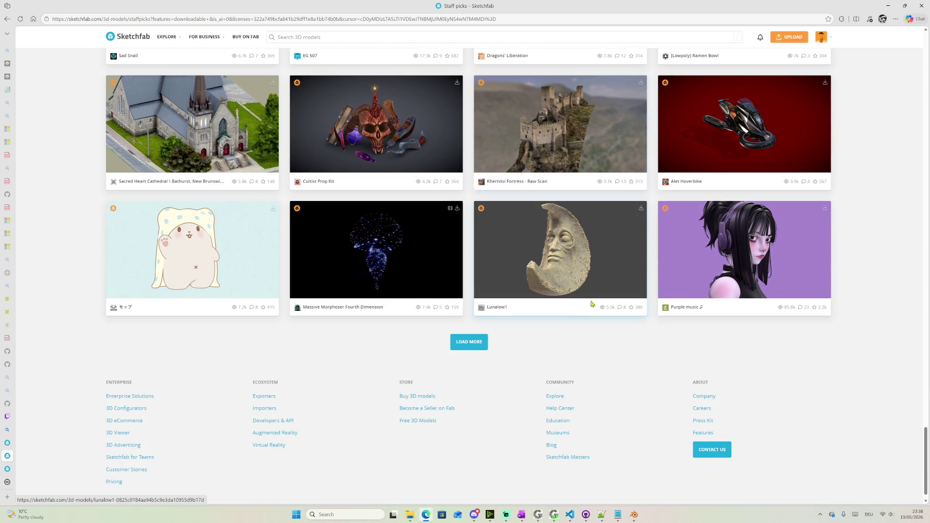
left_click(471, 348)
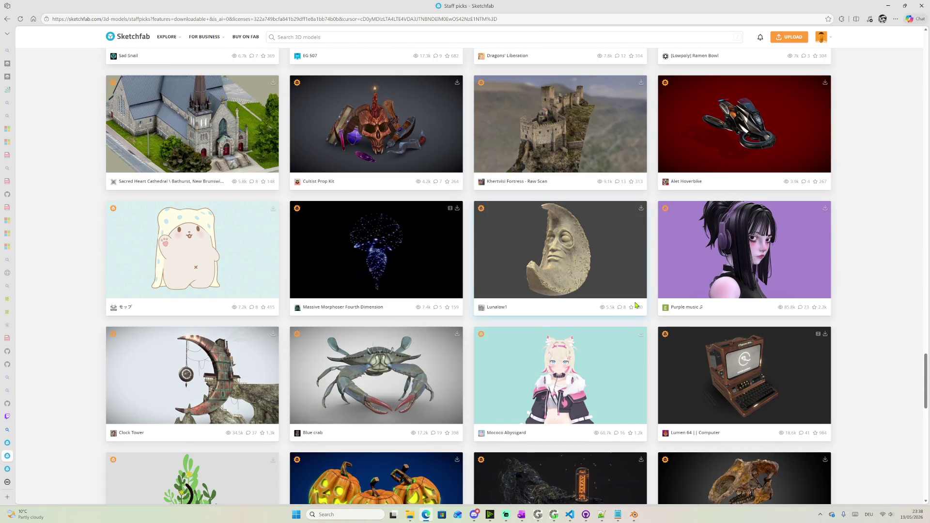
scroll(636, 305, "down", 2)
mouse_move(665, 432)
scroll(657, 100, "down", 3)
scroll(661, 145, "down", 1)
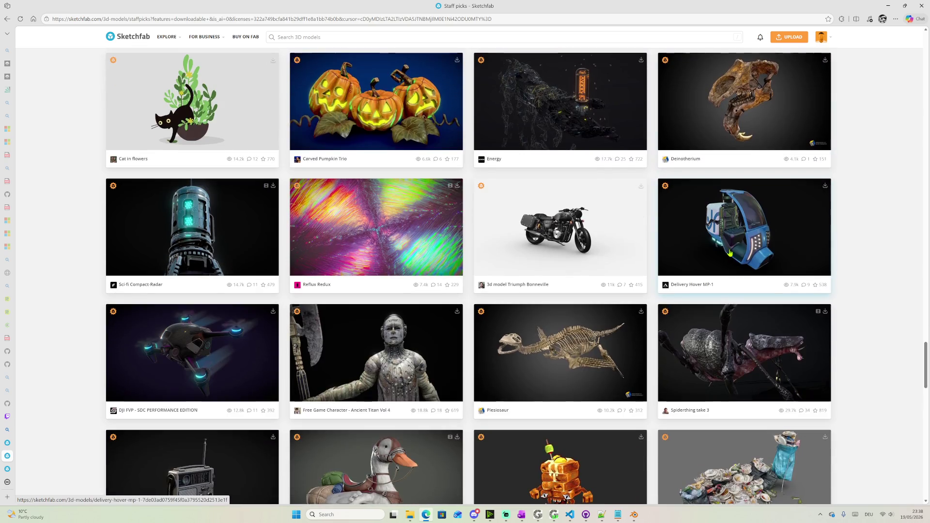
scroll(676, 218, "down", 4)
scroll(684, 246, "up", 2)
scroll(399, 224, "down", 3)
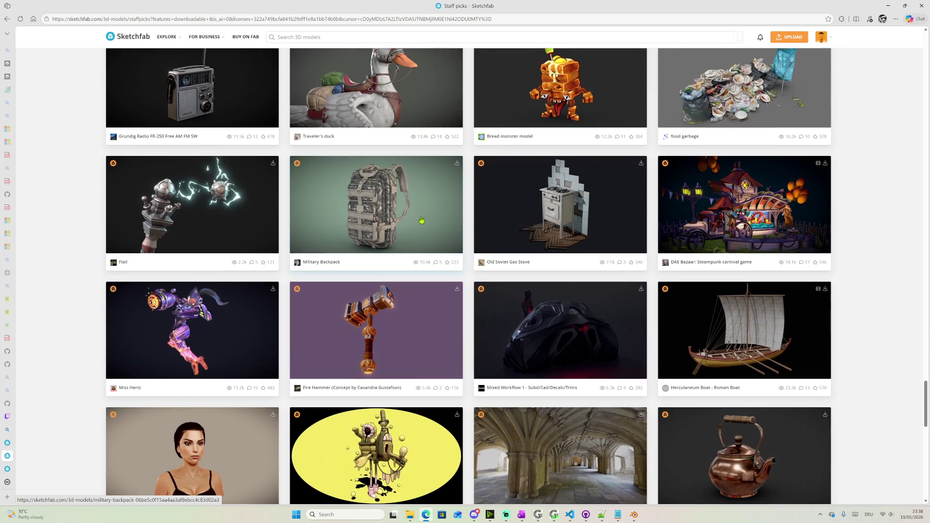
scroll(509, 225, "down", 3)
scroll(617, 232, "down", 4)
scroll(726, 243, "down", 4)
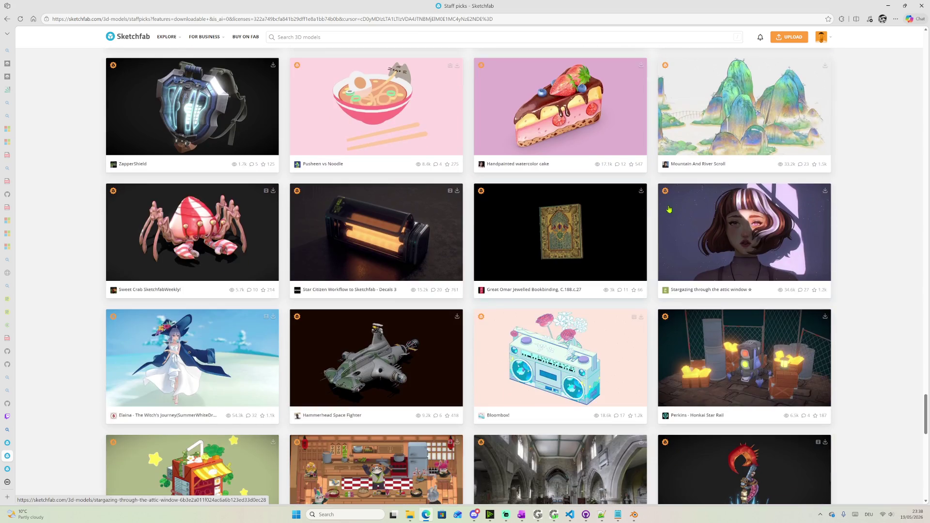
scroll(796, 252, "down", 5)
scroll(901, 218, "down", 1)
scroll(904, 258, "down", 3)
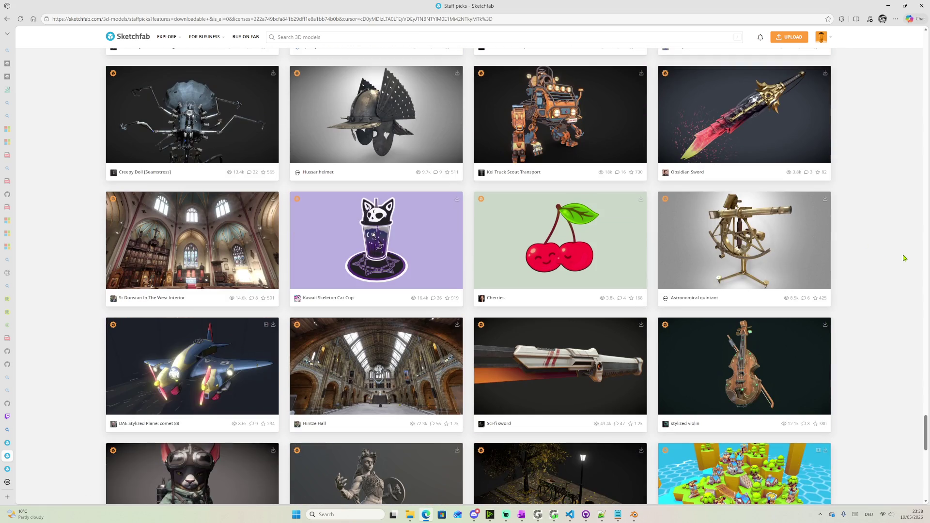
scroll(903, 258, "down", 3)
scroll(904, 258, "down", 3)
scroll(902, 258, "down", 2)
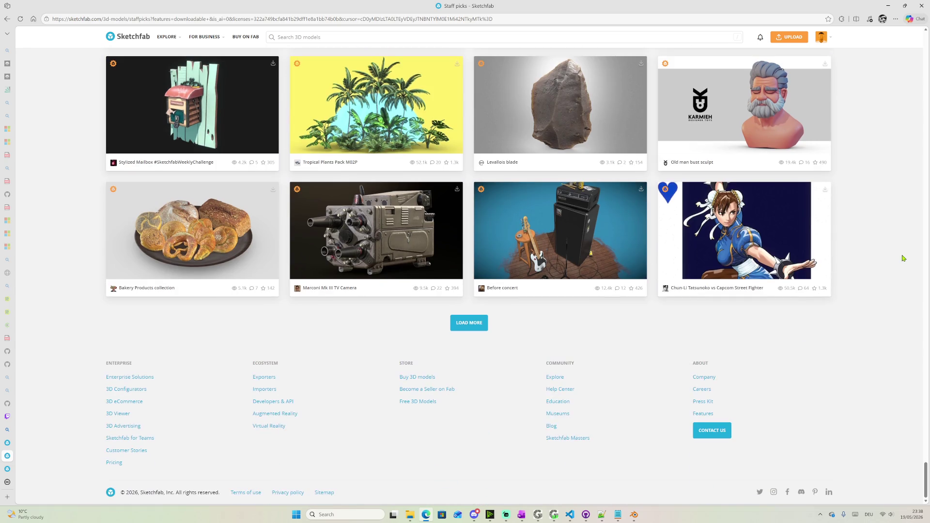
left_click(483, 329)
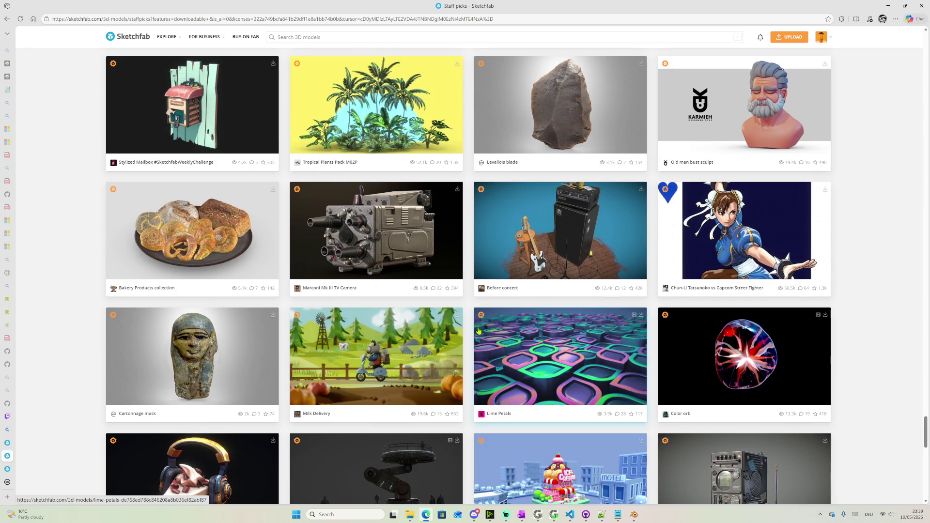
left_click(185, 229)
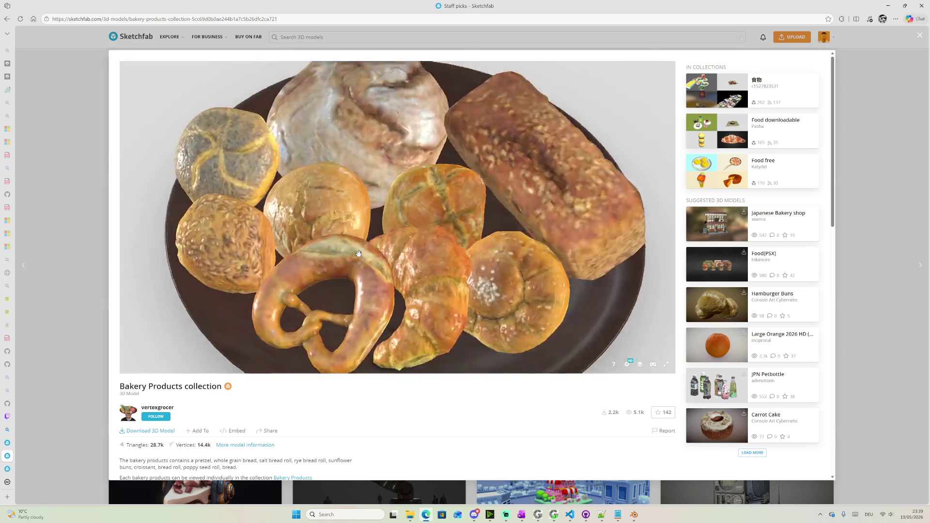
Inspect and close the bakery preview, then preview the retro-futuristic spaceship computer
left_click_drag(359, 254, 765, 189)
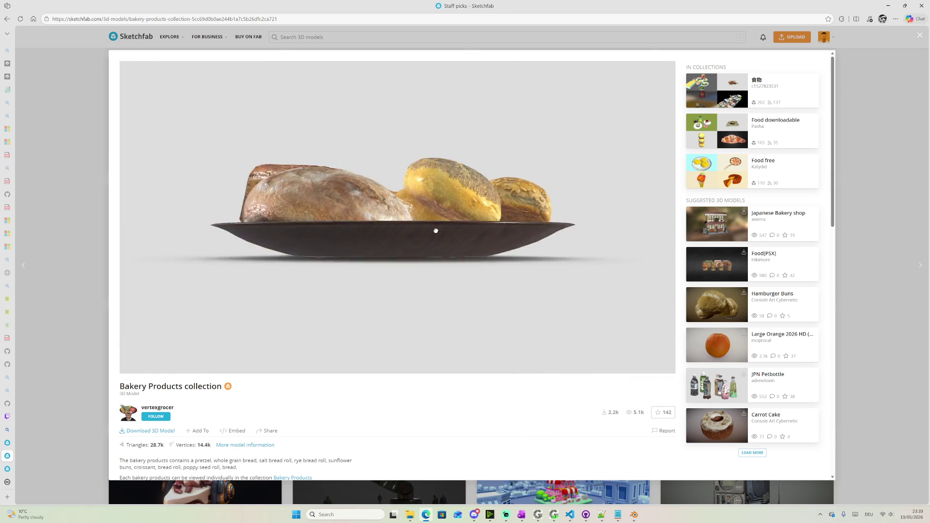
left_click(873, 130)
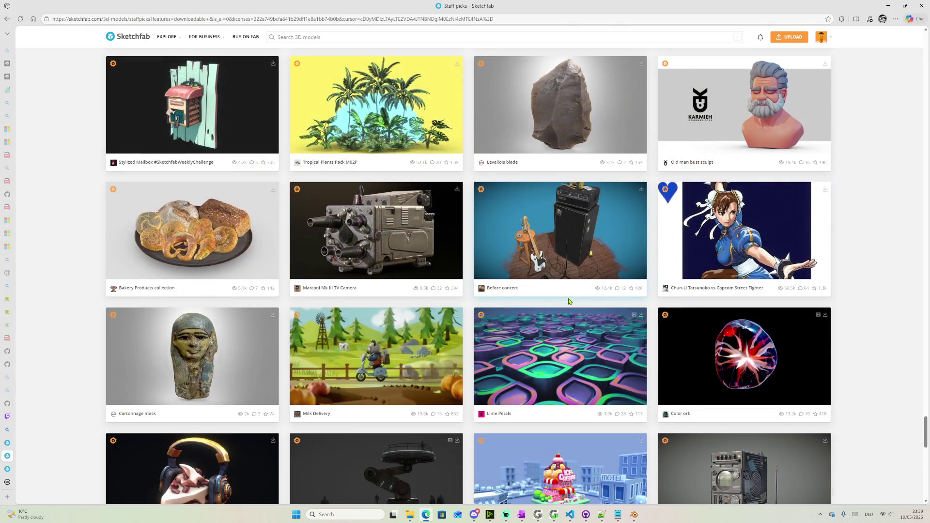
scroll(569, 306, "down", 3)
scroll(581, 308, "down", 4)
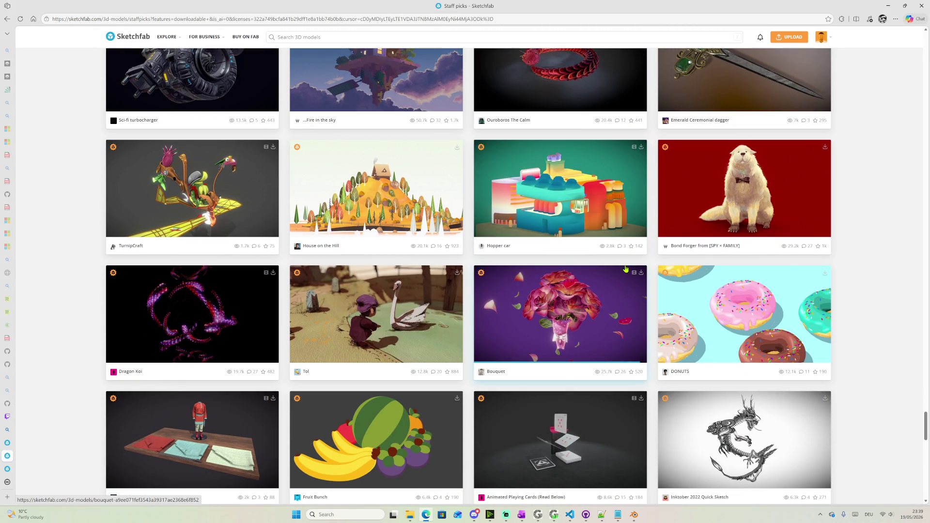
scroll(625, 269, "down", 2)
scroll(628, 268, "down", 1)
scroll(633, 267, "down", 2)
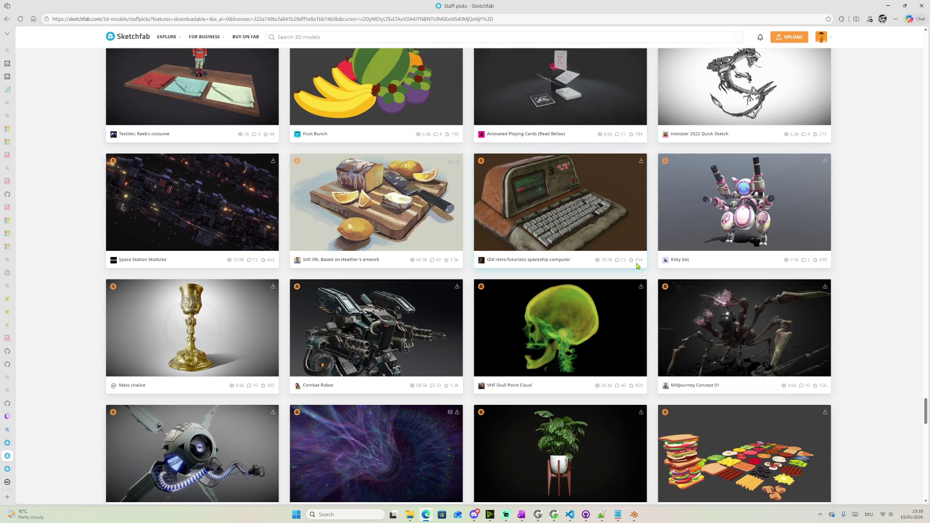
left_click(579, 215)
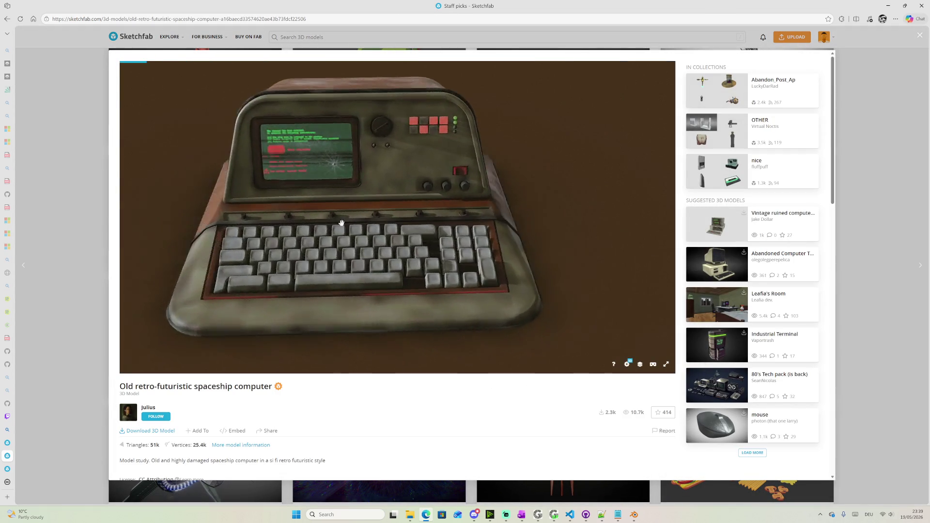
mouse_move(269, 228)
left_mouse_down()
mouse_move(479, 225)
mouse_move(442, 208)
left_mouse_up()
scroll(442, 240, "up", 3)
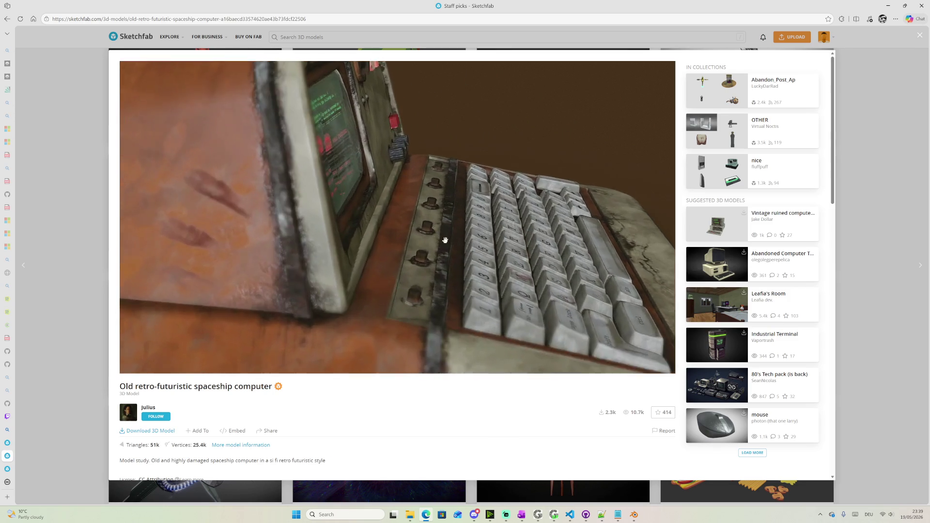
scroll(460, 257, "up", 3)
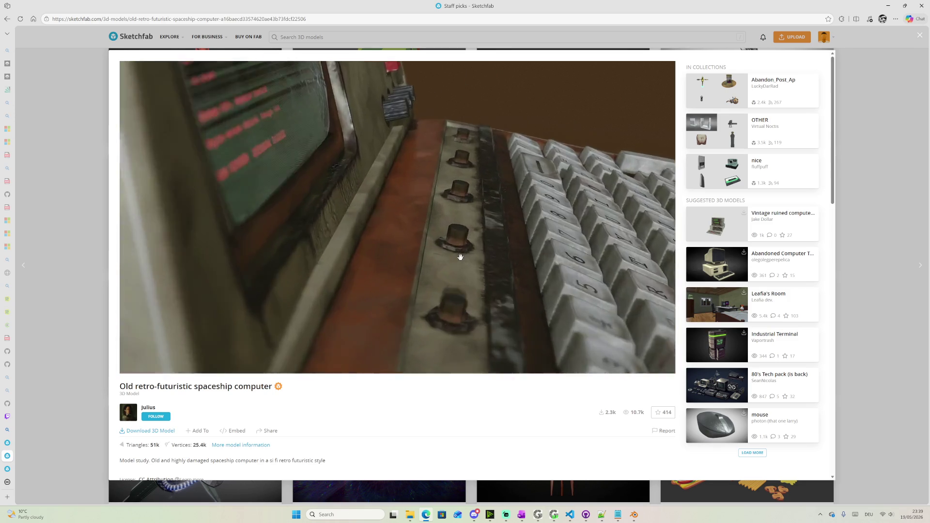
mouse_move(460, 257)
left_mouse_down()
mouse_move(579, 295)
mouse_move(510, 253)
mouse_move(546, 150)
mouse_move(535, 170)
mouse_move(561, 168)
left_mouse_up()
scroll(569, 286, "up", 3)
scroll(571, 289, "up", 3)
scroll(549, 170, "up", 3)
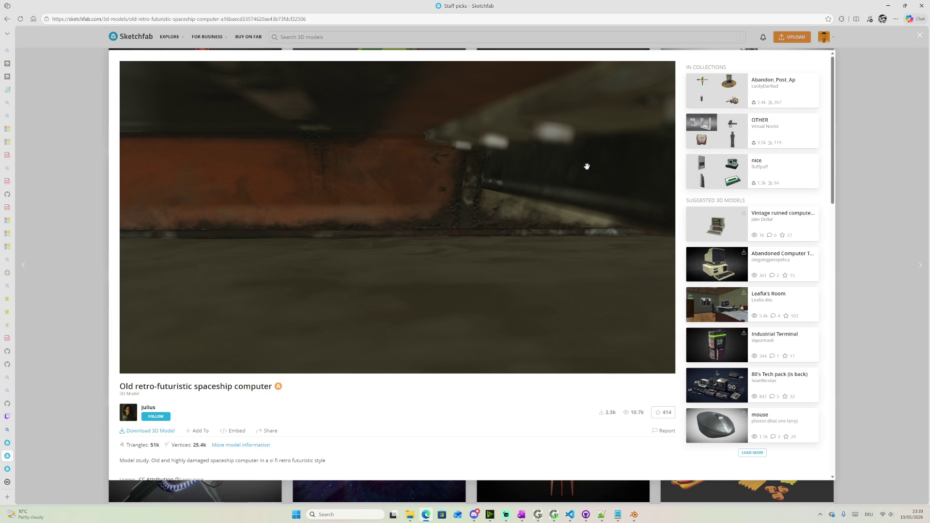
key("Escape")
Preview the Combat Robot, load two more batches of staff picks and open the Caterpillar Work Boot
left_click(413, 323)
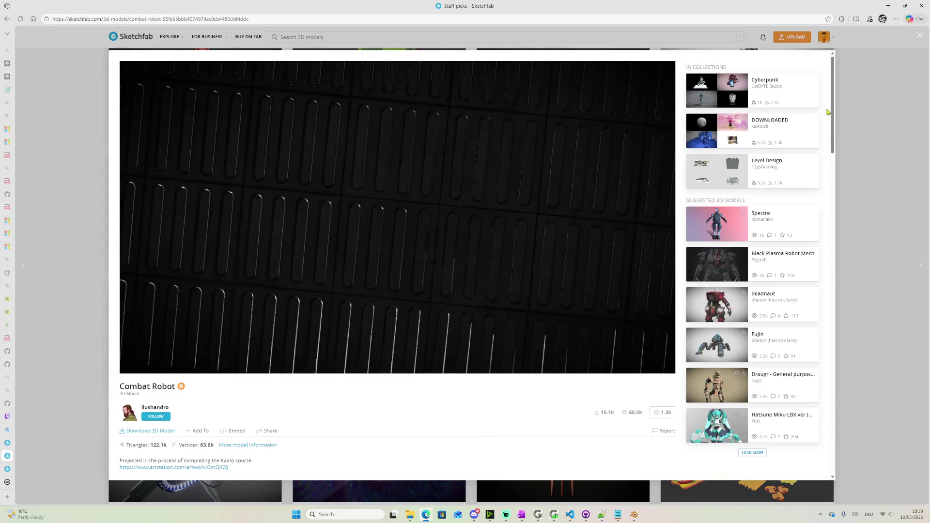
key("Escape")
scroll(675, 210, "down", 2)
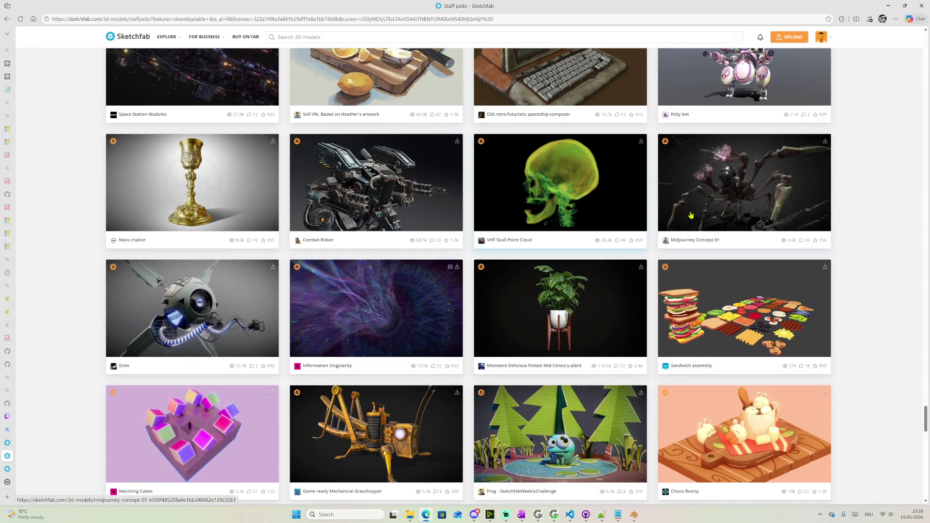
scroll(675, 210, "down", 2)
scroll(675, 210, "down", 3)
scroll(670, 234, "down", 5)
scroll(670, 233, "down", 4)
scroll(670, 233, "down", 3)
scroll(671, 233, "down", 3)
scroll(670, 230, "down", 5)
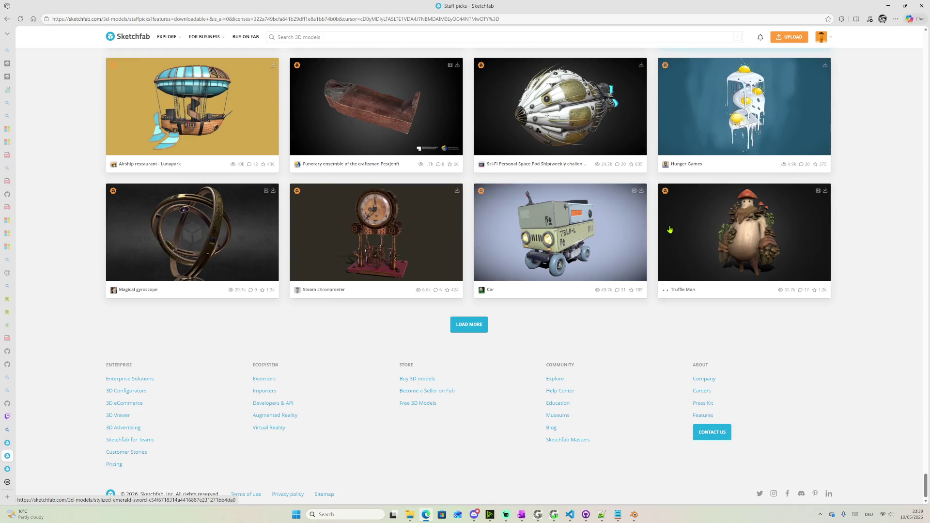
left_click(475, 321)
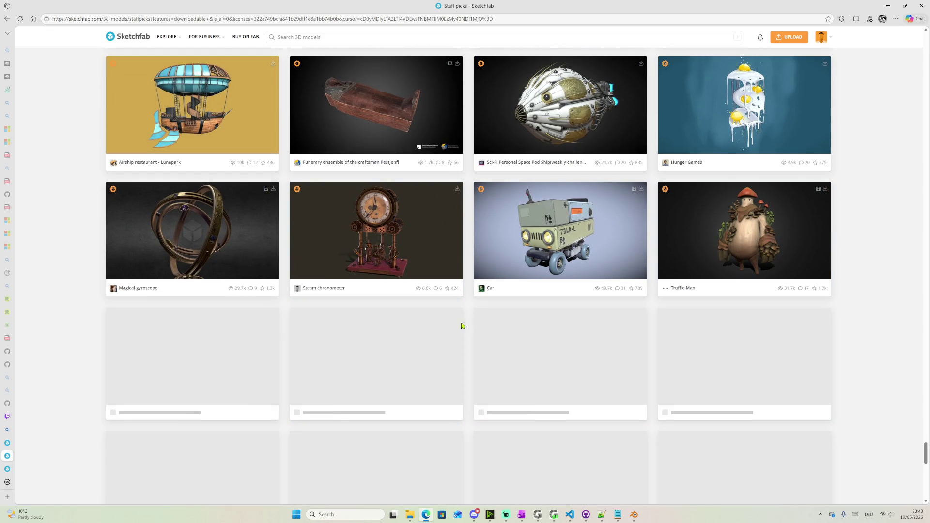
scroll(447, 284, "down", 4)
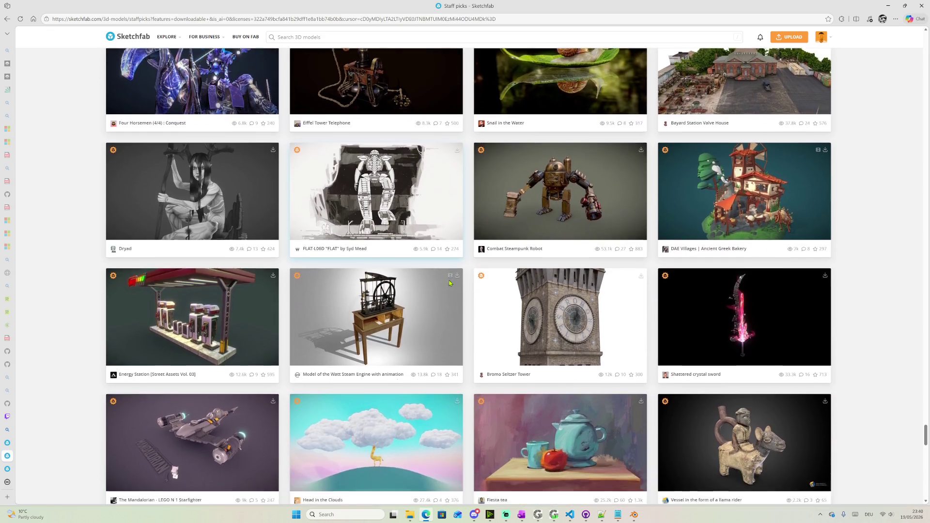
scroll(449, 284, "down", 4)
scroll(450, 283, "down", 2)
scroll(450, 282, "down", 2)
scroll(449, 283, "down", 1)
scroll(450, 283, "down", 2)
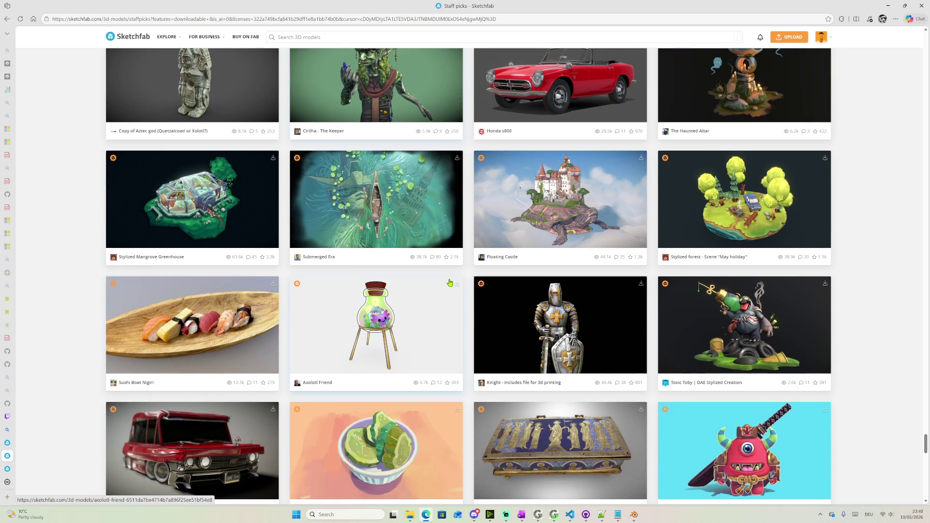
scroll(449, 283, "down", 3)
scroll(449, 283, "down", 2)
scroll(449, 282, "down", 3)
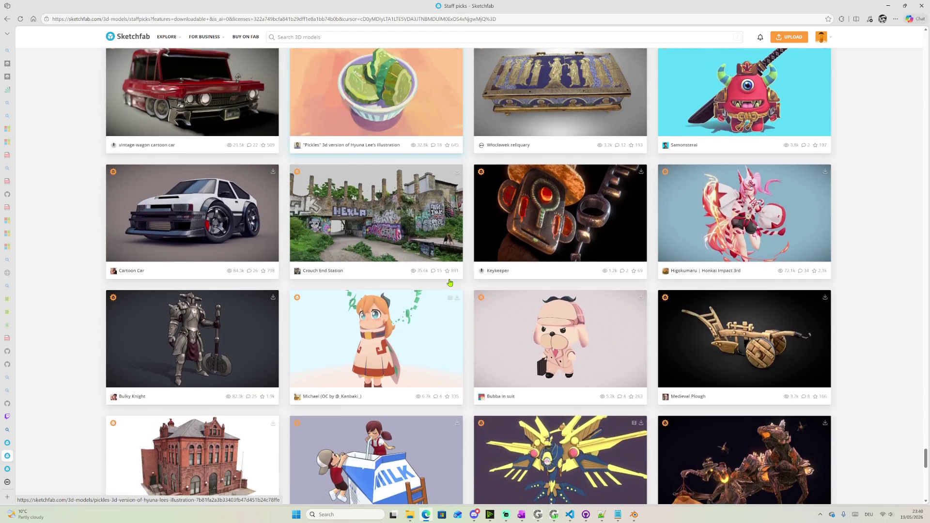
scroll(450, 282, "down", 2)
scroll(449, 283, "down", 2)
scroll(449, 282, "down", 2)
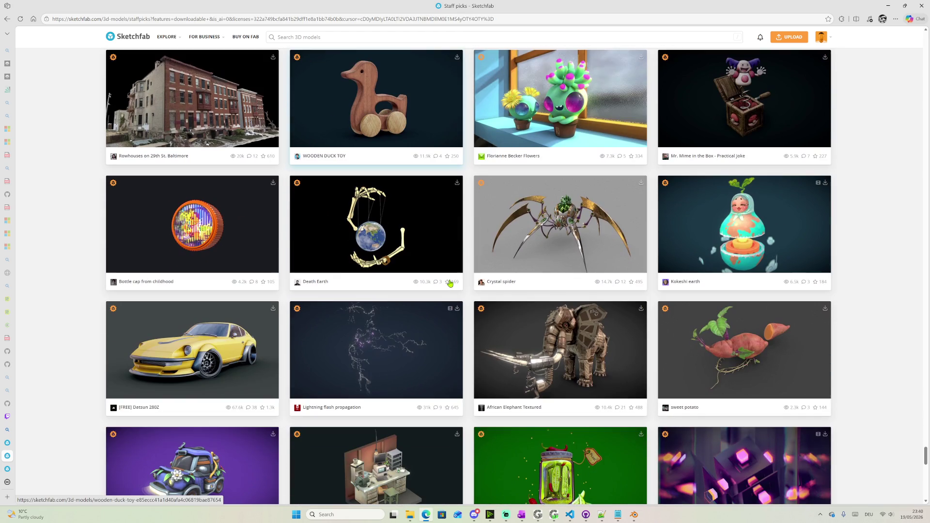
scroll(449, 283, "down", 1)
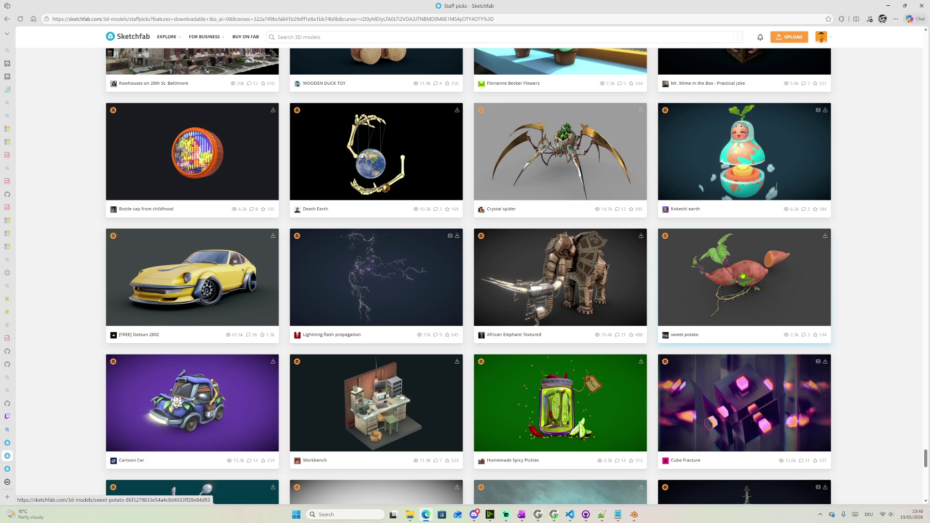
scroll(736, 276, "down", 3)
scroll(323, 279, "down", 3)
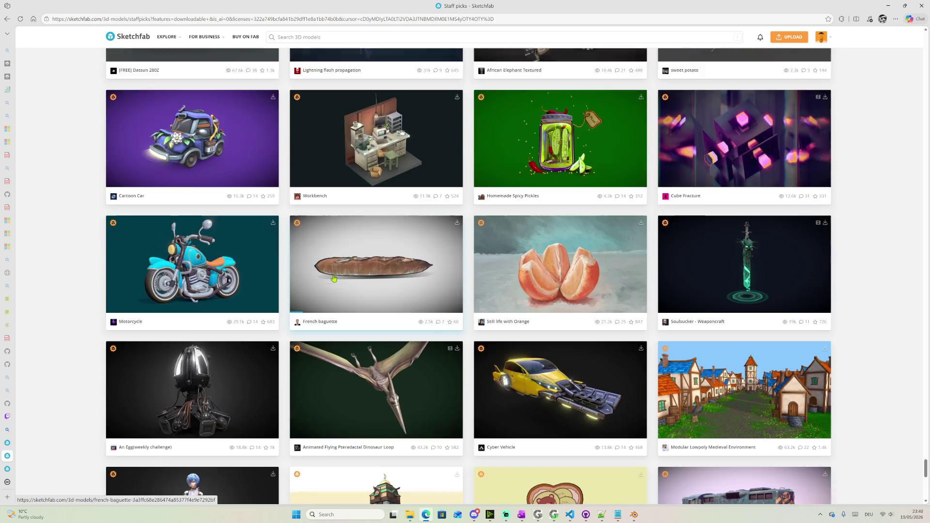
scroll(335, 277, "down", 2)
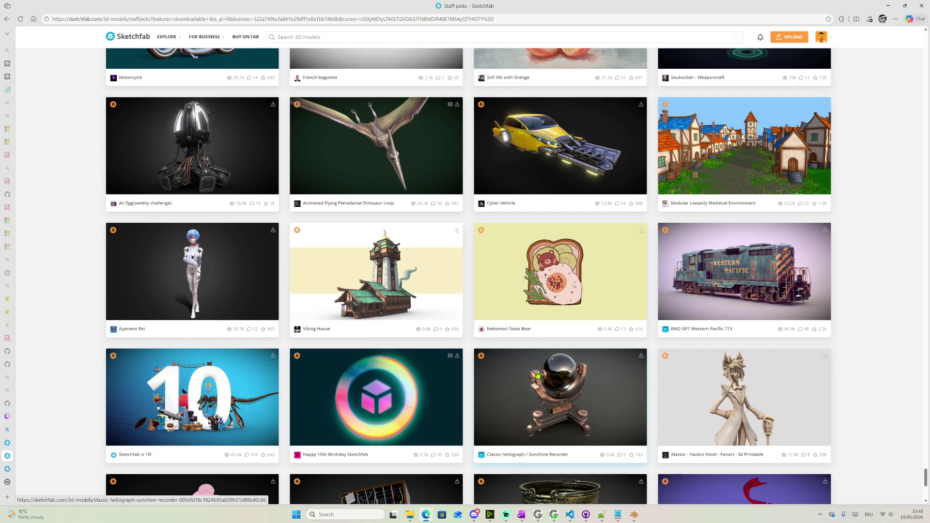
scroll(539, 372, "down", 4)
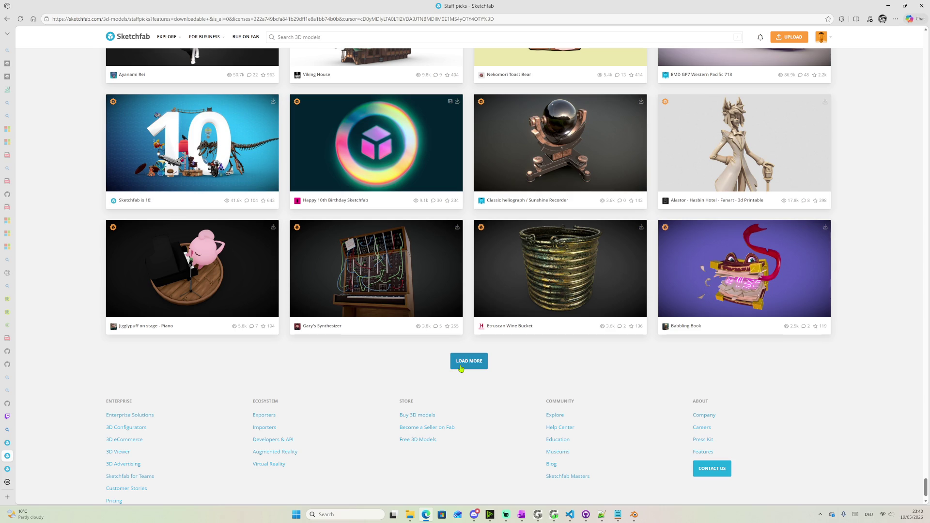
left_click(460, 364)
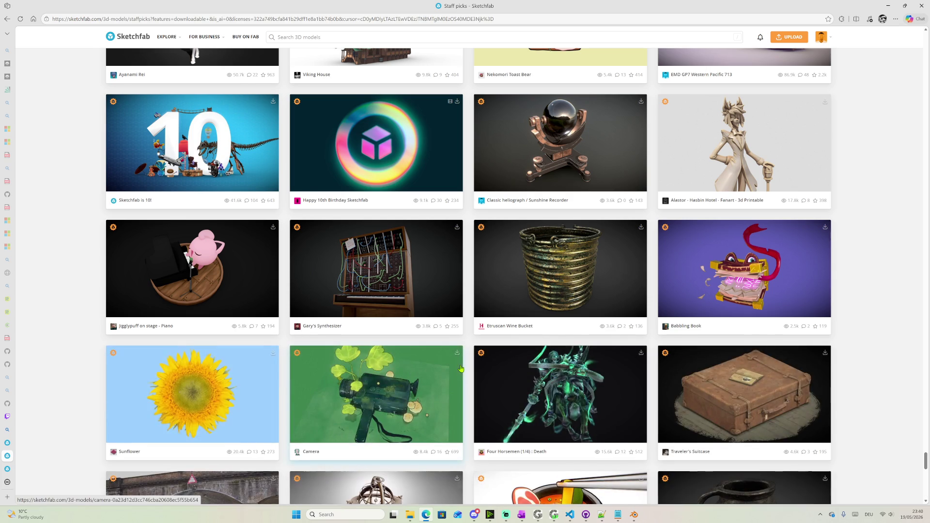
scroll(465, 364, "down", 4)
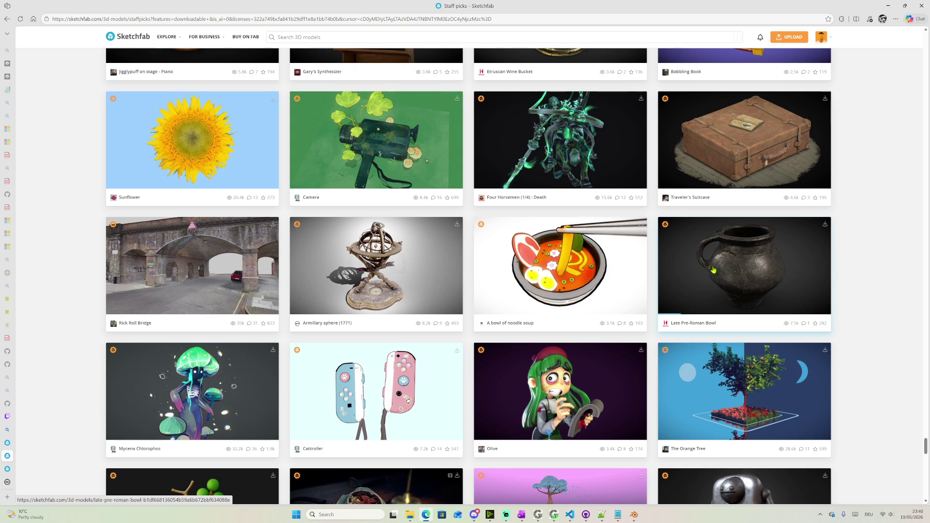
scroll(720, 268, "down", 2)
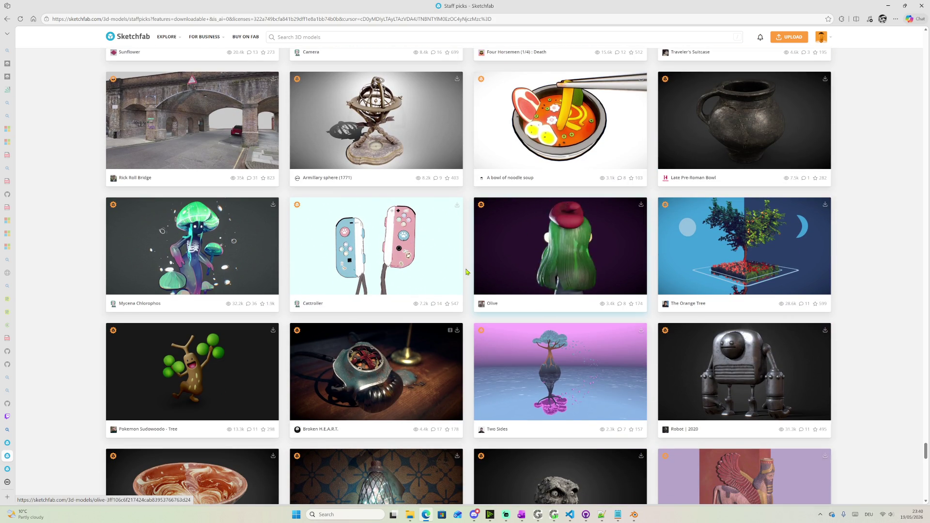
scroll(463, 273, "down", 2)
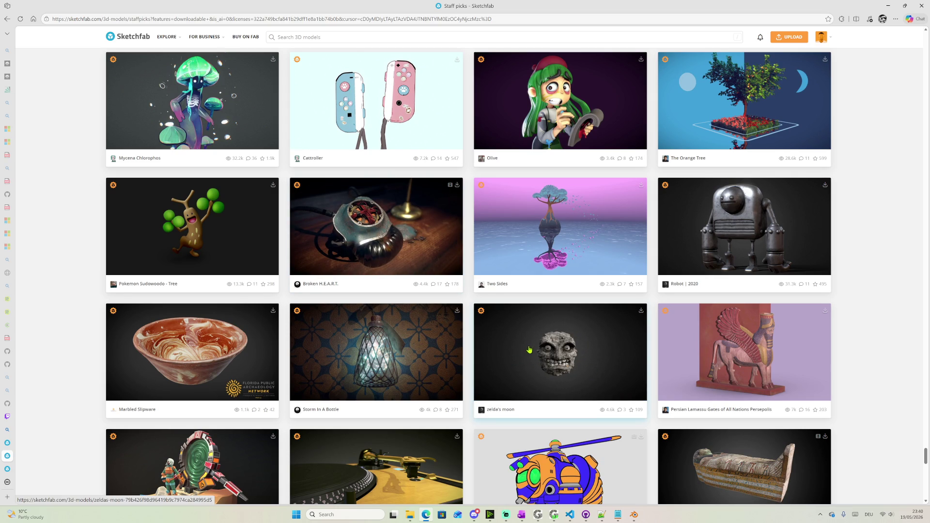
scroll(538, 320, "down", 2)
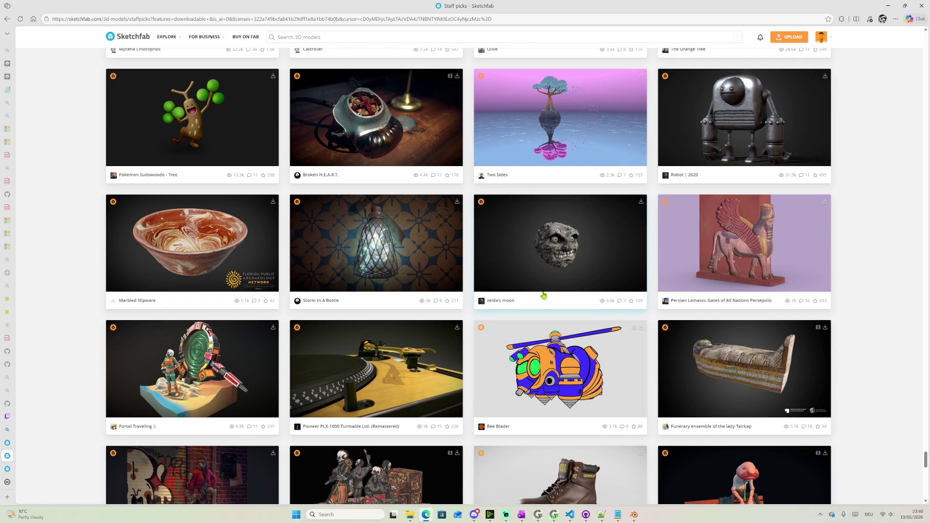
scroll(541, 291, "down", 2)
scroll(542, 291, "down", 1)
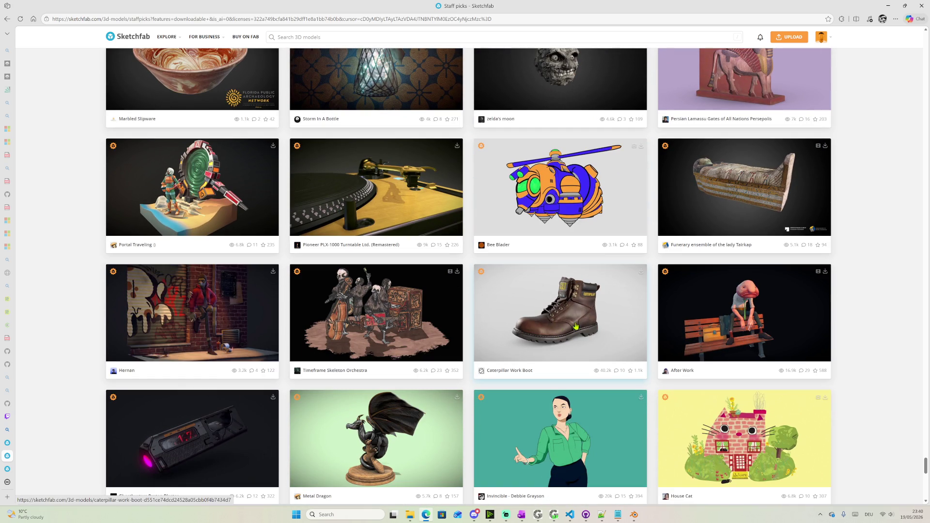
left_click(571, 325)
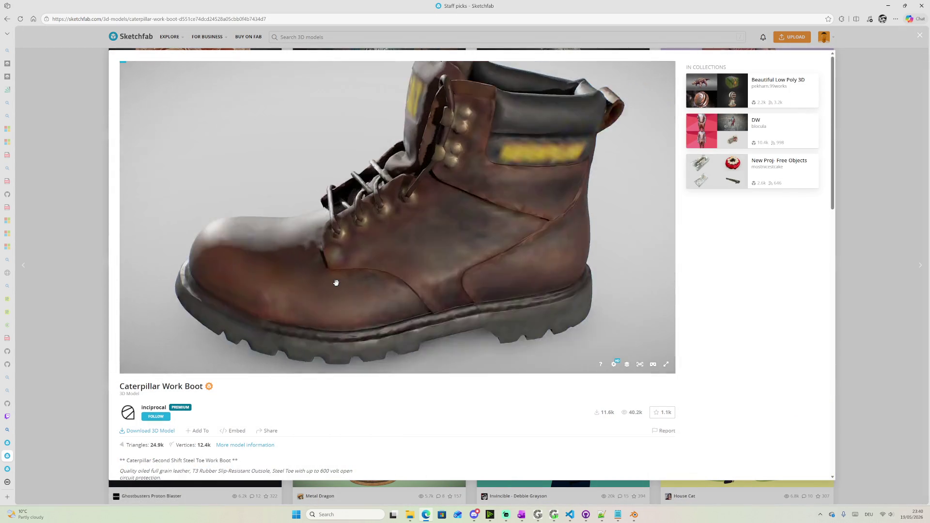
Read the boot's scan and 4K PBR texture notes, then go back to the staff picks grid
mouse_move(334, 282)
left_mouse_down()
mouse_move(353, 276)
mouse_move(415, 146)
mouse_move(456, 210)
left_mouse_up()
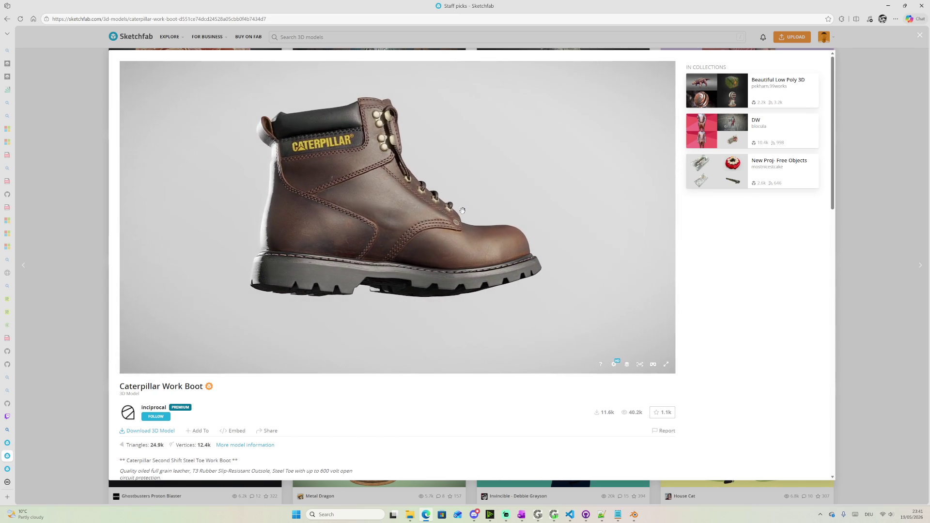
scroll(349, 386, "down", 2)
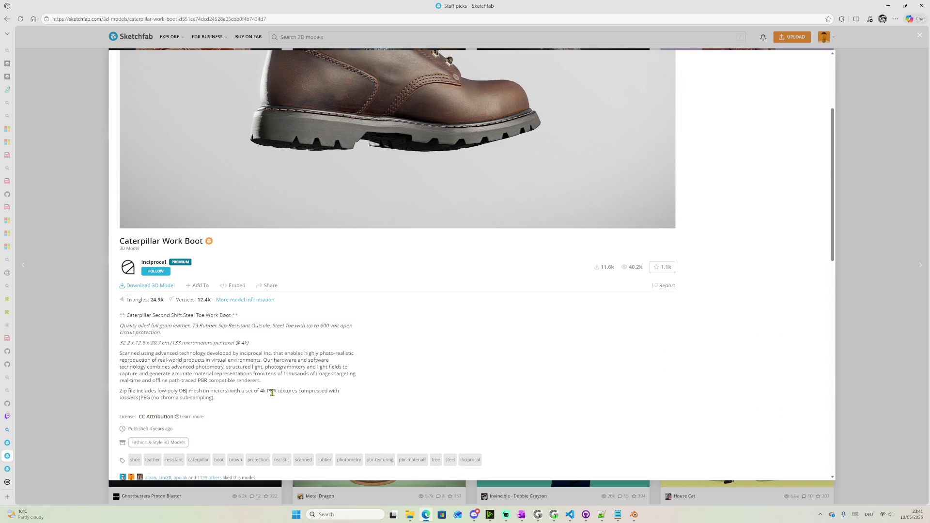
left_click_drag(260, 391, 323, 391)
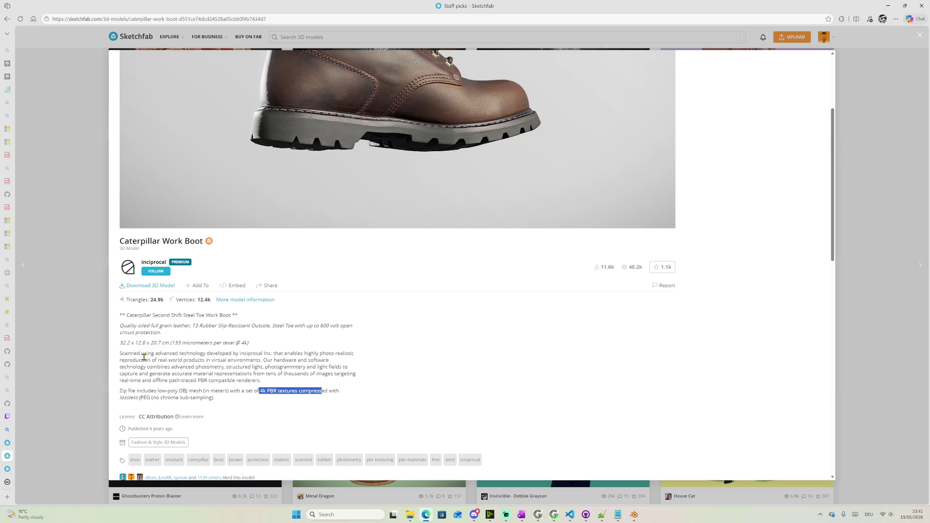
left_click_drag(141, 356, 233, 353)
left_click(237, 353)
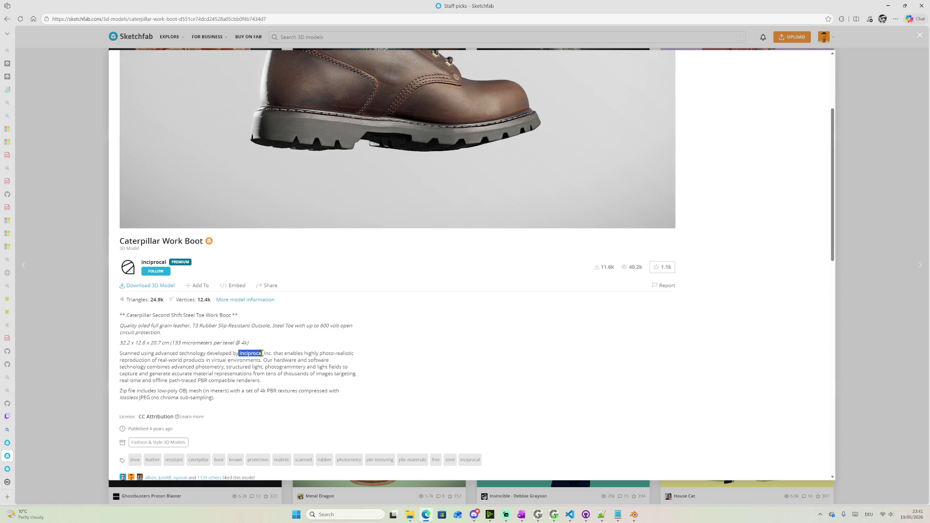
left_click(7, 20)
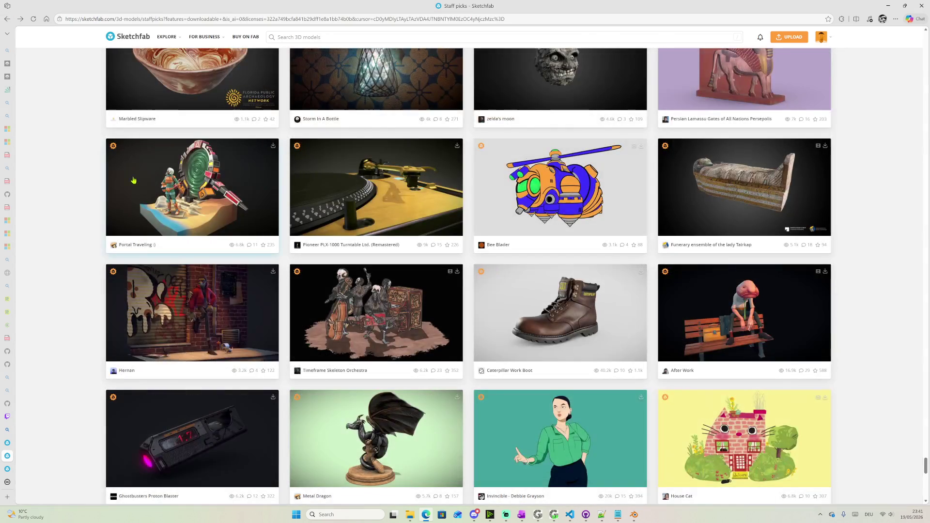
scroll(219, 276, "down", 2)
scroll(220, 271, "down", 2)
scroll(228, 286, "down", 3)
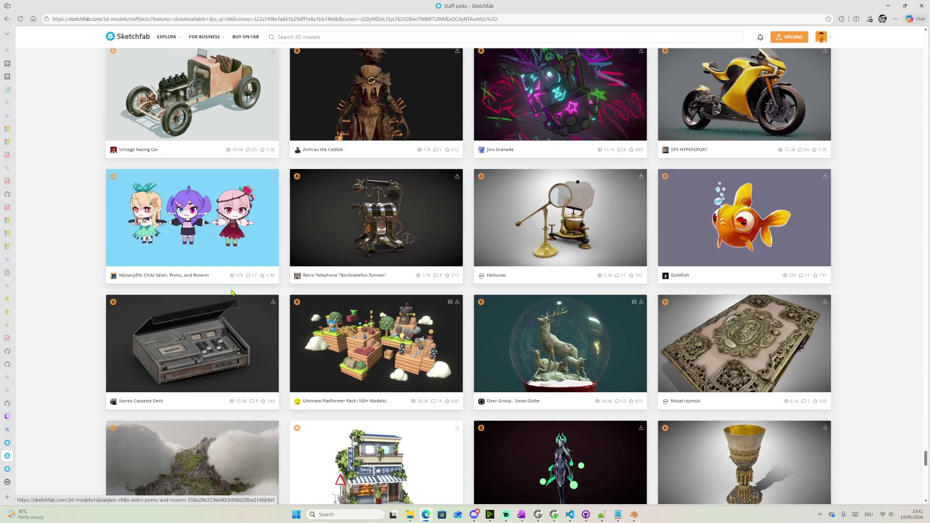
scroll(288, 285, "down", 3)
scroll(289, 285, "down", 1)
scroll(289, 285, "down", 3)
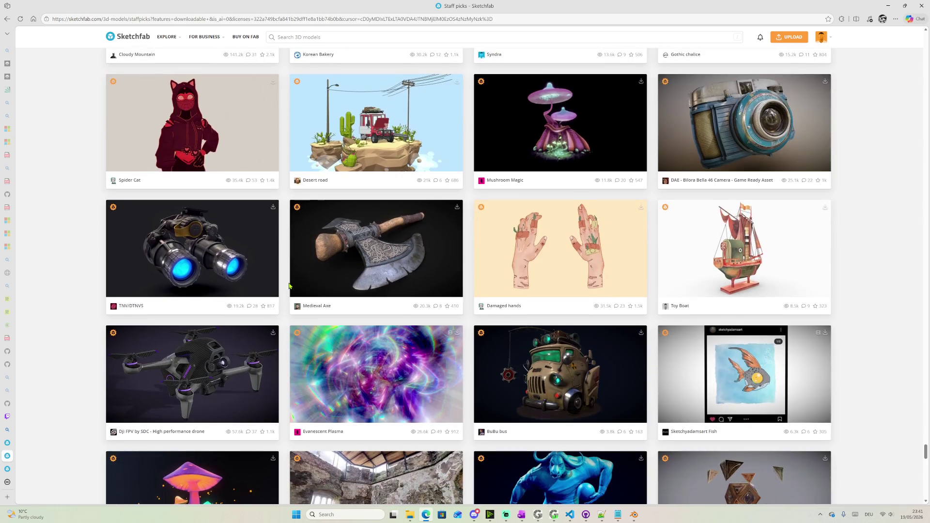
scroll(289, 286, "down", 3)
scroll(289, 288, "down", 3)
scroll(289, 287, "down", 2)
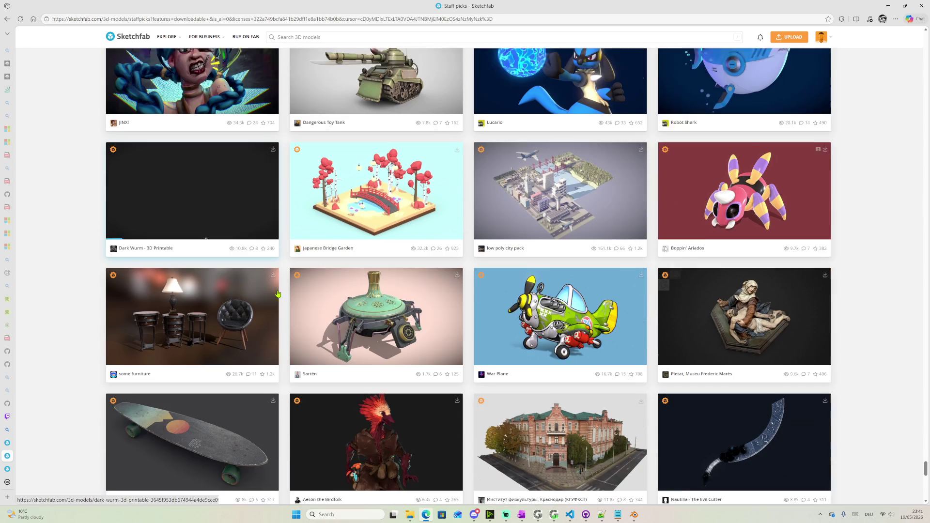
scroll(481, 290, "down", 2)
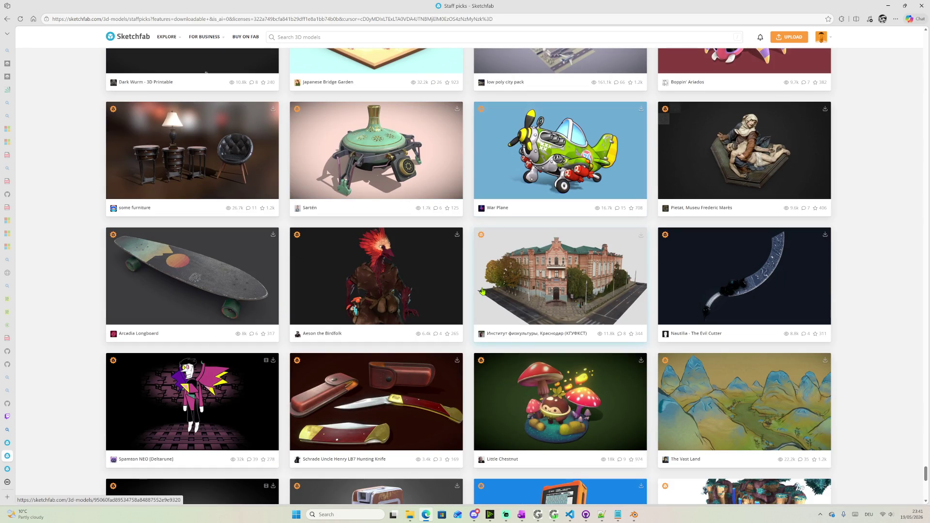
scroll(480, 291, "down", 3)
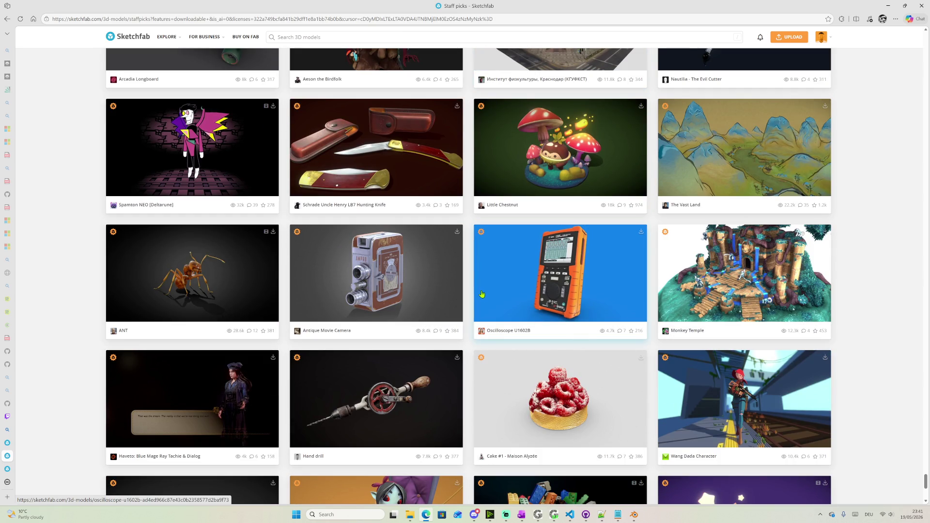
Preview the ANT model, load more staff picks, then start a blank browser tab
left_click(218, 271)
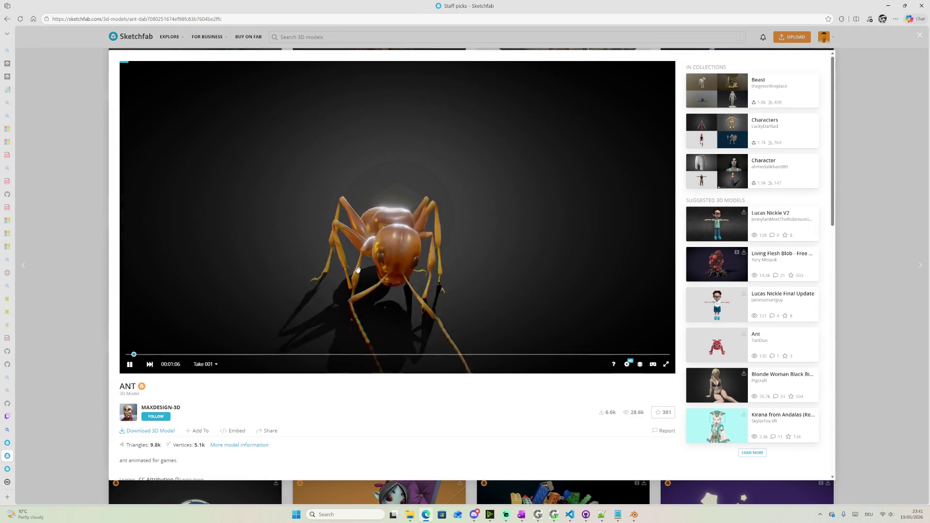
left_click(100, 241)
scroll(499, 317, "down", 4)
scroll(498, 317, "down", 1)
left_click(469, 399)
scroll(449, 324, "down", 3)
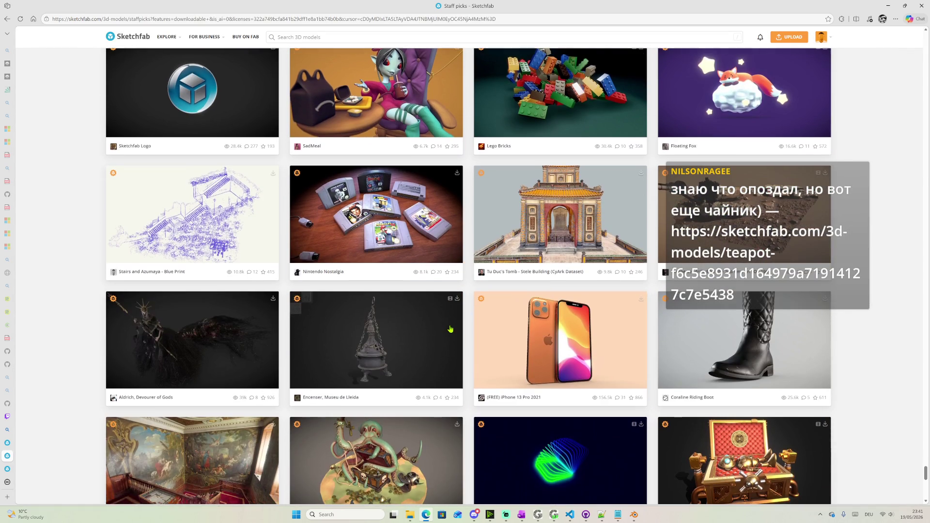
scroll(450, 330, "down", 3)
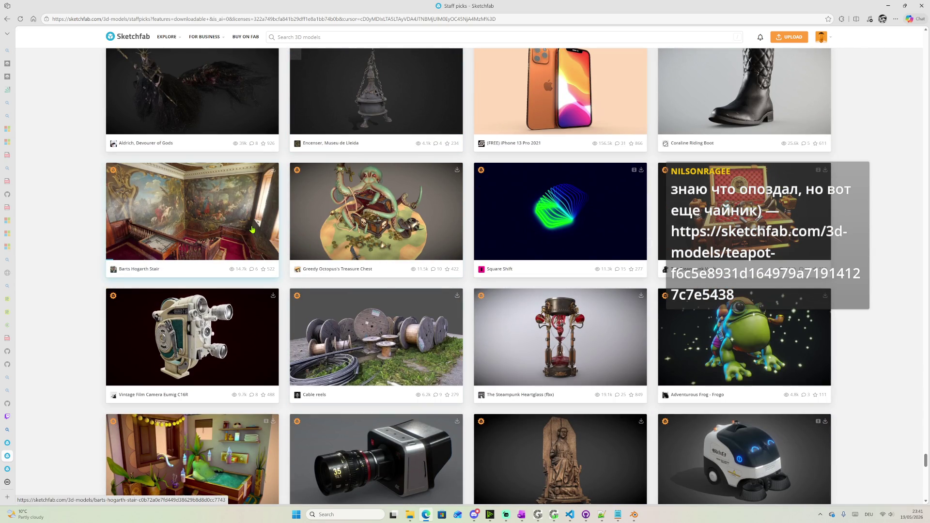
scroll(493, 292, "down", 2)
scroll(492, 292, "down", 1)
scroll(501, 292, "down", 3)
scroll(516, 292, "down", 1)
scroll(541, 291, "down", 2)
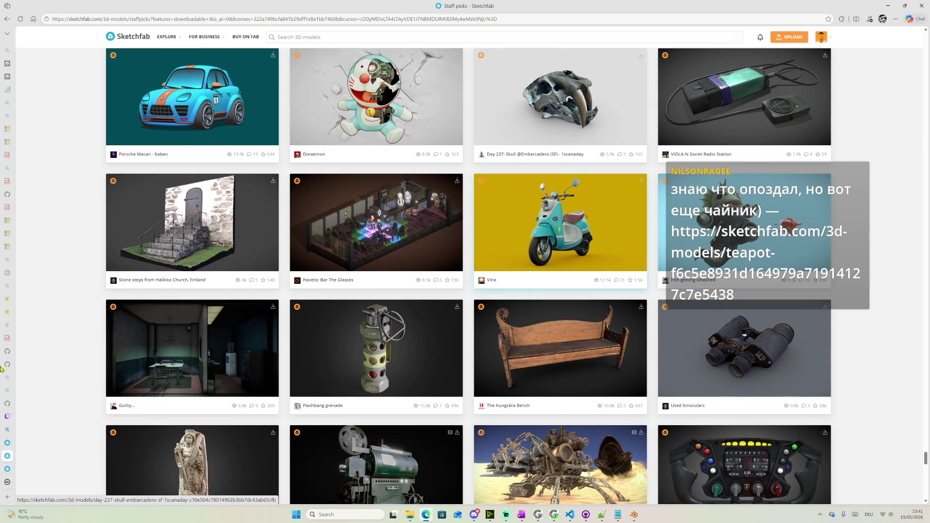
mouse_move(7, 368)
left_click(44, 498)
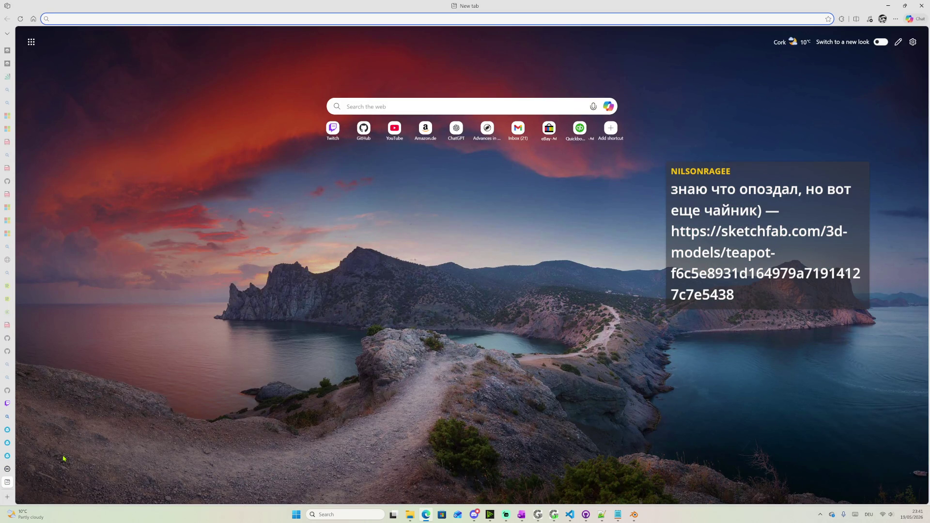
type("mcgu")
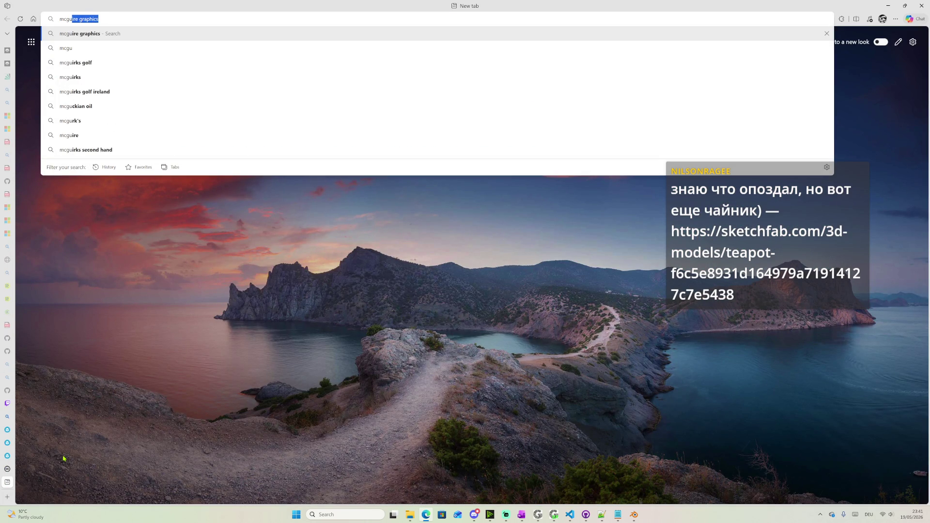
Search the web for mcguire graphics, then follow the teapot link from the Streamlabs chat
key("Return")
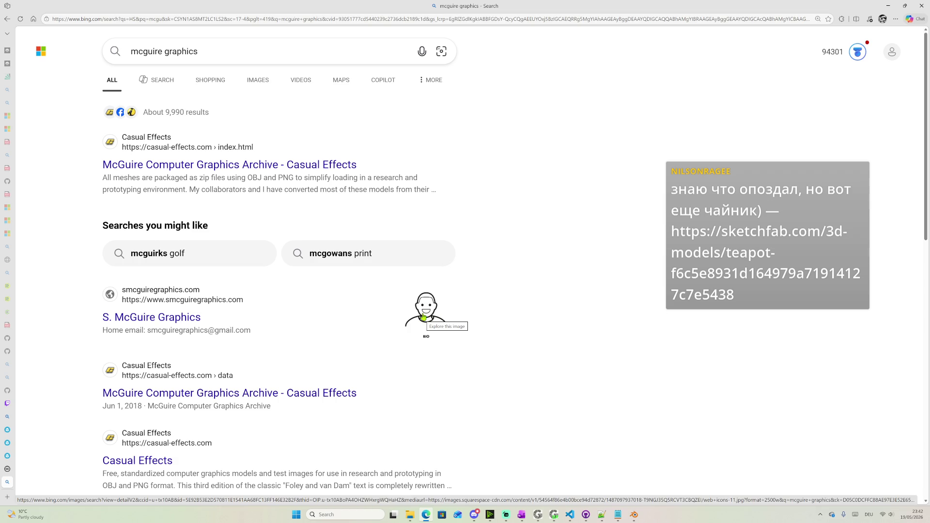
mouse_move(6, 418)
left_click(505, 514)
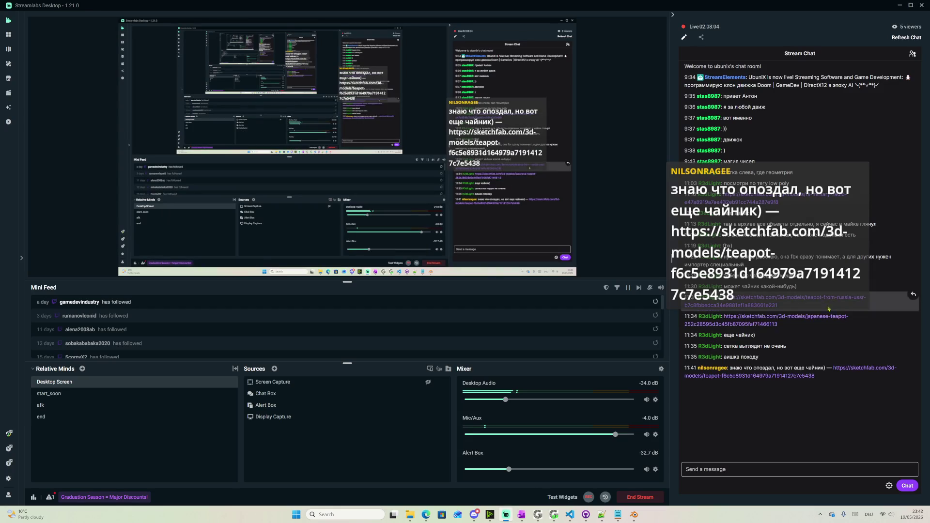
left_click(780, 376)
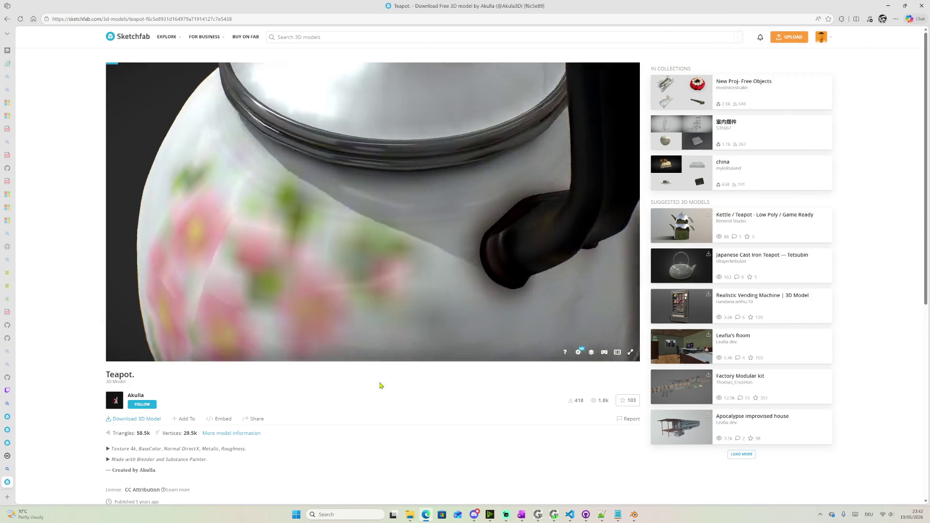
Rotate the Teapot spout forward, then flip between the search results and CC license tabs
mouse_move(343, 225)
left_mouse_down()
mouse_move(451, 247)
mouse_move(357, 242)
mouse_move(377, 252)
mouse_move(371, 260)
mouse_move(361, 252)
mouse_move(409, 238)
mouse_move(329, 235)
left_mouse_up()
scroll(328, 235, "up", 3)
scroll(309, 242, "up", 3)
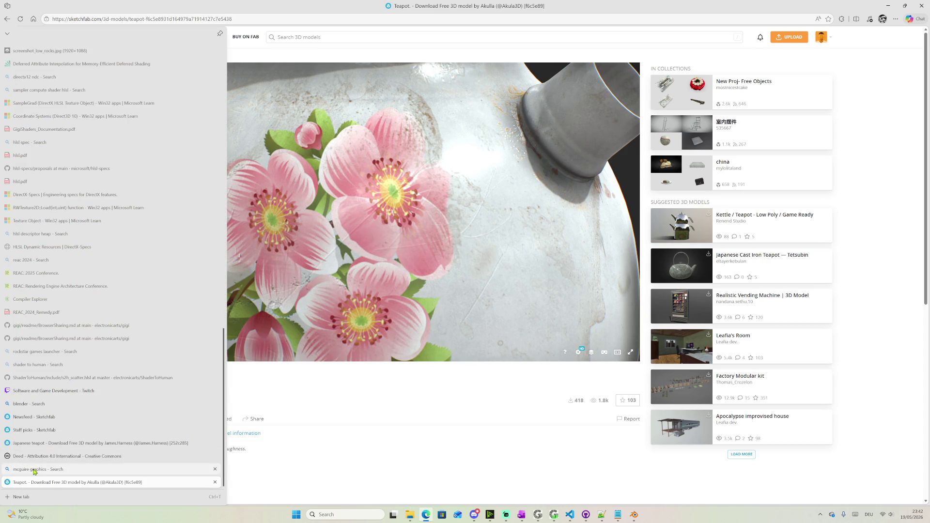
mouse_move(8, 341)
left_click(35, 470)
left_click(62, 458)
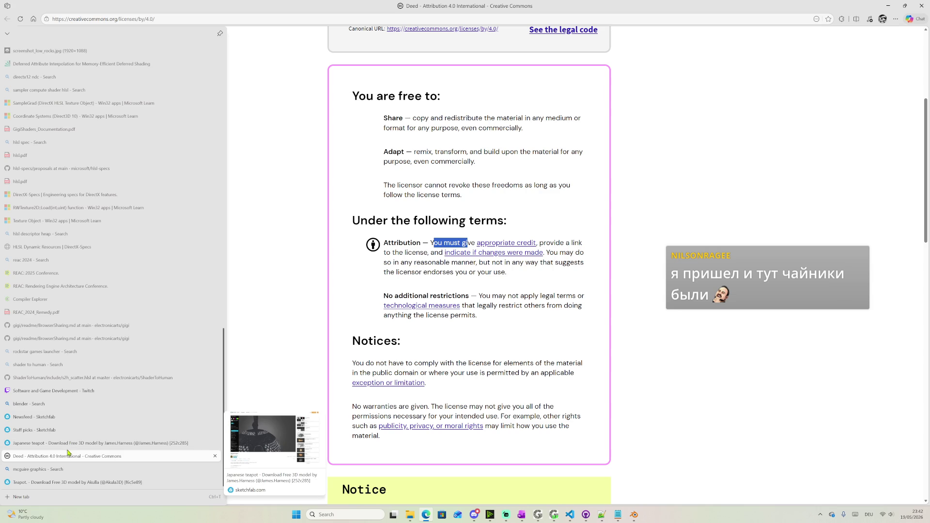
left_click(72, 469)
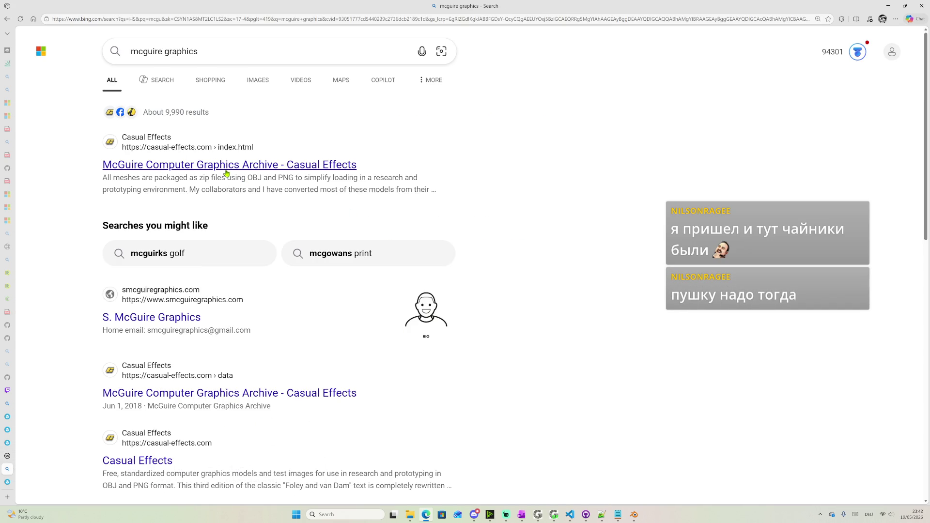
Visit the McGuire Computer Graphics Archive result, then return to the Sketchfab newsfeed
left_click(225, 168)
scroll(408, 295, "down", 3)
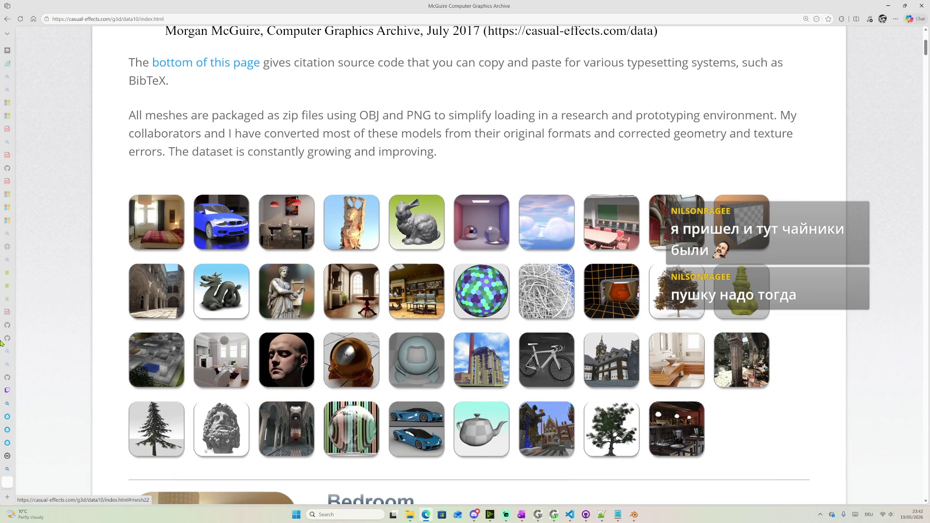
mouse_move(7, 342)
left_click(47, 417)
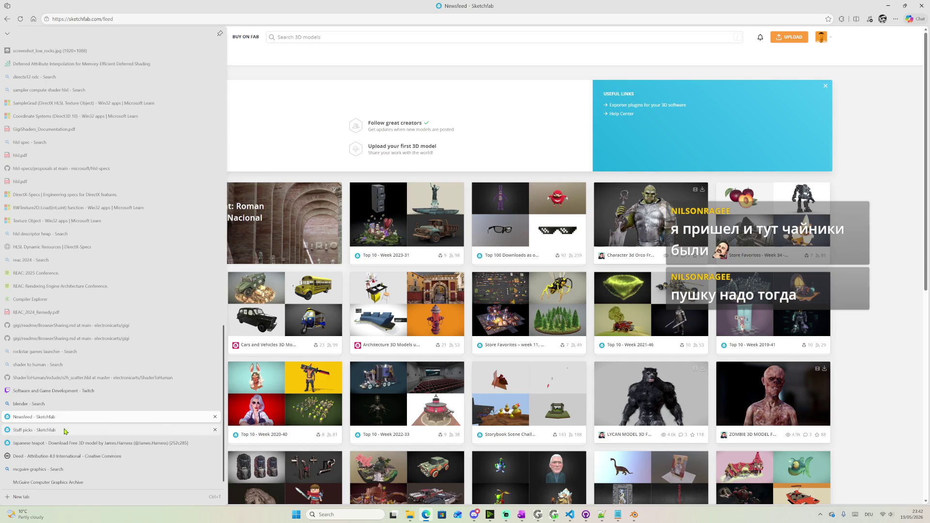
Run a new tree model search and briefly preview the Olive Tree model
left_click(337, 38)
type("tree")
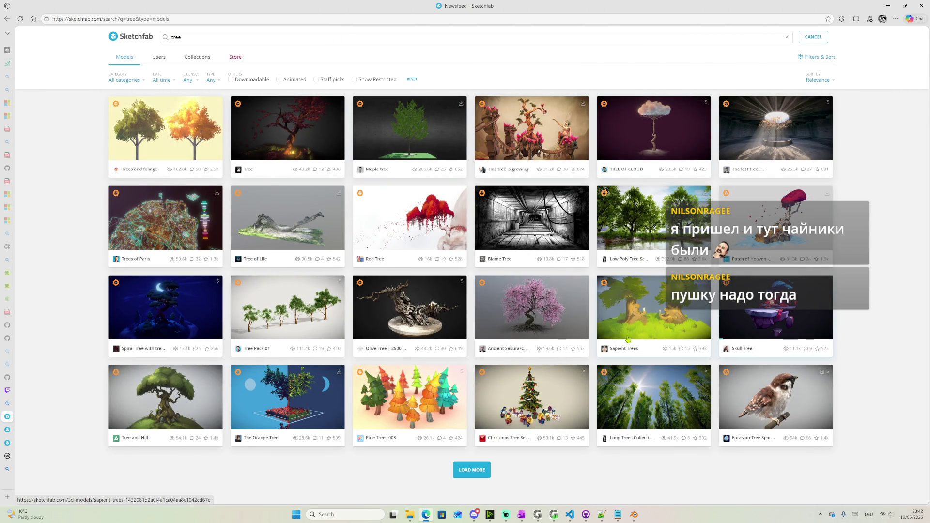
left_click(407, 305)
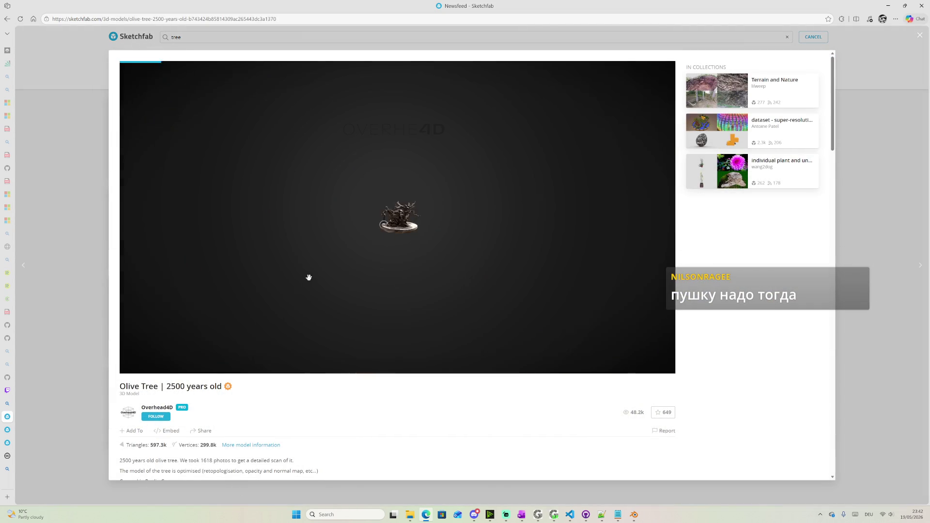
scroll(407, 259, "up", 3)
scroll(400, 263, "up", 3)
scroll(385, 268, "up", 3)
scroll(372, 273, "up", 3)
scroll(371, 272, "down", 3)
scroll(371, 258, "down", 3)
scroll(372, 240, "down", 3)
scroll(372, 224, "down", 3)
scroll(371, 266, "down", 5)
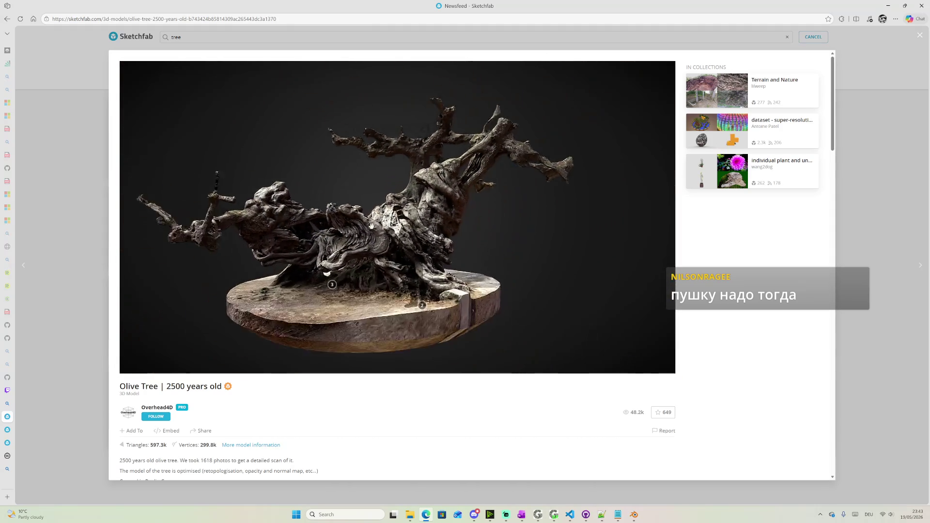
left_click_drag(371, 247, 534, 226)
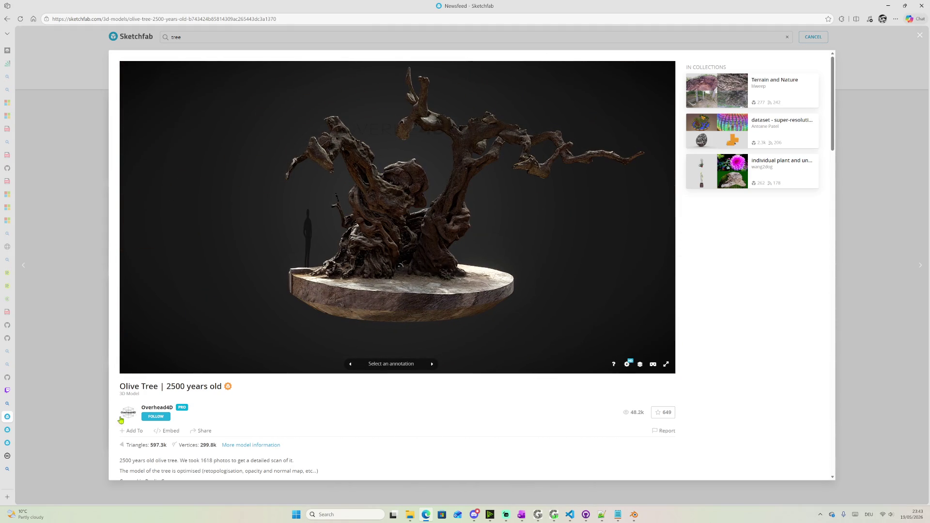
left_click(88, 366)
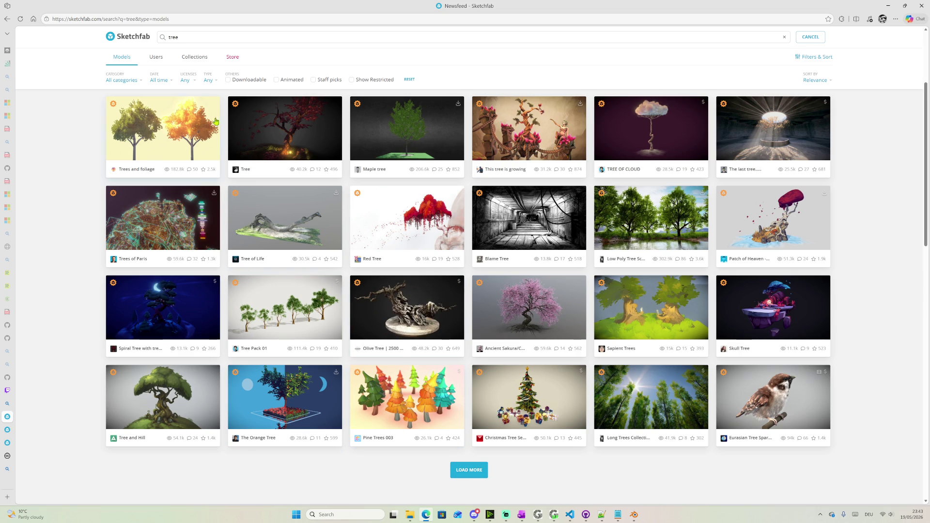
Filter to downloadable models and uncheck Editorial, Free Standard, CC0 and Standard licences, leaving CC BY variants
left_click(242, 82)
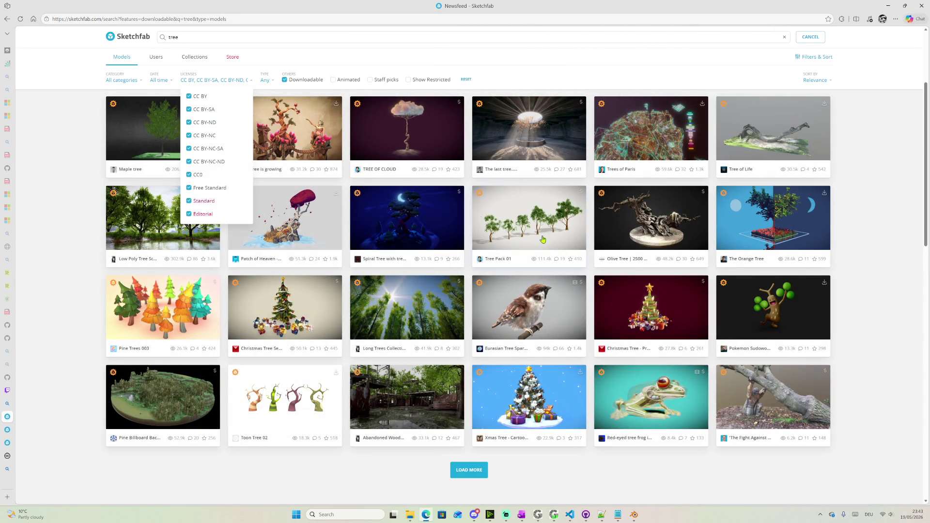
left_click(866, 292)
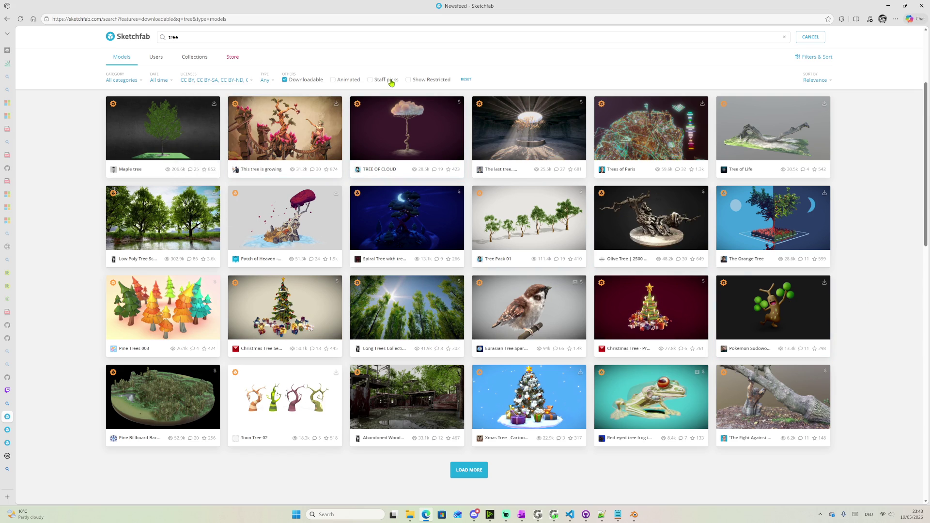
left_click(237, 82)
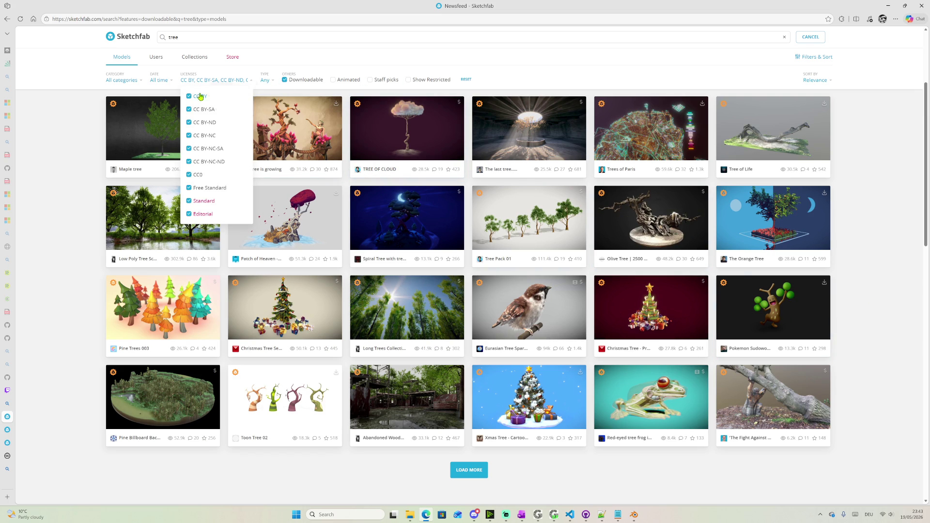
left_click(189, 214)
left_click(189, 189)
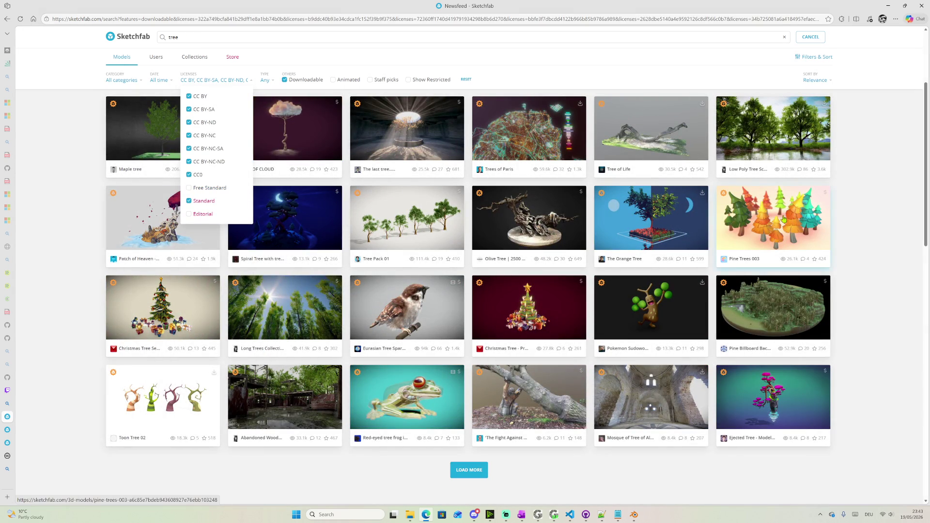
left_click(198, 178)
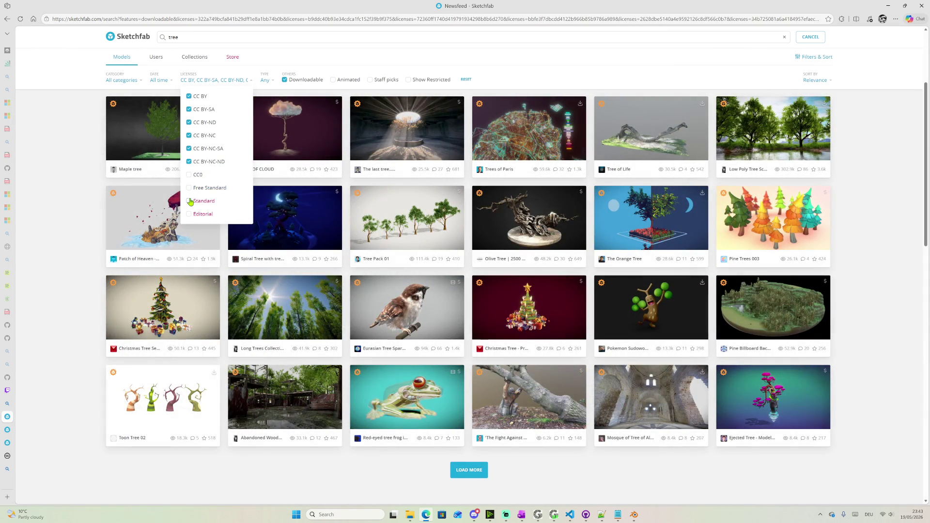
left_click(190, 201)
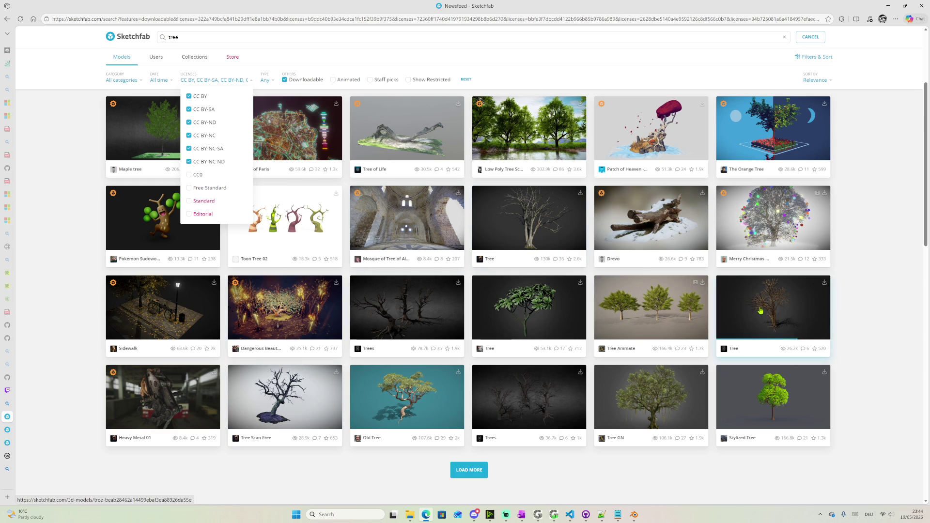
Preview the Trees model, then open the Old Tree model preview
left_click(520, 396)
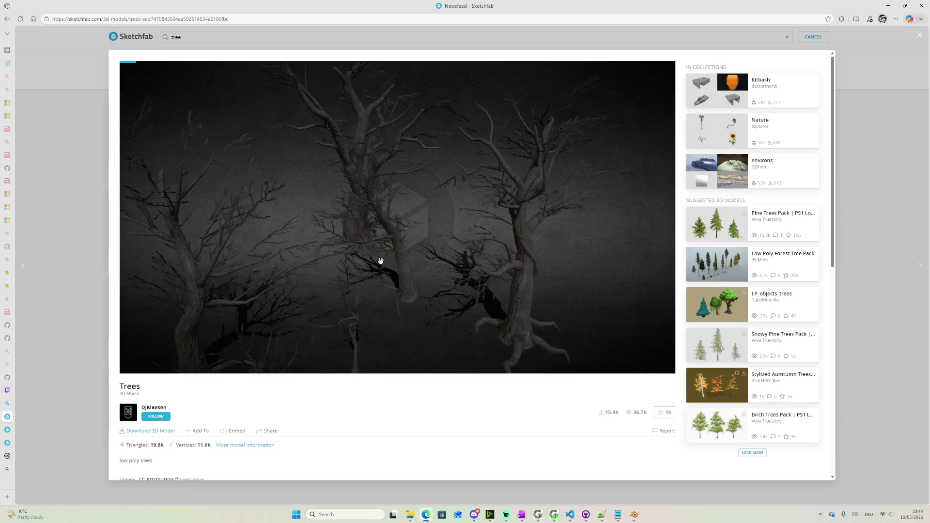
left_click(92, 249)
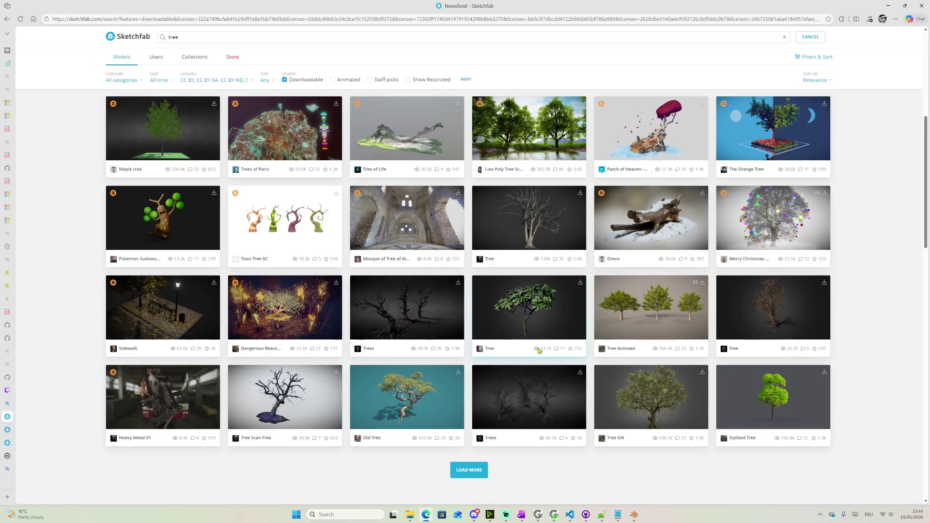
left_click(404, 400)
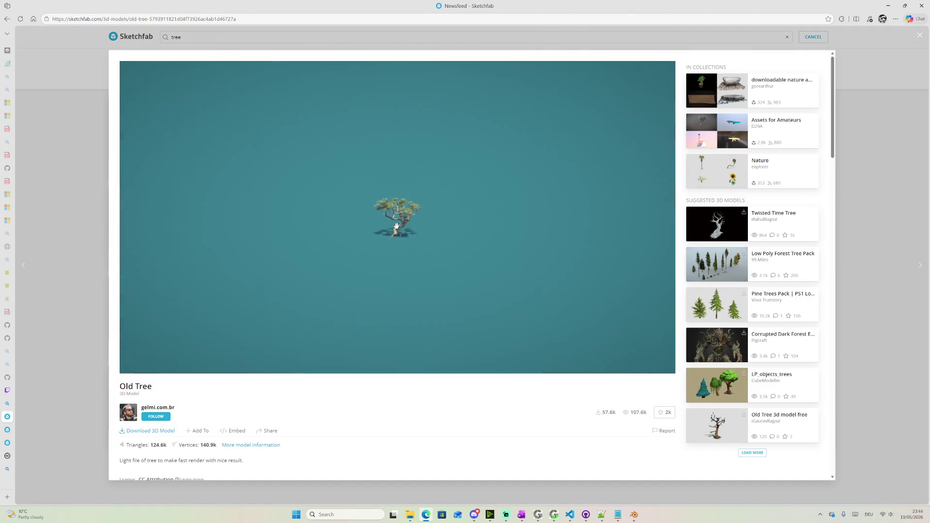
scroll(392, 219, "up", 2)
scroll(382, 197, "up", 2)
scroll(375, 176, "up", 3)
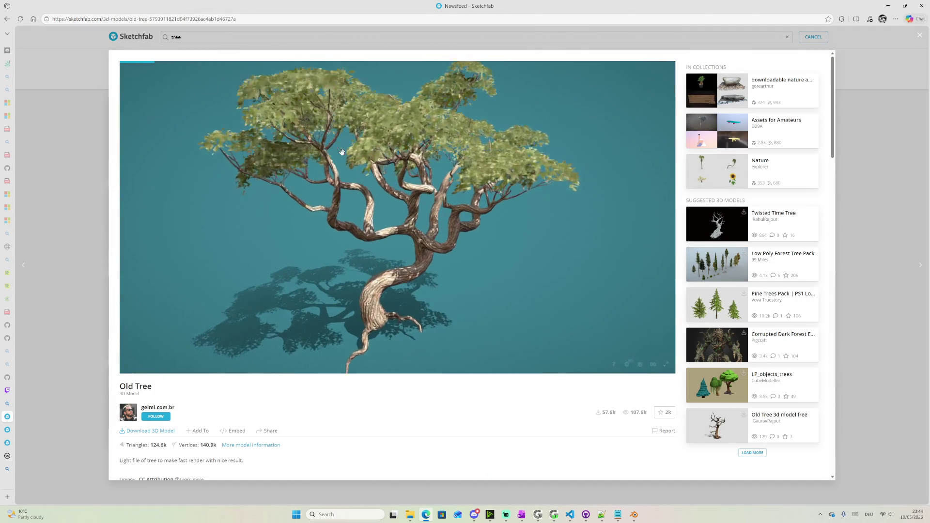
scroll(366, 154, "up", 4)
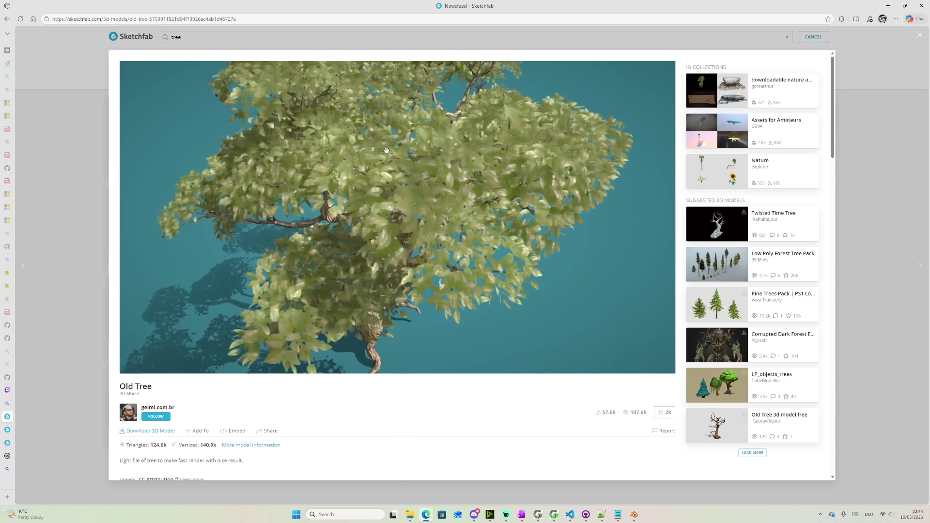
scroll(380, 144, "up", 5)
scroll(443, 192, "up", 2)
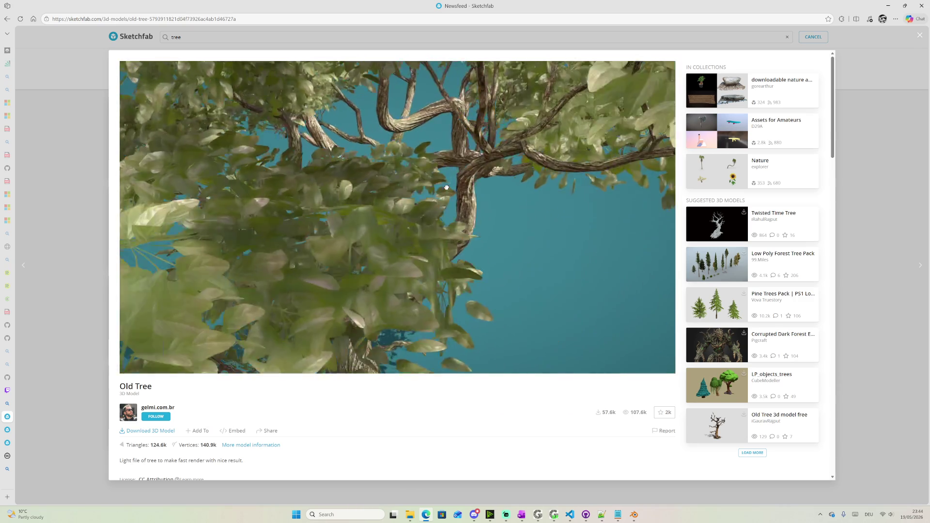
scroll(378, 240, "up", 3)
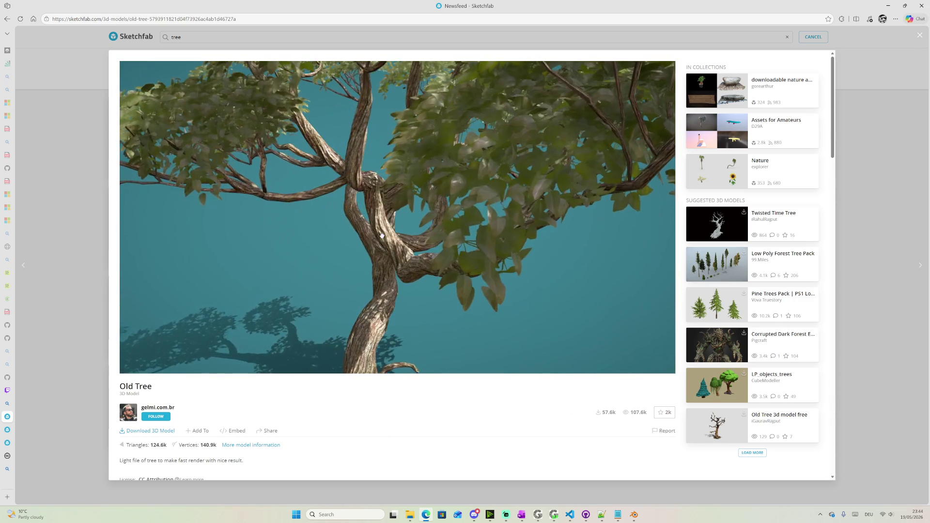
mouse_move(427, 235)
left_mouse_down()
mouse_move(335, 214)
mouse_move(434, 235)
left_mouse_up()
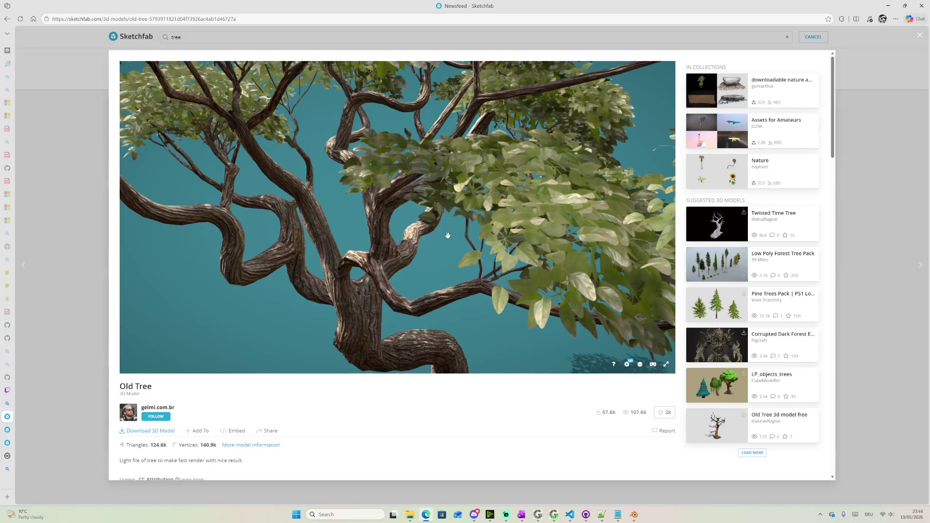
left_click_drag(501, 230, 471, 220)
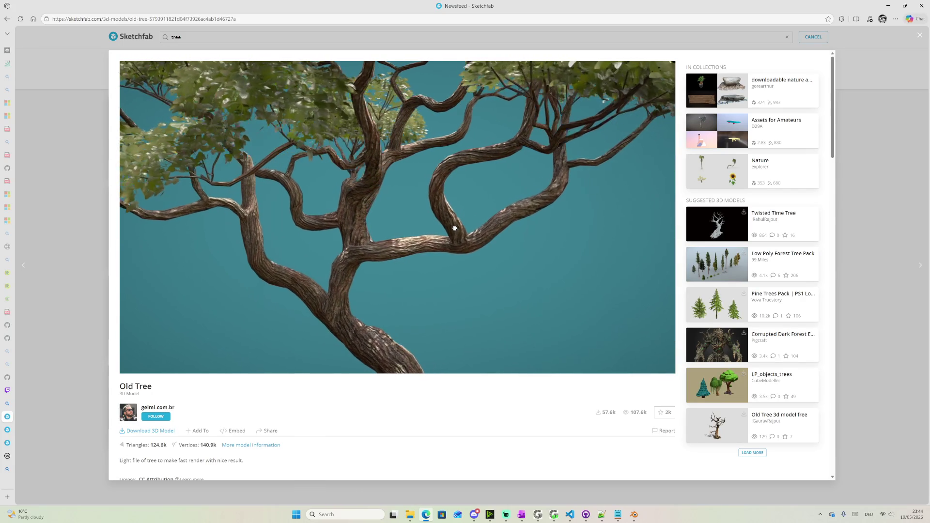
mouse_move(438, 227)
left_mouse_down()
mouse_move(271, 231)
mouse_move(424, 236)
left_mouse_up()
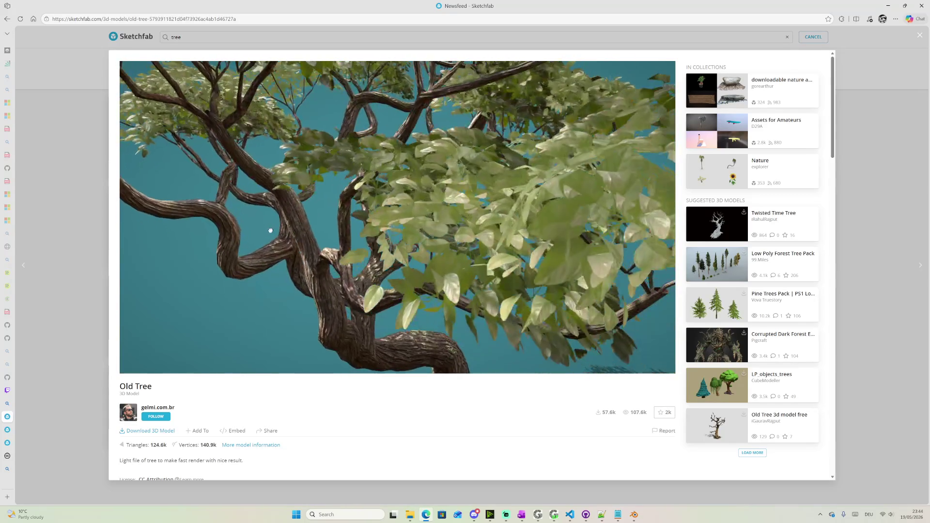
scroll(424, 236, "down", 3)
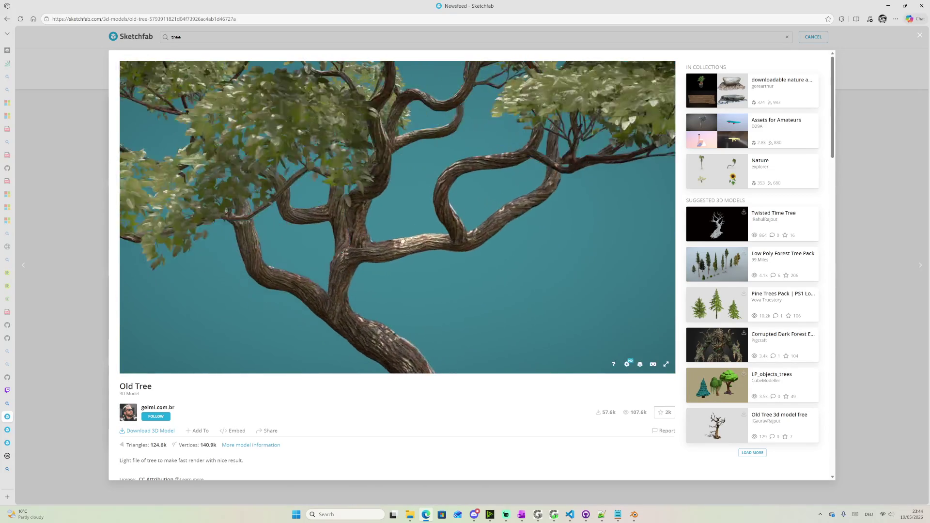
scroll(407, 232, "down", 3)
left_click_drag(398, 228, 85, 215)
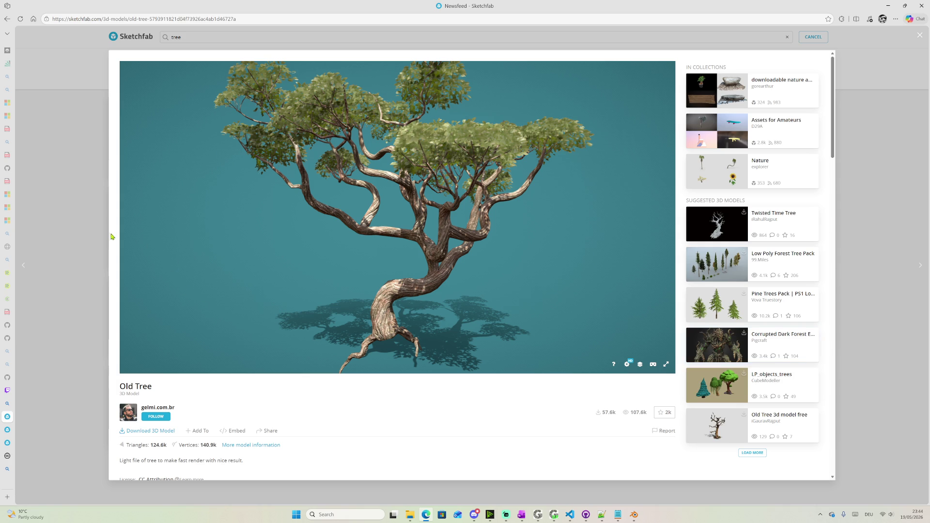
left_click(93, 234)
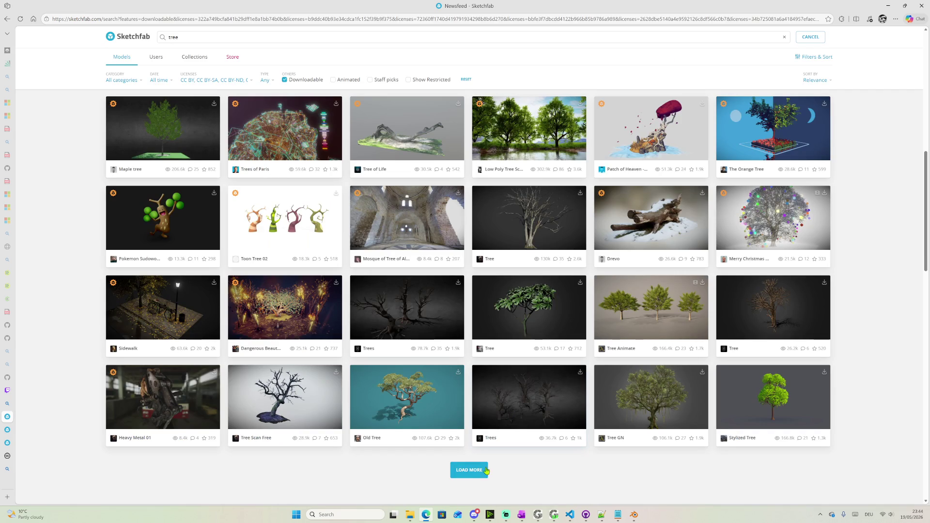
Load more results, inspect Madrona Invasives in the viewer and bring up its download options
left_click(472, 469)
scroll(498, 406, "down", 4)
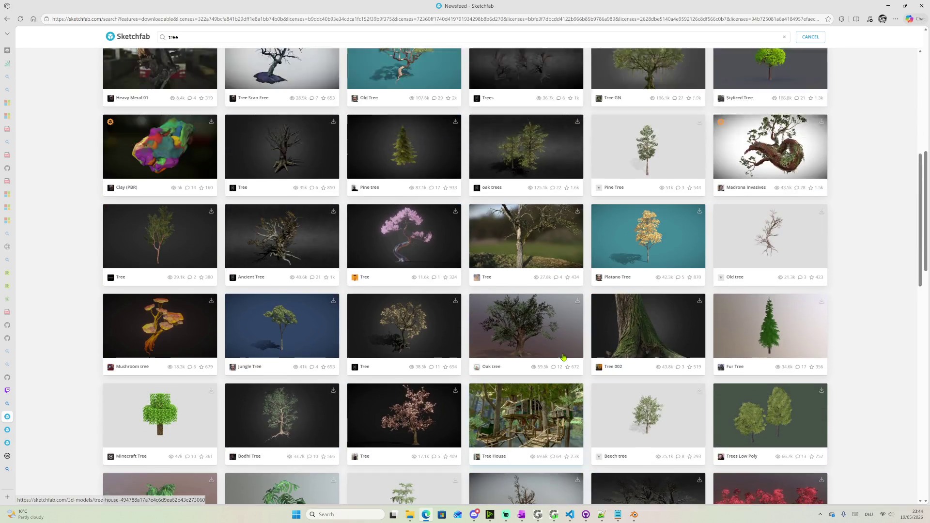
scroll(502, 363, "up", 1)
left_click(774, 196)
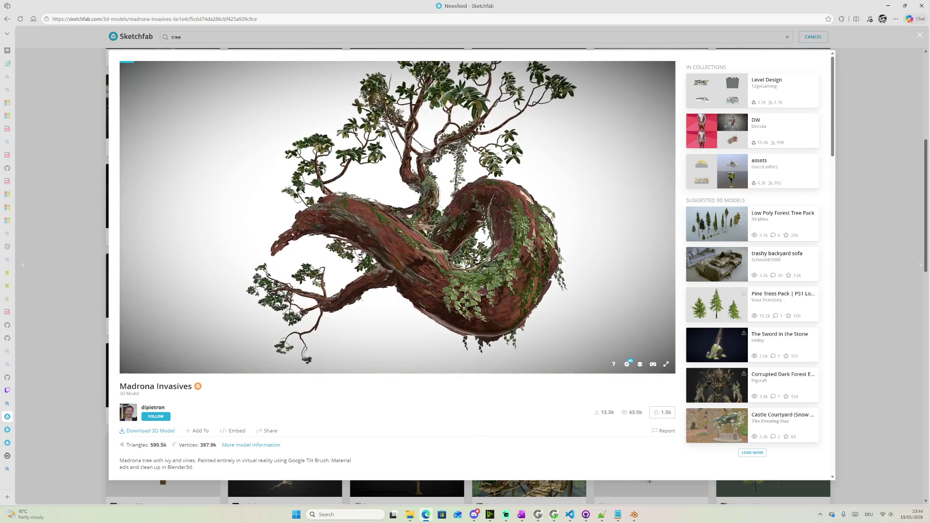
mouse_move(362, 254)
left_mouse_down()
mouse_move(448, 282)
mouse_move(548, 255)
left_mouse_up()
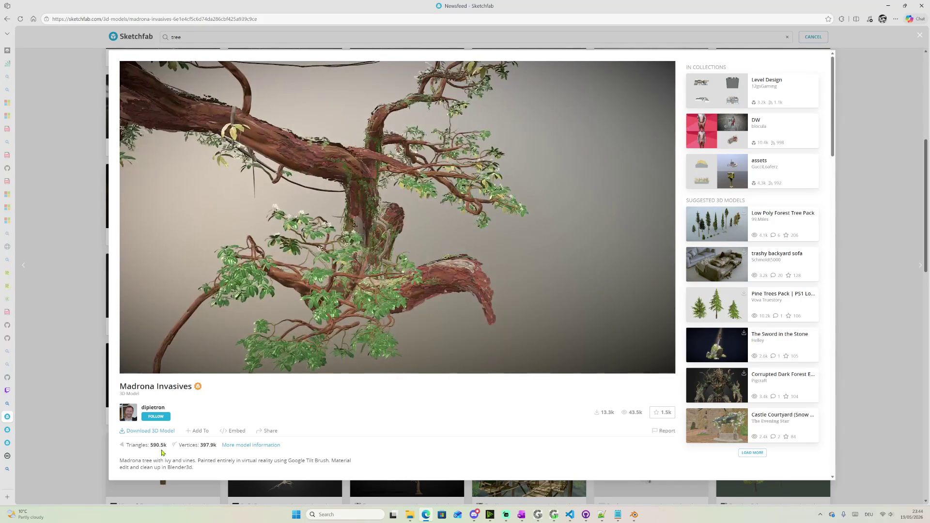
left_click(145, 432)
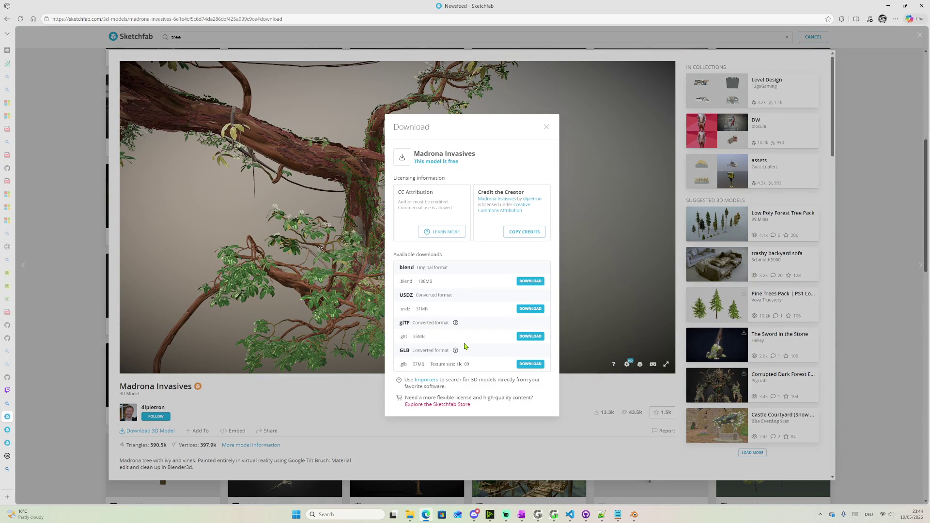
Download Madrona Invasives as GLB and switch back to Blender
left_click(535, 366)
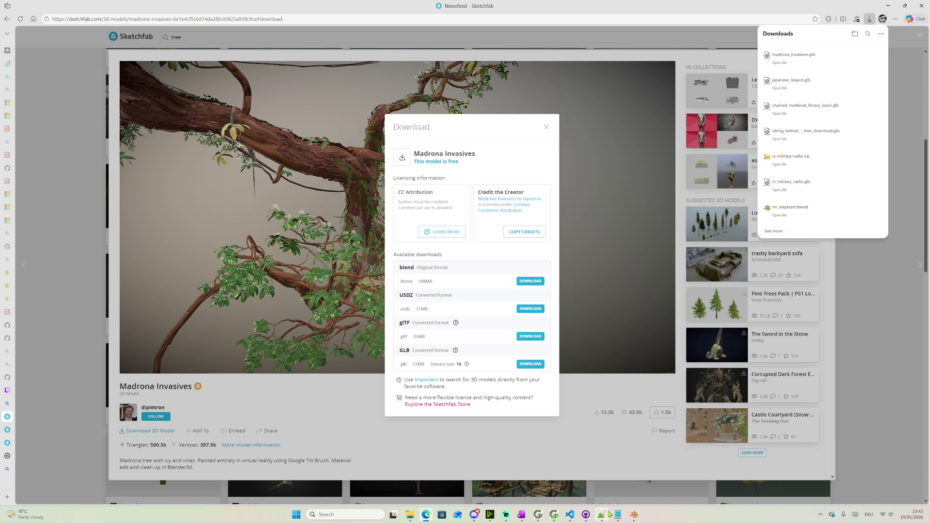
left_click(632, 517)
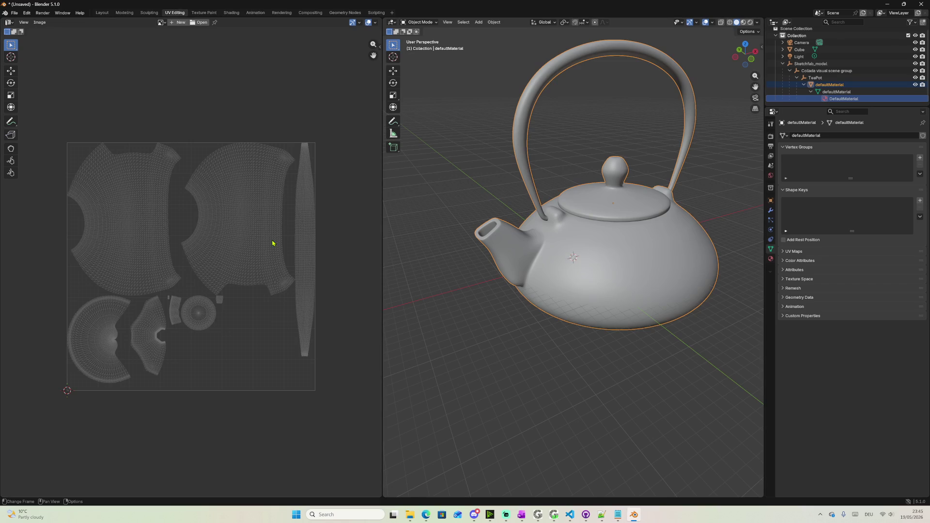
Start a new General scene, discarding the unsaved teapot scene
left_click(16, 14)
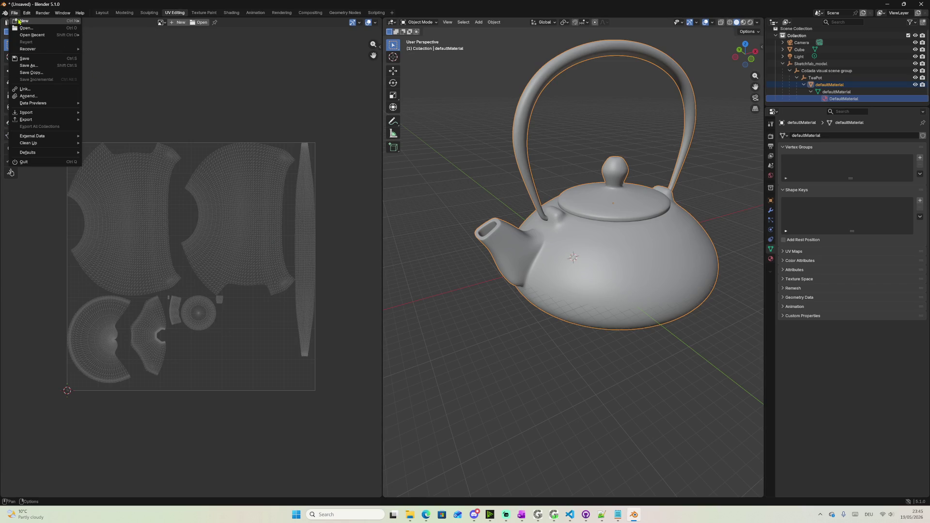
mouse_move(24, 21)
left_click(105, 22)
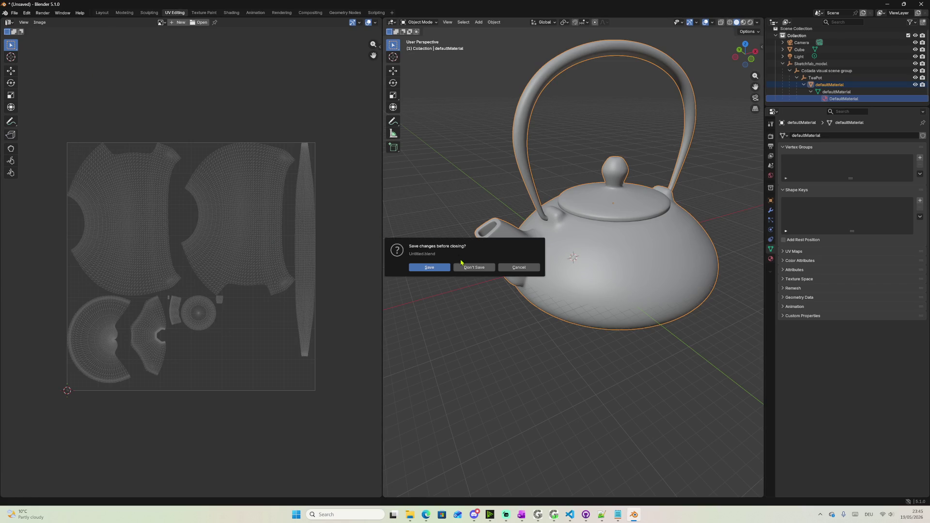
left_click(468, 268)
Import the downloaded GLB from the Downloads folder via glTF 2.0, after cancelling an FBX import
left_click(14, 12)
mouse_move(26, 112)
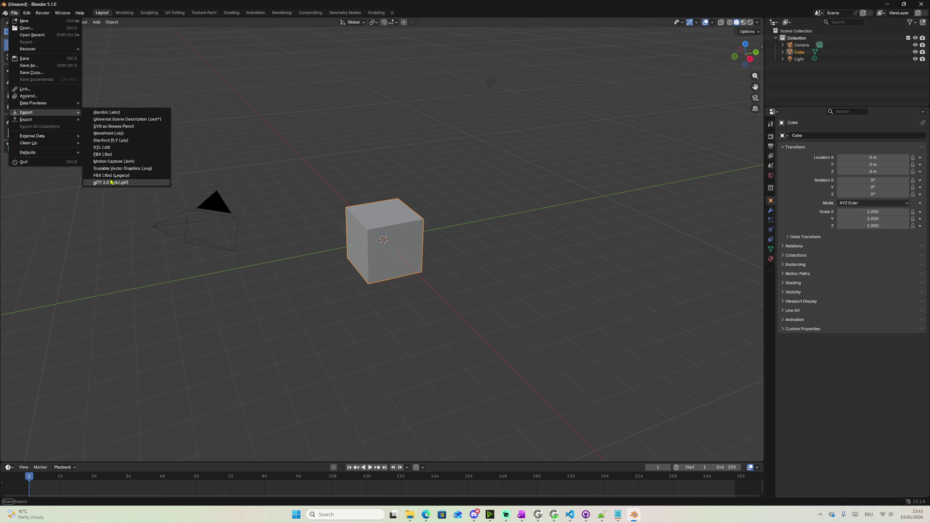
left_click(113, 182)
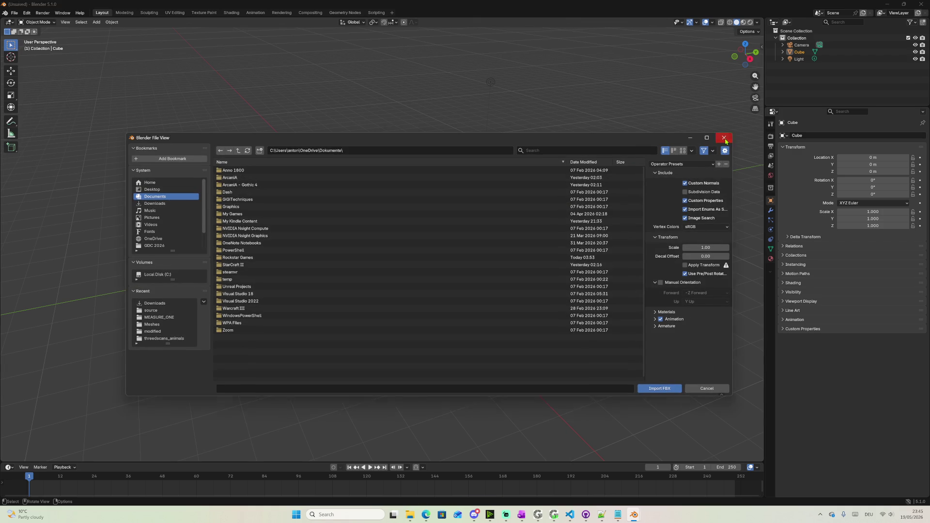
left_click(725, 138)
left_click(13, 15)
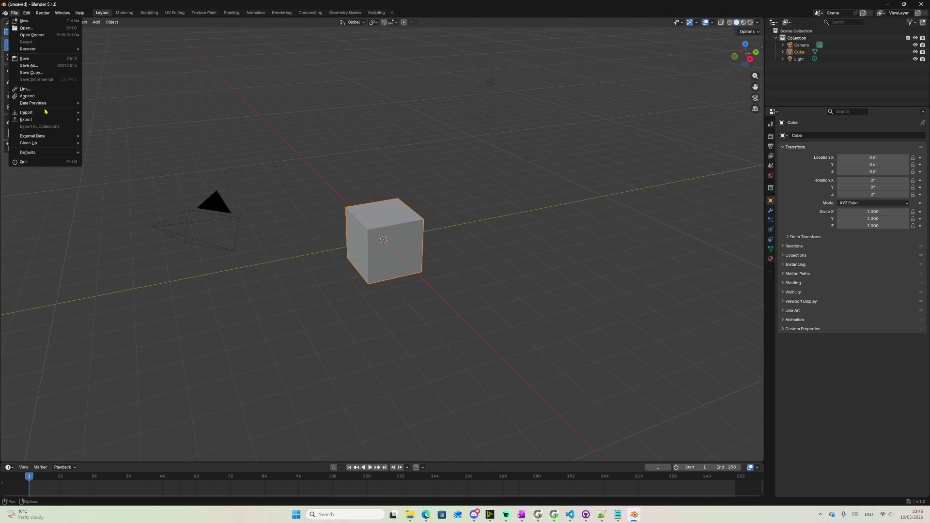
mouse_move(26, 113)
left_click(125, 182)
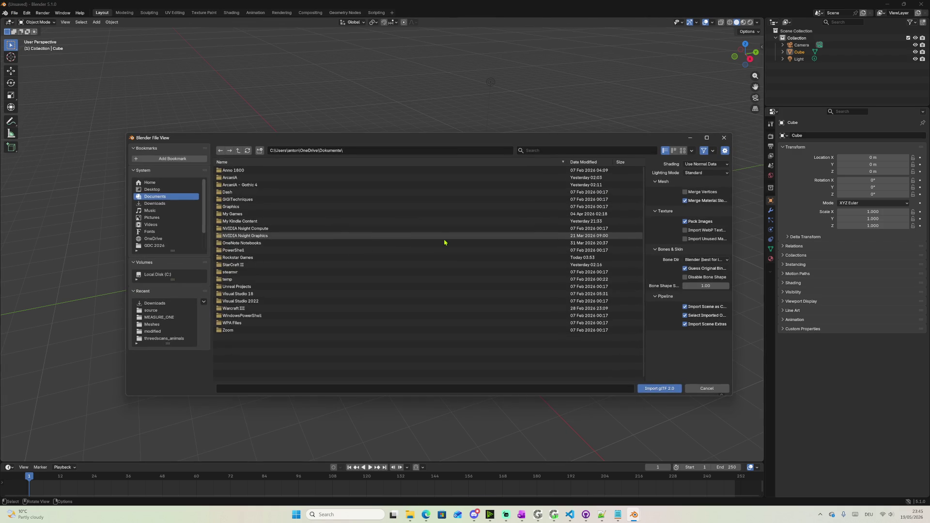
left_click(155, 203)
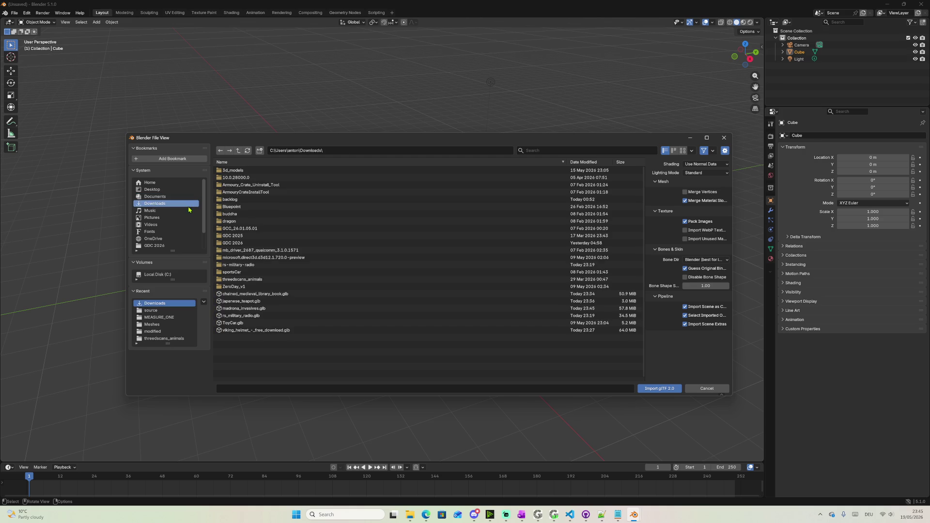
double_click(242, 301)
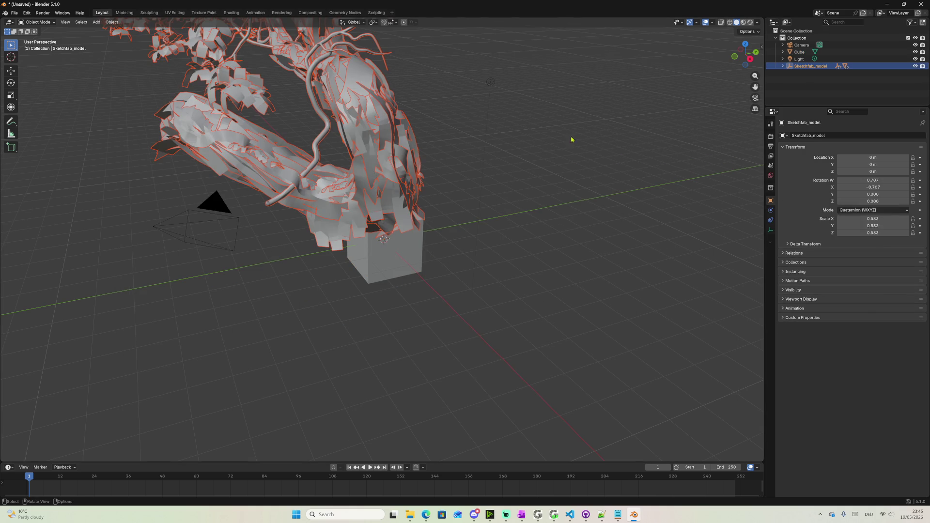
Hide the default cube, orbit the Madrona tree up close, then switch to the UV Editing workspace
middle_click_drag(634, 130, 442, 164)
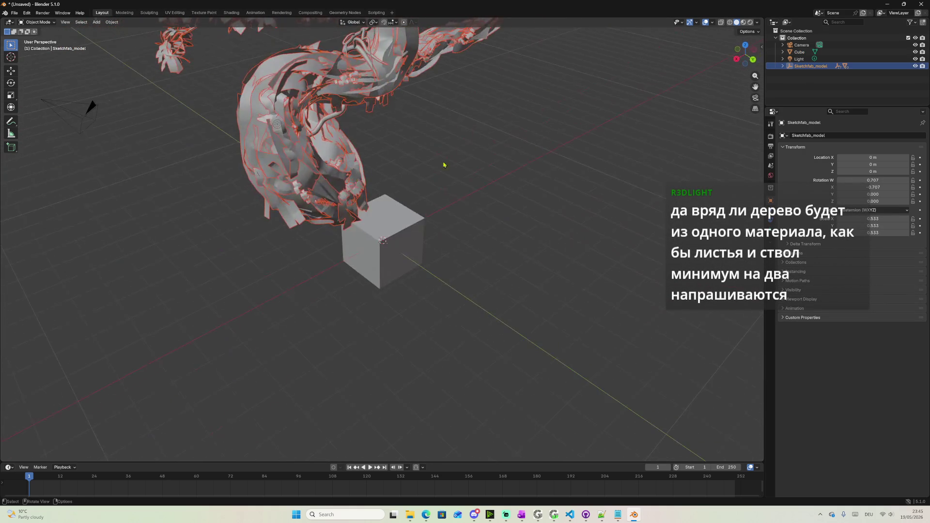
left_click(915, 52)
middle_click_drag(282, 179, 446, 159)
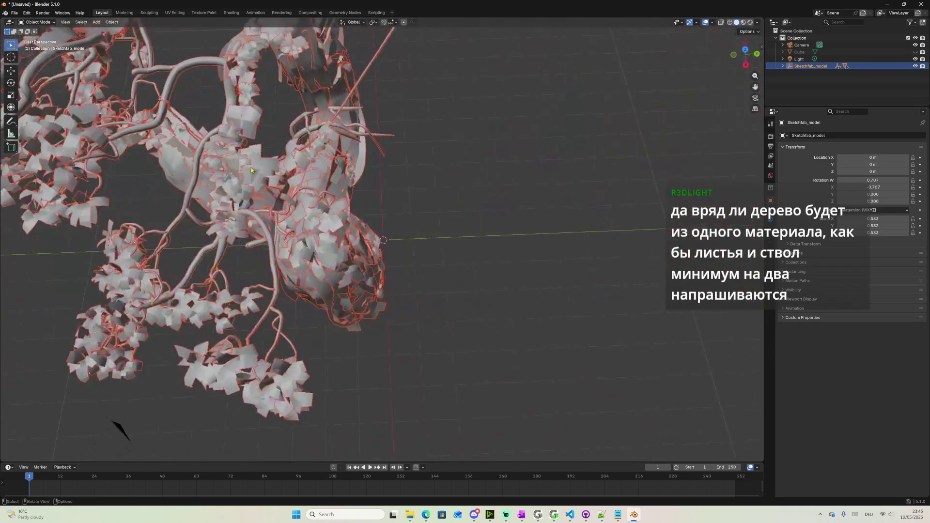
middle_click_drag(446, 159, 277, 191)
mouse_move(418, 188)
middle_mouse_down()
mouse_move(335, 228)
mouse_move(207, 238)
middle_mouse_up()
scroll(334, 227, "up", 4)
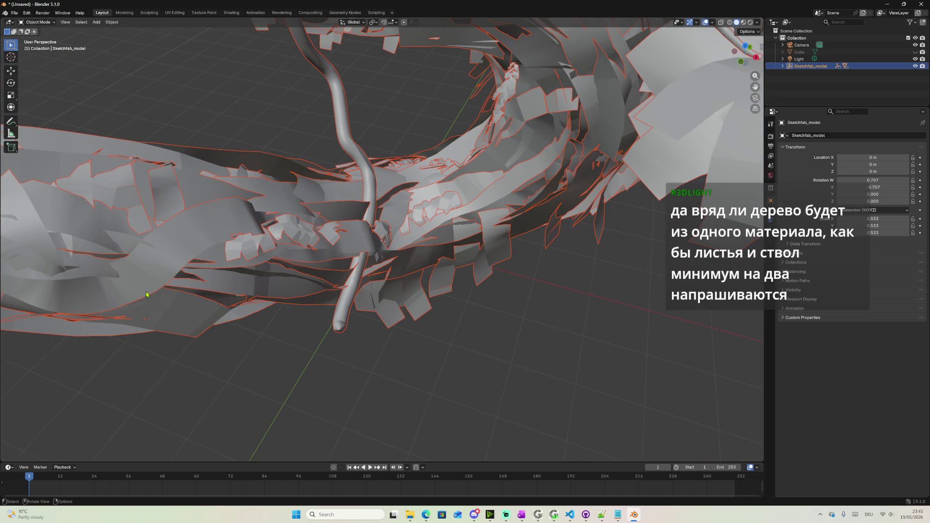
middle_click_drag(147, 293, 240, 293)
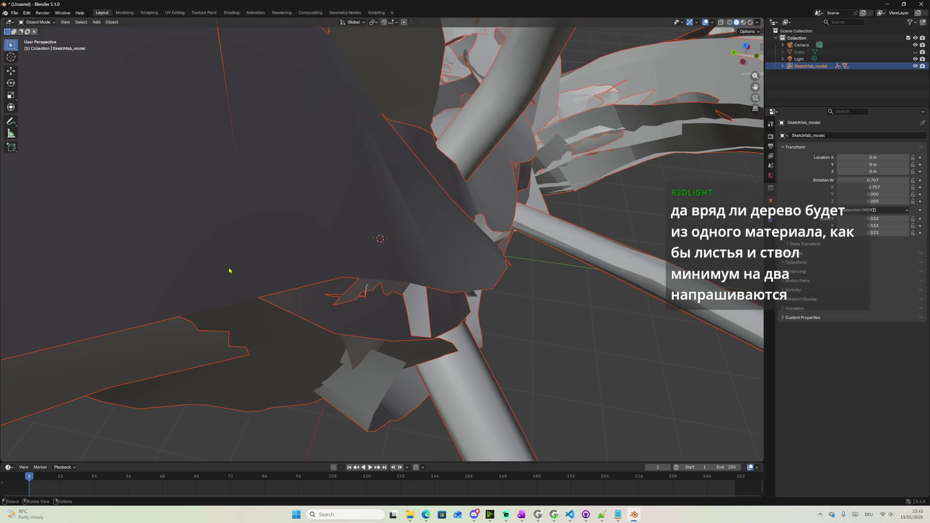
scroll(230, 270, "down", 5)
scroll(235, 270, "down", 3)
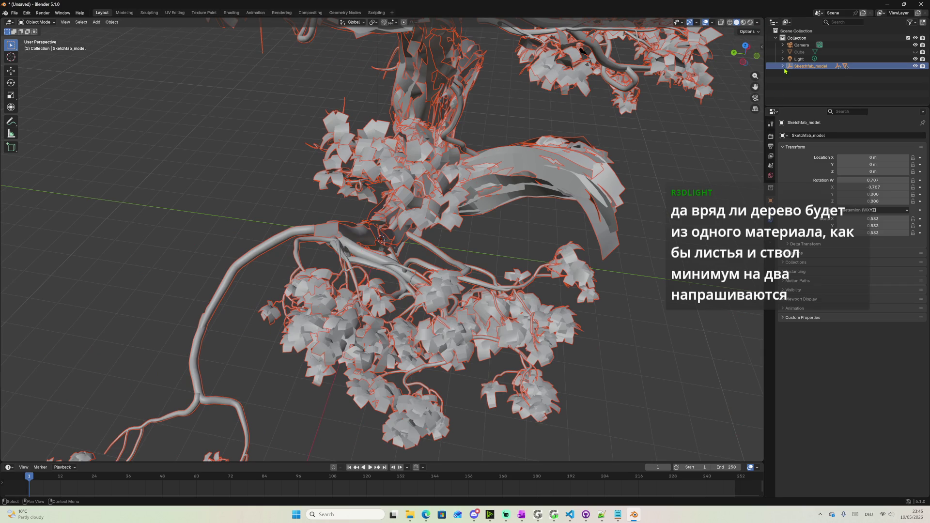
left_click(170, 13)
Pan around the tree's UV texture layout and widen the UV editor area
middle_click_drag(293, 239, 92, 176)
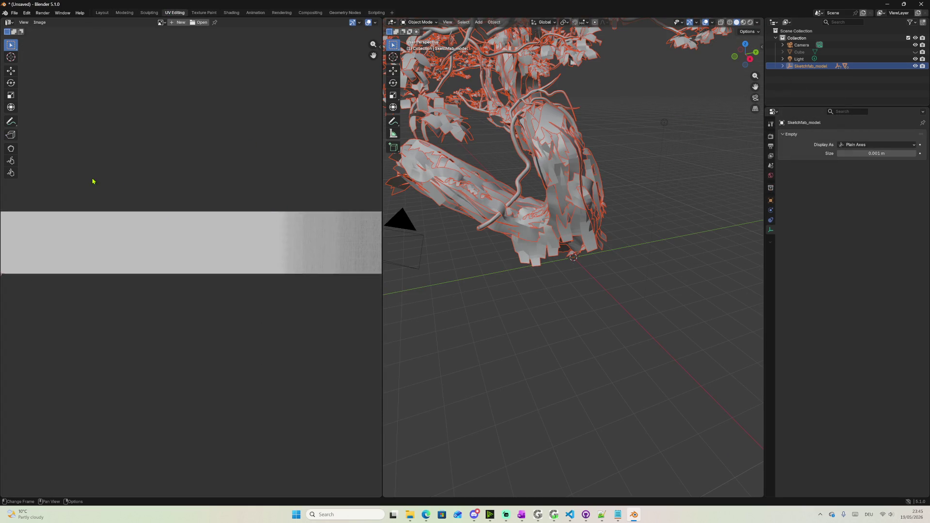
scroll(109, 182, "down", 3)
middle_click_drag(255, 180, 203, 206)
scroll(223, 215, "up", 4)
scroll(241, 213, "down", 2)
scroll(239, 205, "down", 5)
scroll(239, 206, "down", 3)
scroll(283, 258, "up", 3)
scroll(306, 275, "up", 5)
middle_click_drag(307, 274, 288, 373)
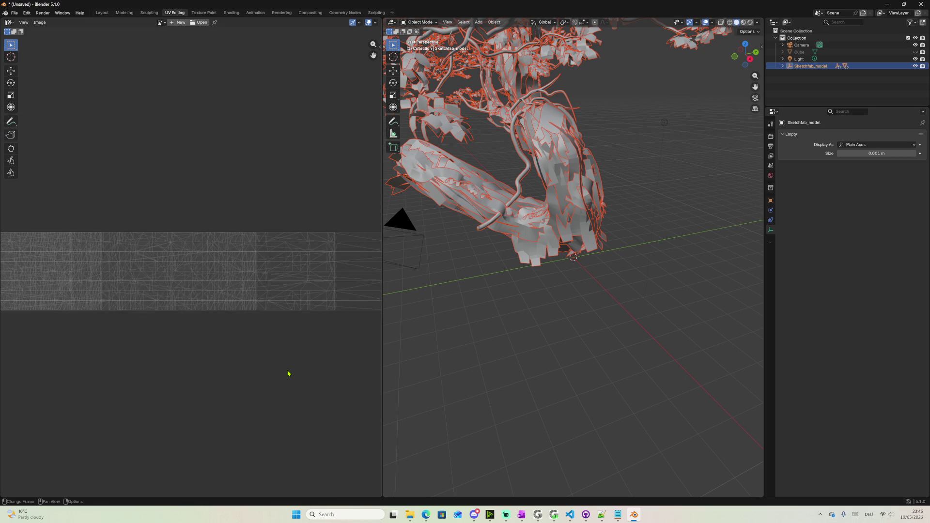
scroll(79, 364, "down", 3)
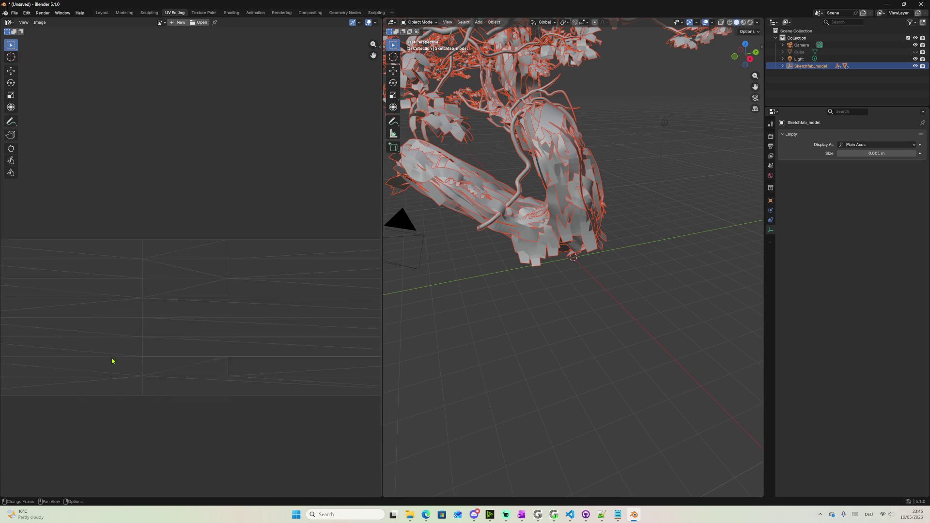
scroll(115, 358, "down", 1)
scroll(174, 337, "down", 2)
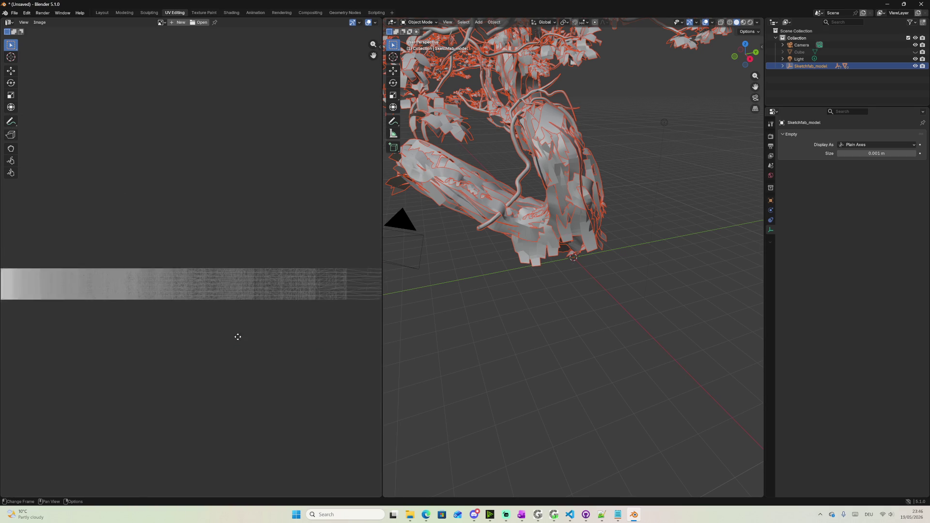
scroll(111, 327, "down", 2)
scroll(116, 335, "up", 2)
middle_click_drag(119, 336, 264, 199)
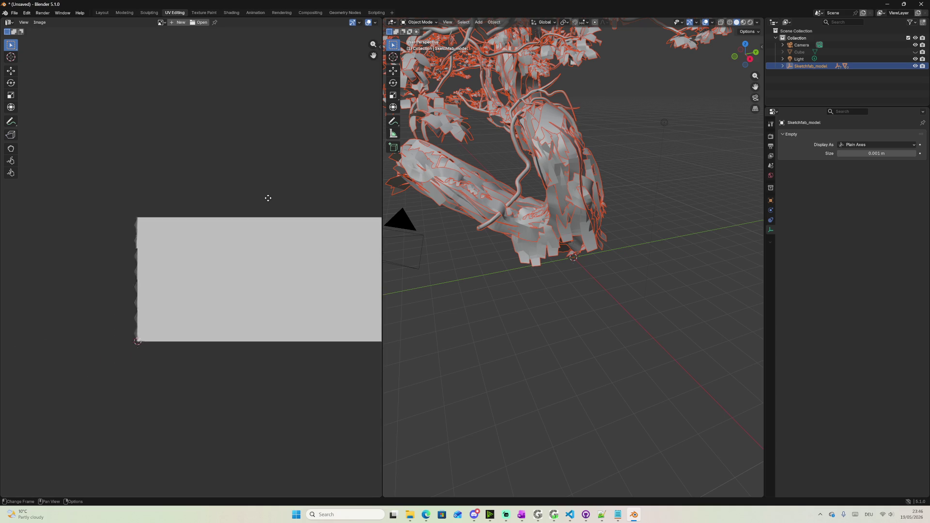
scroll(210, 251, "up", 1)
scroll(182, 268, "up", 2)
scroll(151, 284, "up", 1)
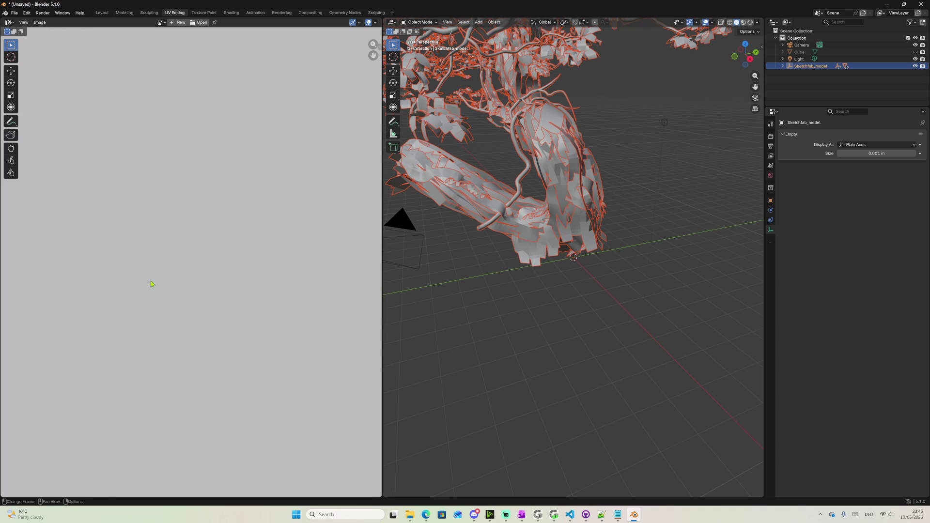
scroll(152, 285, "down", 1)
scroll(176, 273, "down", 2)
middle_click_drag(158, 143, 17, 163)
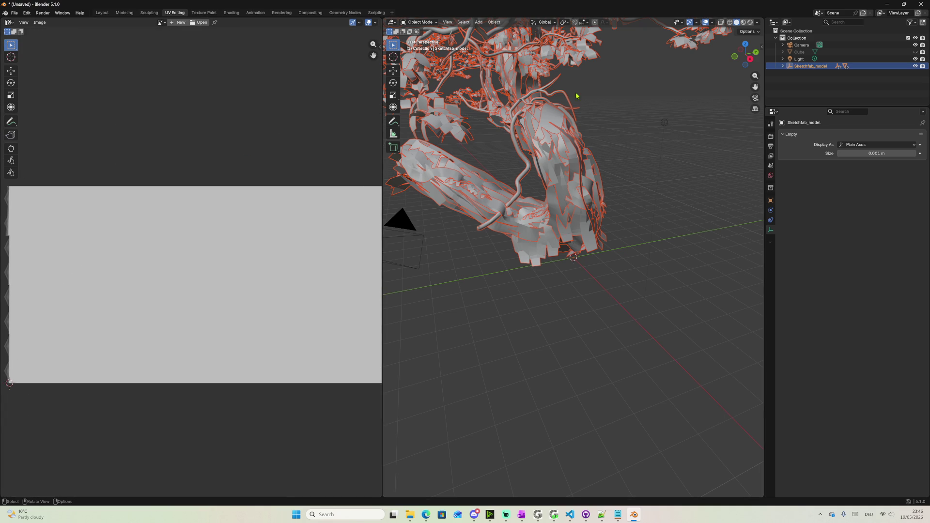
mouse_move(254, 125)
middle_mouse_down()
mouse_move(191, 137)
mouse_move(85, 123)
middle_mouse_up()
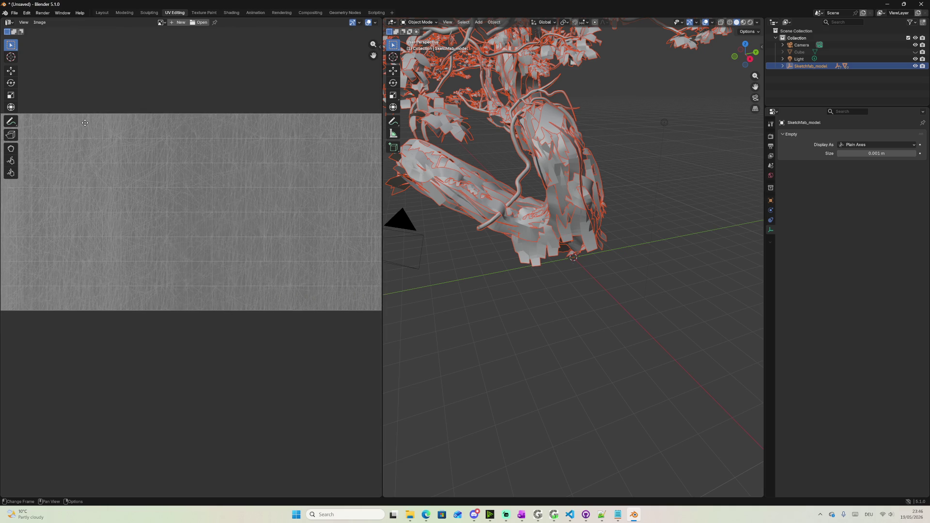
mouse_move(298, 148)
middle_mouse_down()
mouse_move(44, 194)
mouse_move(197, 211)
middle_mouse_up()
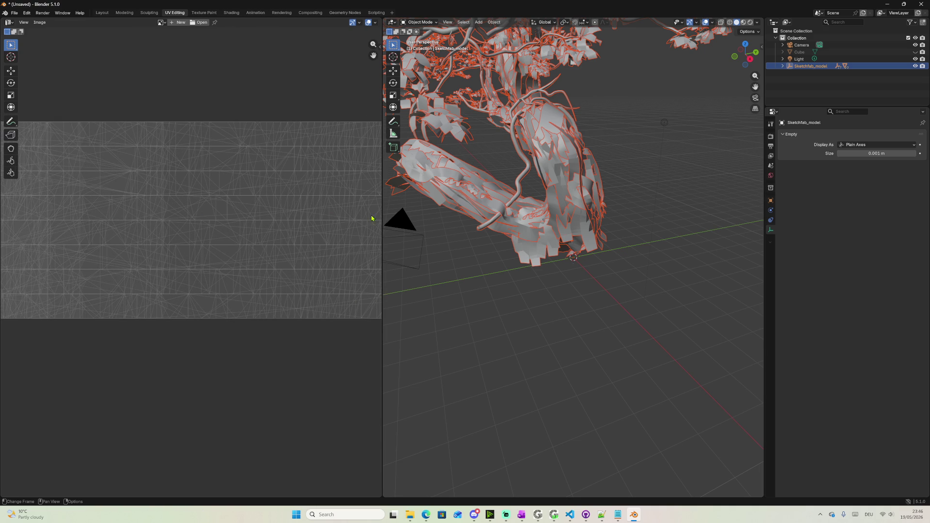
left_click_drag(383, 222, 650, 222)
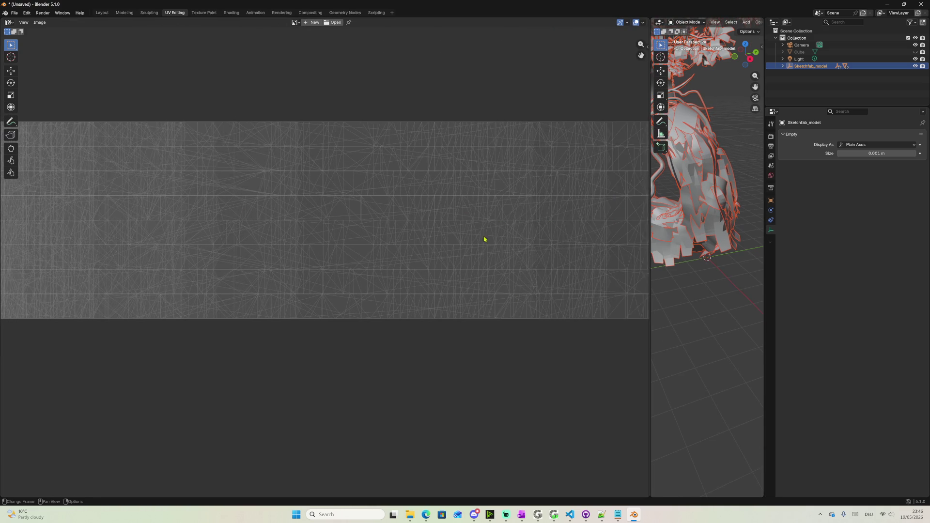
scroll(397, 239, "down", 5)
scroll(451, 266, "down", 3)
scroll(565, 270, "up", 4)
scroll(565, 274, "up", 3)
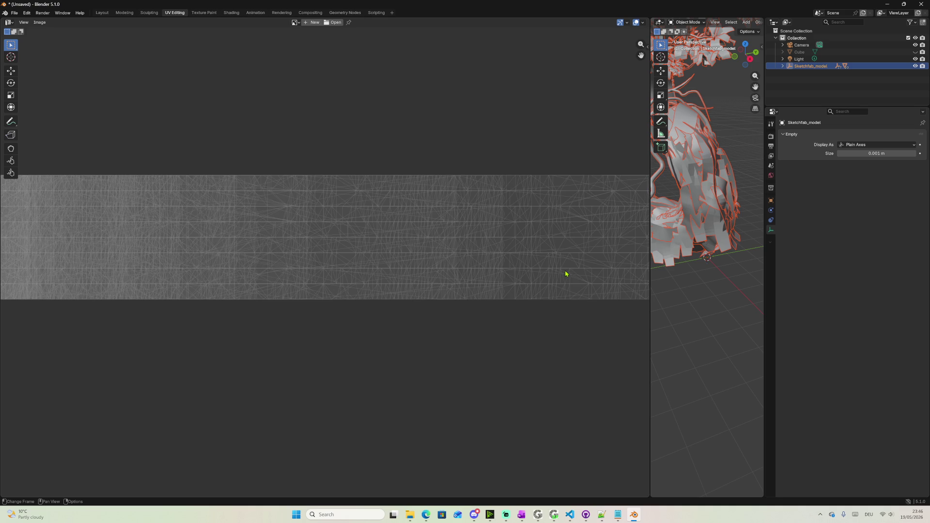
scroll(541, 275, "up", 1)
scroll(534, 275, "up", 4)
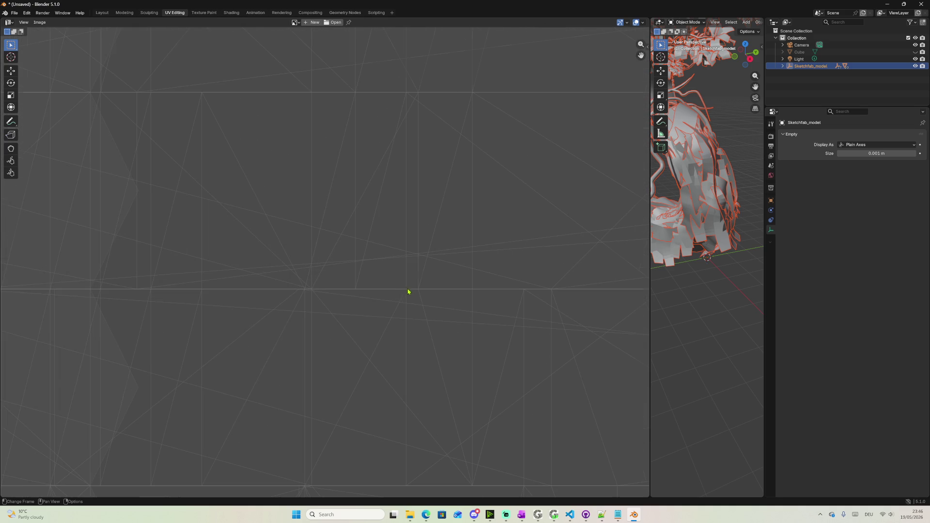
scroll(410, 291, "down", 3)
Expand Sketchfab_model and select Root, Tilt Brush.7143, 7440 and 17874 objects in turn
left_click(782, 67)
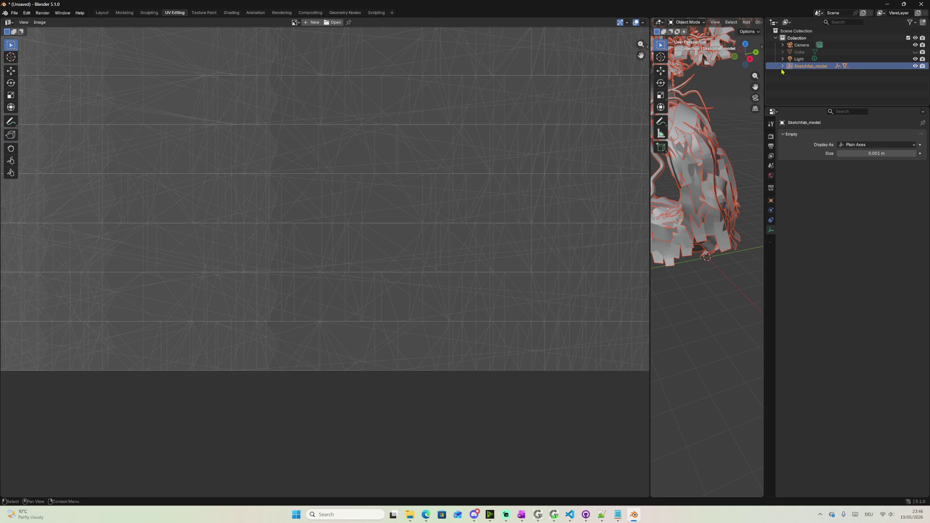
left_click(789, 74)
left_click(818, 80)
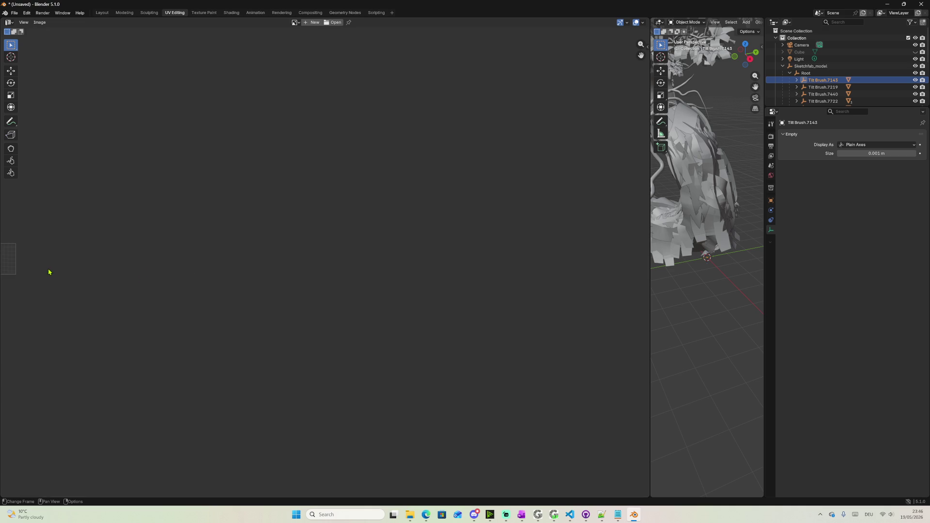
scroll(250, 290, "up", 5)
mouse_move(250, 290)
middle_mouse_down()
mouse_move(201, 291)
mouse_move(356, 291)
middle_mouse_up()
scroll(307, 325, "up", 4)
left_click(825, 94)
scroll(826, 95, "down", 3)
scroll(826, 94, "down", 2)
scroll(826, 95, "down", 2)
left_click(826, 92)
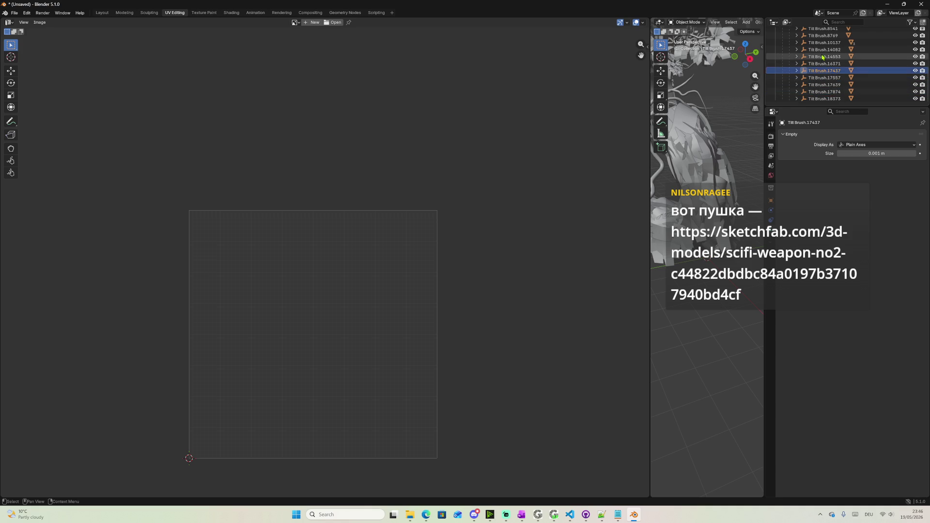
left_click(797, 77)
left_click(828, 85)
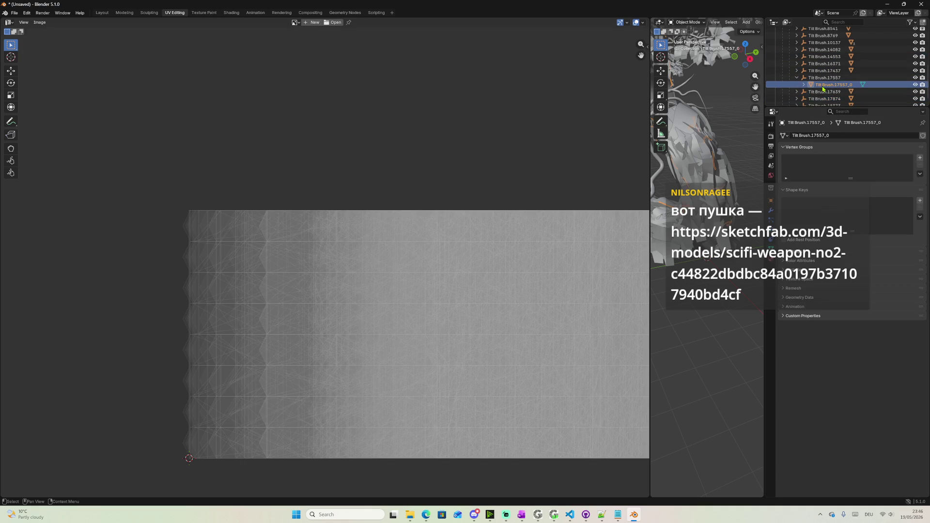
scroll(264, 272, "up", 2)
scroll(263, 276, "up", 5)
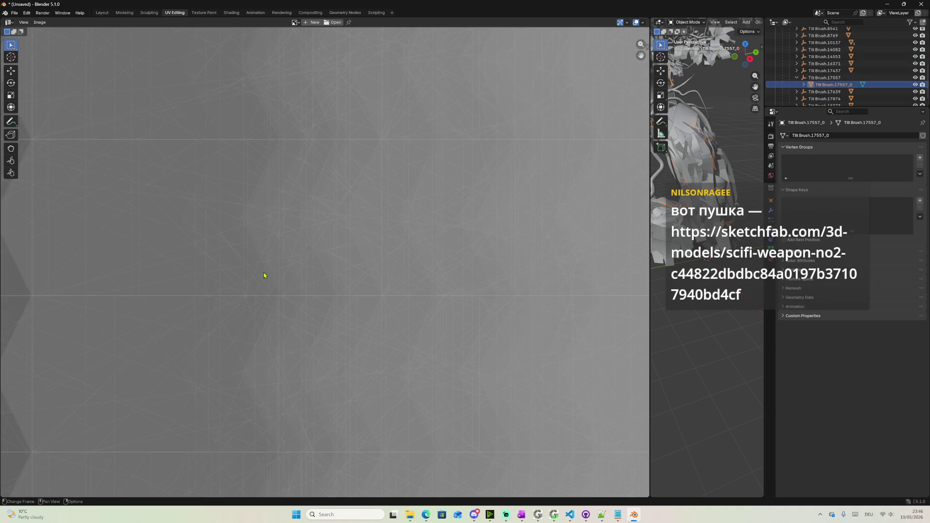
left_click(804, 85)
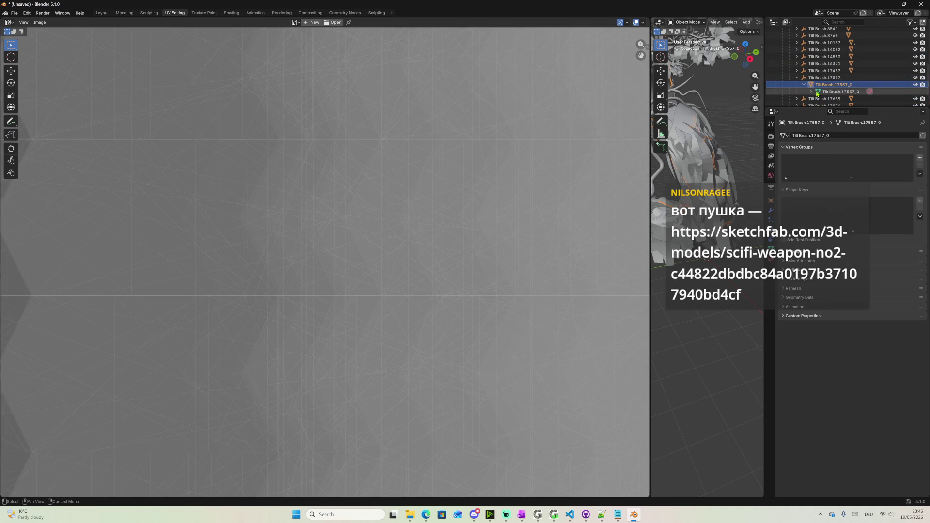
left_click(811, 92)
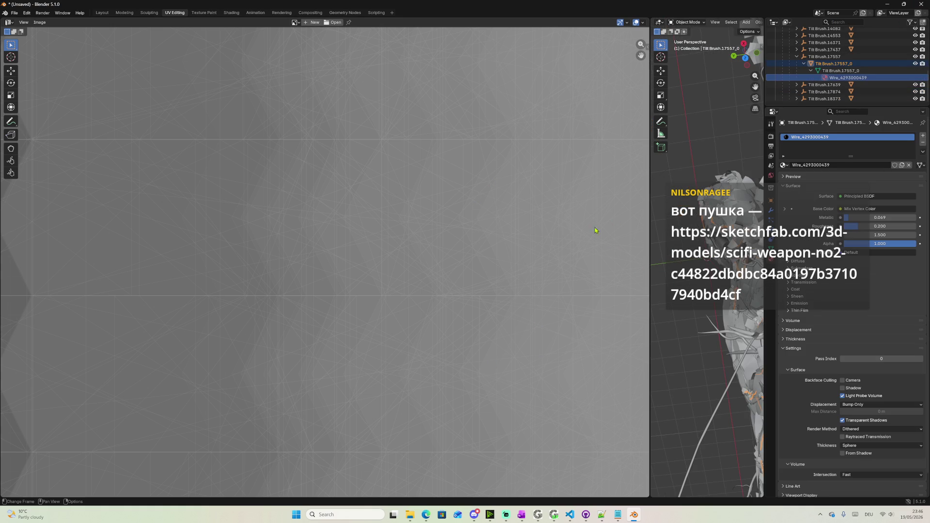
scroll(600, 228, "down", 5)
scroll(550, 259, "down", 3)
middle_click_drag(553, 260, 498, 255)
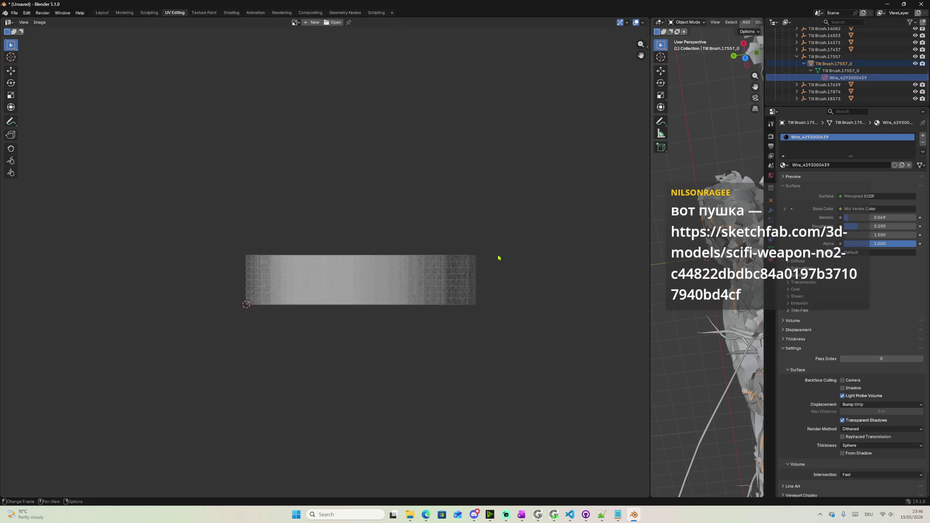
scroll(498, 254, "up", 7)
scroll(469, 229, "down", 1)
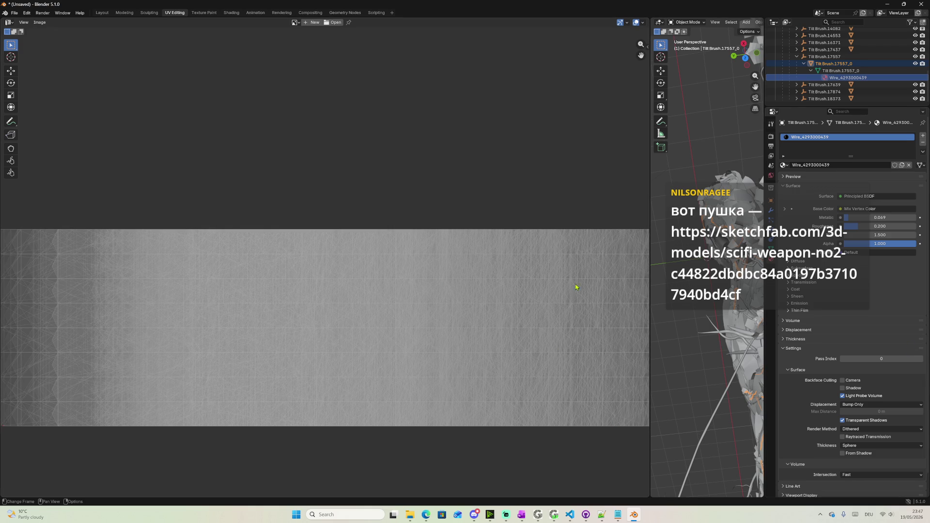
left_click(921, 4)
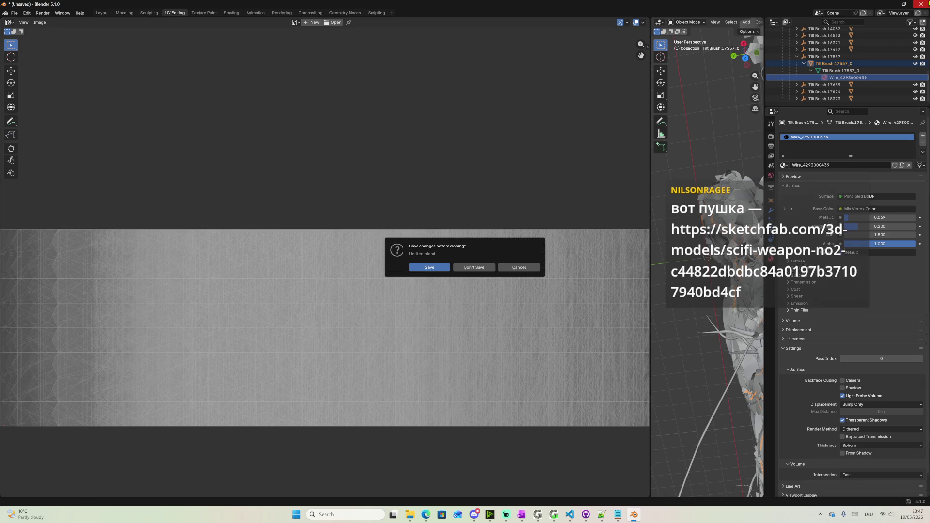
Quit Blender without saving, dismiss the tree download dialog and head to the Scifi Weapon NO.2 page
left_click(475, 272)
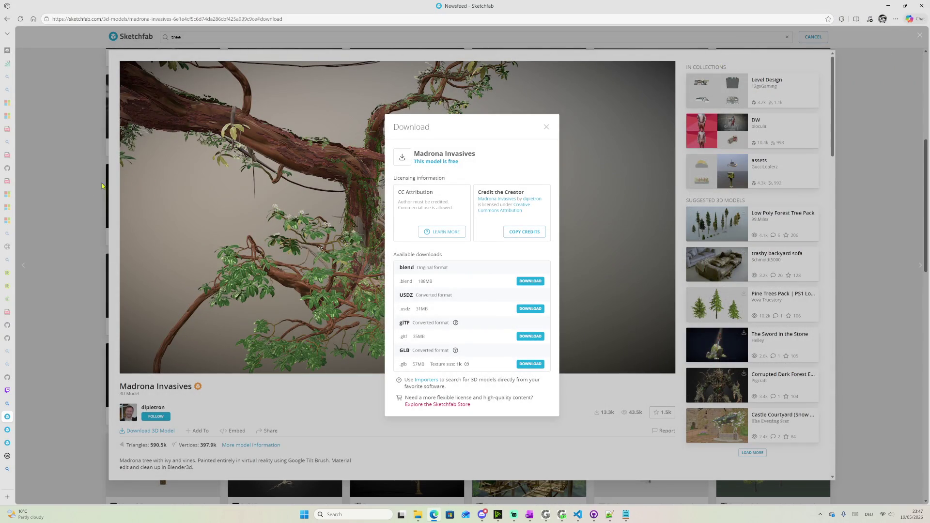
left_click(107, 185)
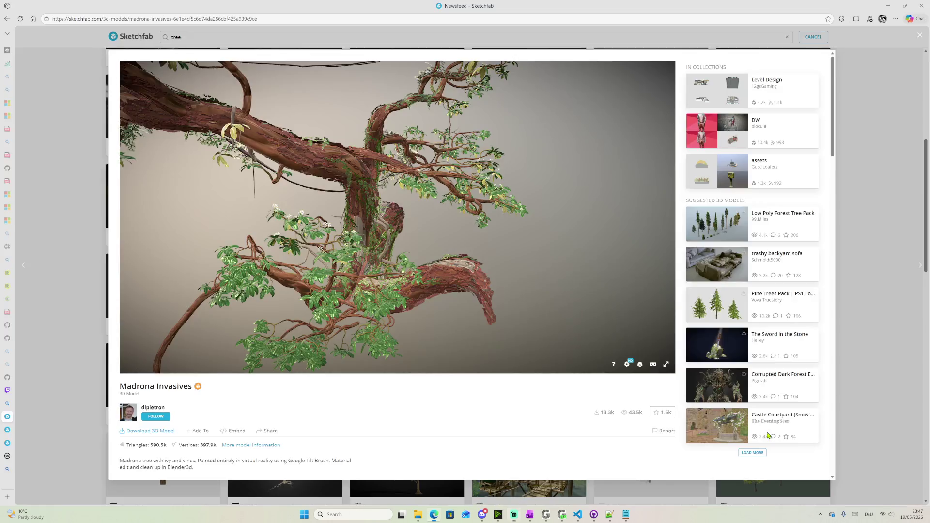
key("Escape")
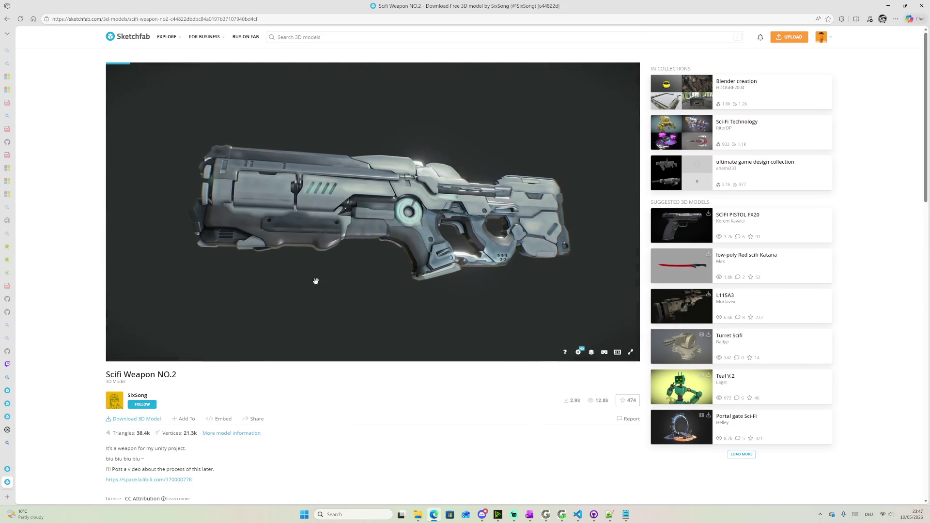
View Scifi Weapon NO.2 with the Model Inspector's UV Checker, then bring up its download options
mouse_move(363, 291)
left_mouse_down()
mouse_move(440, 293)
mouse_move(322, 286)
mouse_move(476, 291)
mouse_move(241, 268)
mouse_move(363, 267)
mouse_move(369, 211)
mouse_move(380, 212)
left_mouse_up()
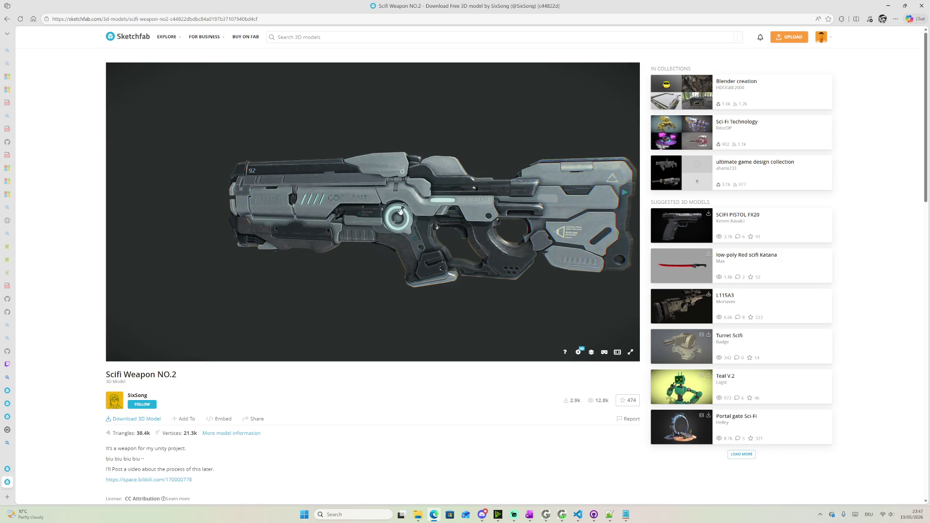
left_click(590, 353)
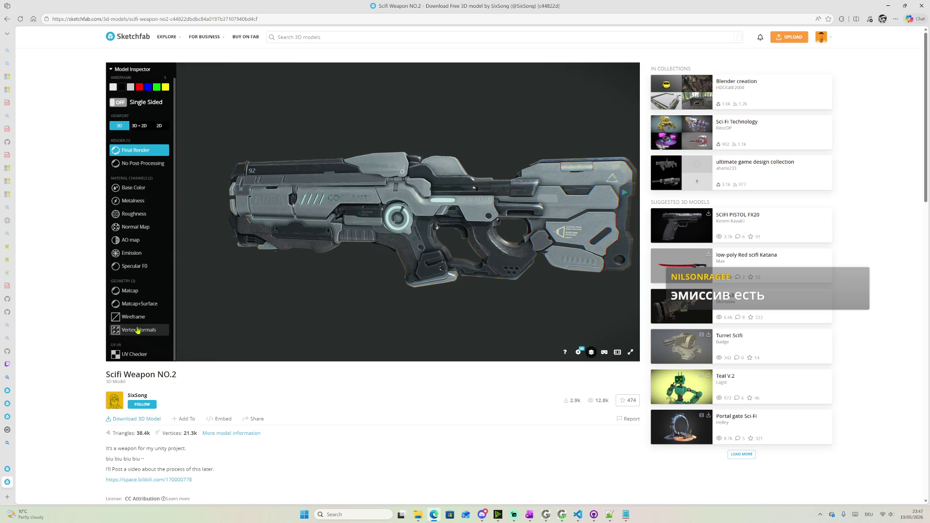
left_click(131, 356)
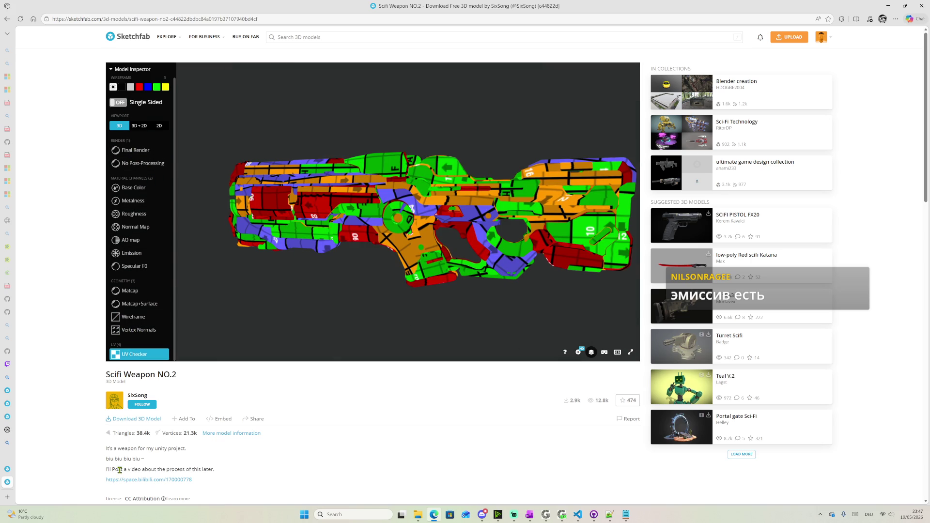
scroll(146, 430, "down", 3)
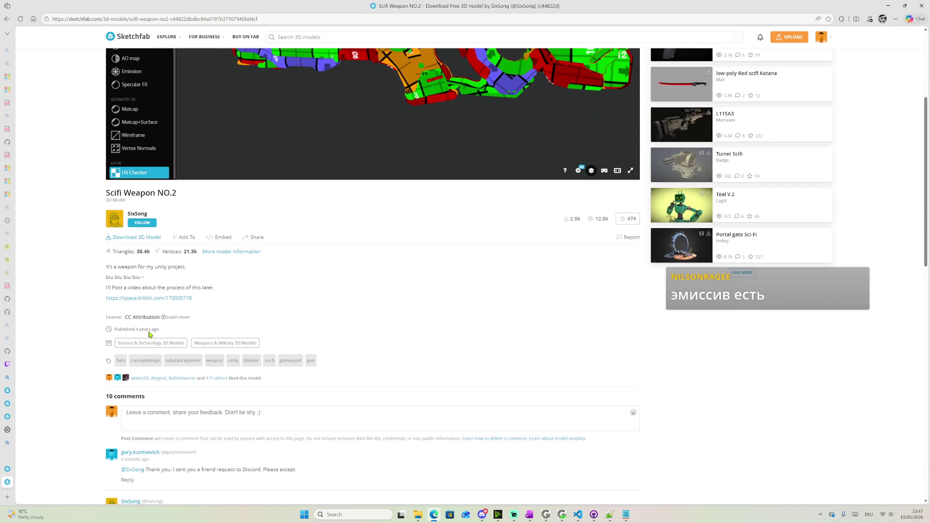
left_click(144, 239)
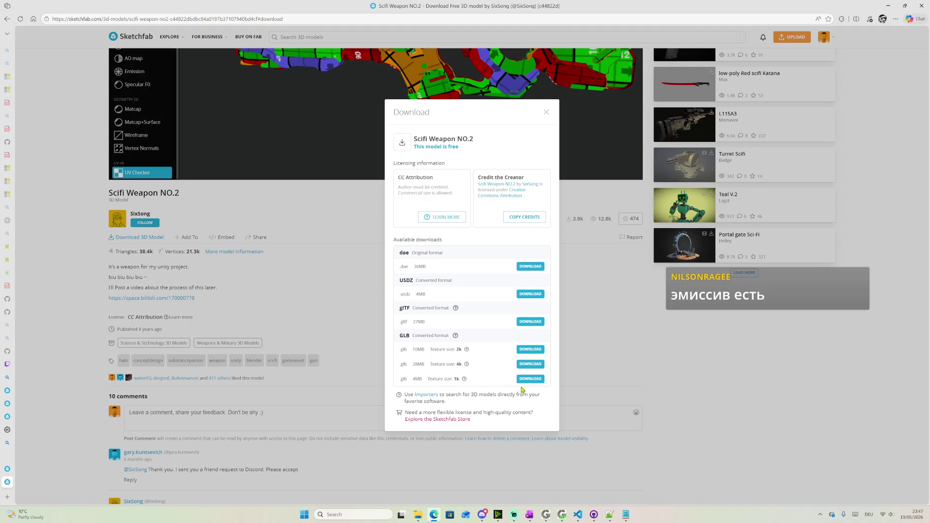
mouse_move(418, 514)
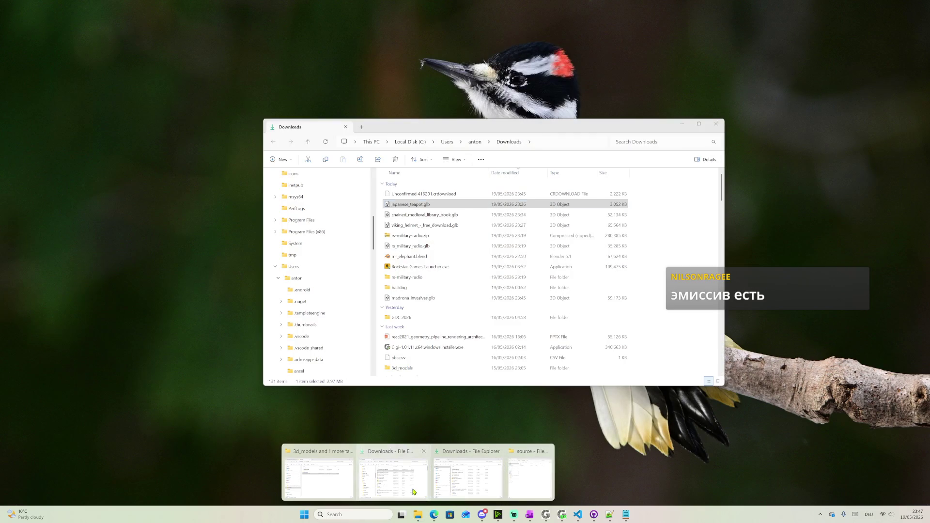
Preview DamagedHelmet_img1.jpg in the gltf_decoded folder, then return to the Sketchfab download dialog
left_click(393, 476)
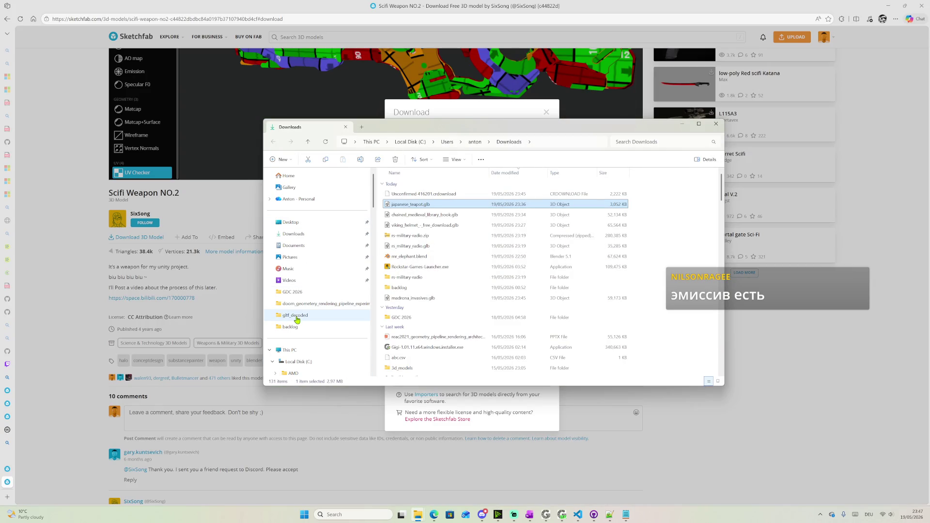
left_click(295, 316)
left_click(423, 216)
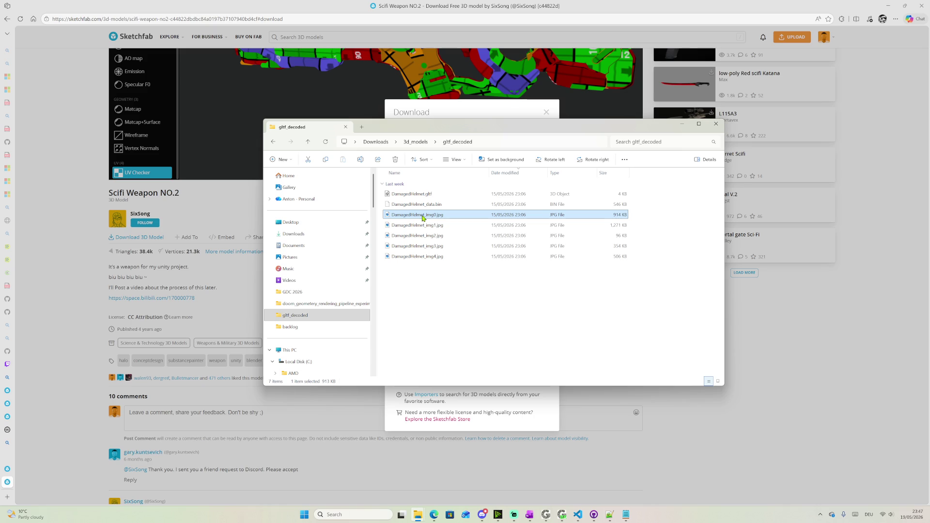
left_click(417, 229)
scroll(417, 229, "up", 2, "ctrl")
scroll(416, 225, "up", 1, "ctrl")
scroll(422, 240, "up", 1, "ctrl")
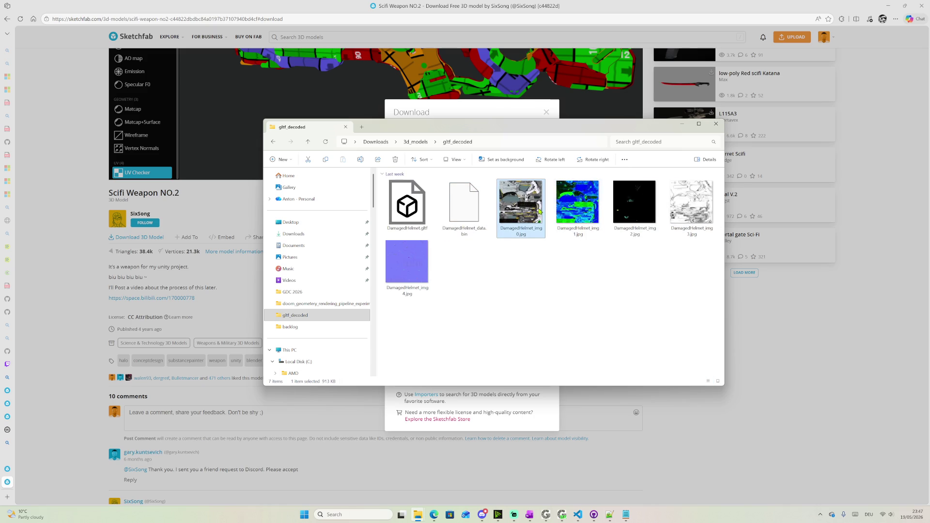
double_click(569, 209)
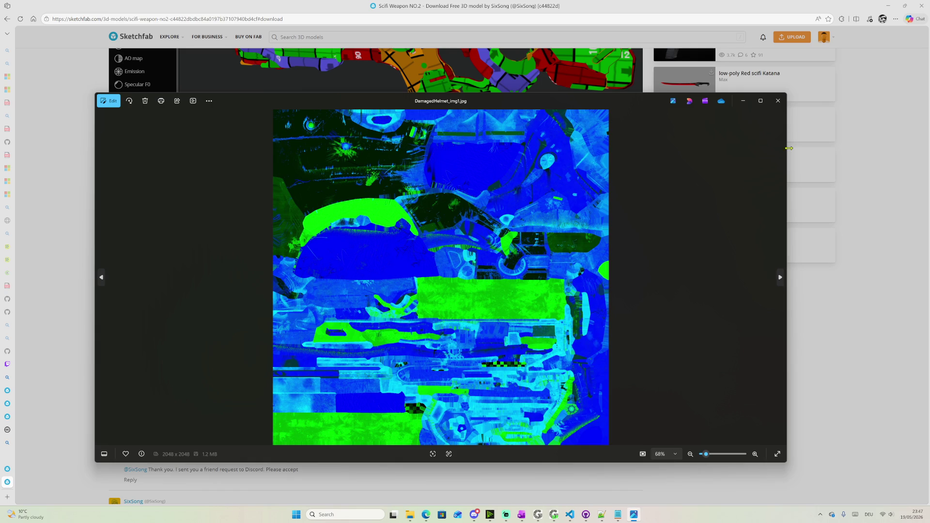
left_click(777, 100)
left_click(515, 423)
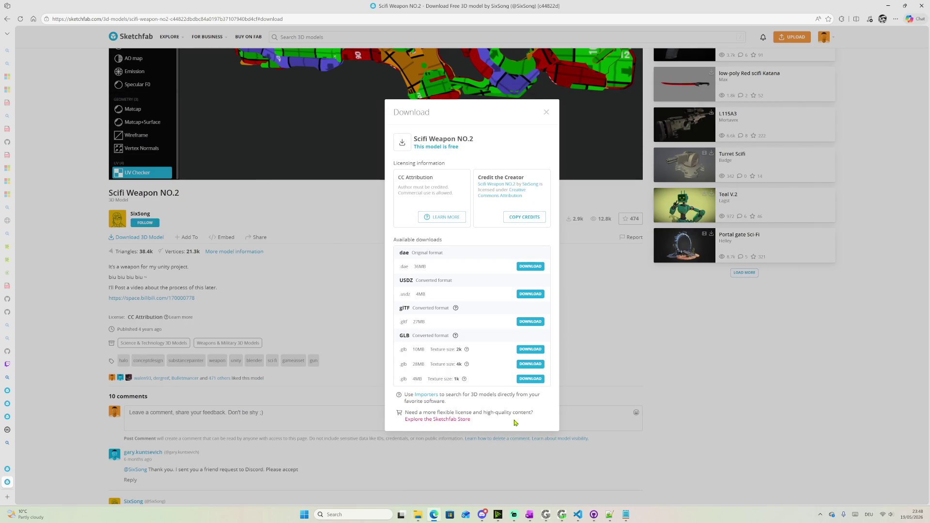
Download Scifi Weapon NO.2 as GLB with 2k textures, then launch Blender from Start search
left_click(516, 351)
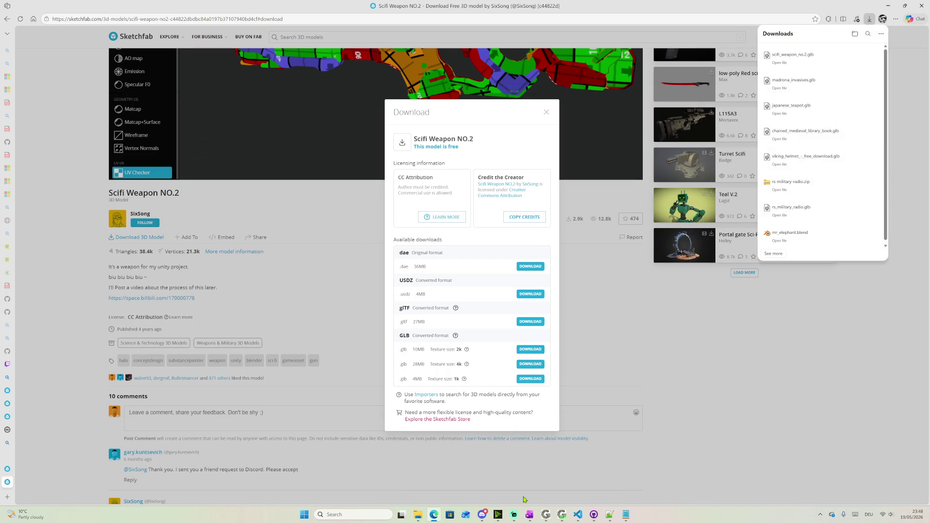
key("super")
type("blender")
key("Return")
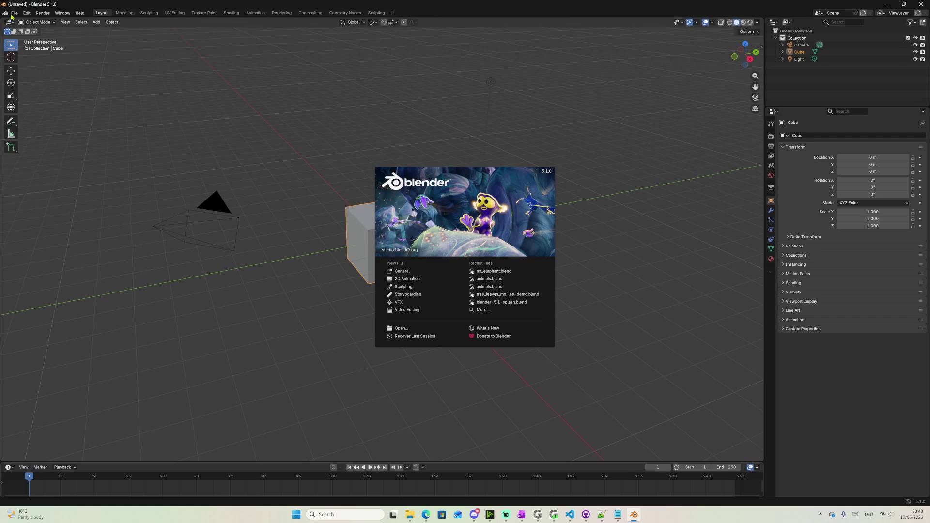
Import scifi_weapon_no.2.glb from Downloads as glTF 2.0 and hide the default cube
left_click(11, 16)
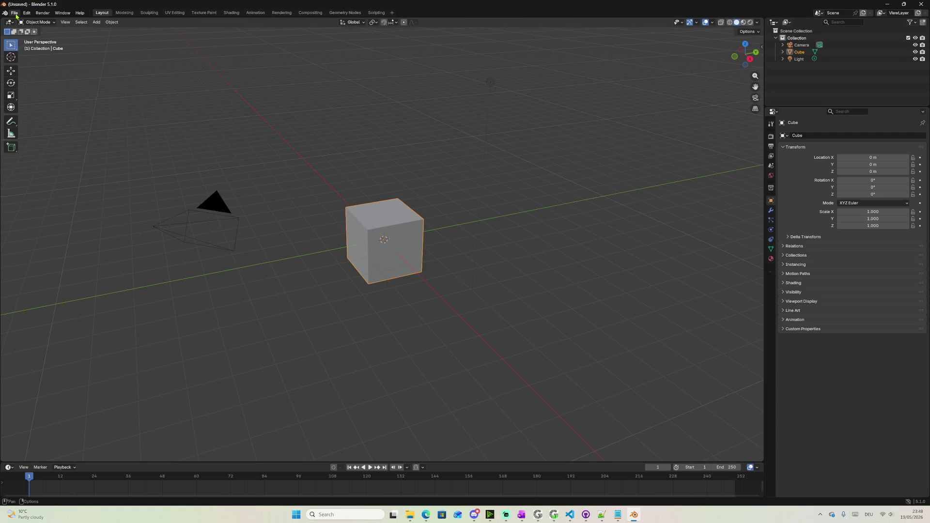
left_click(14, 14)
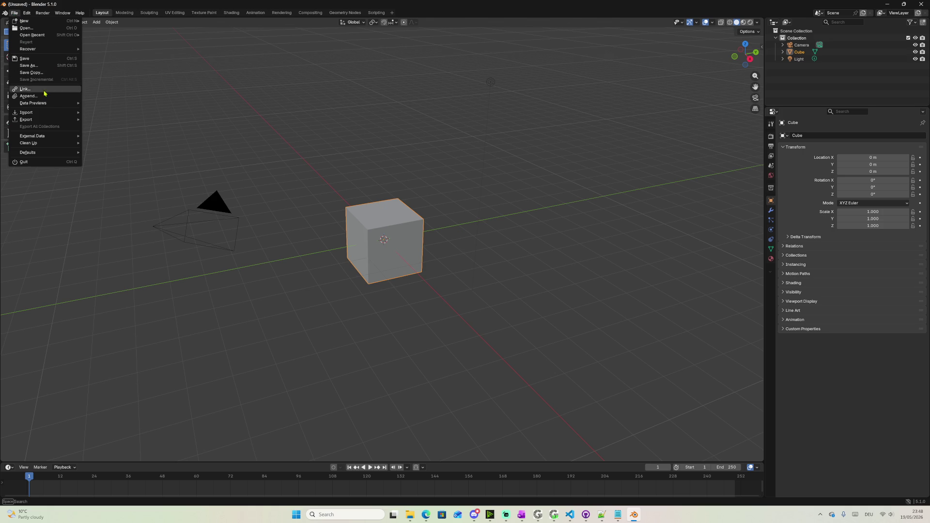
mouse_move(29, 112)
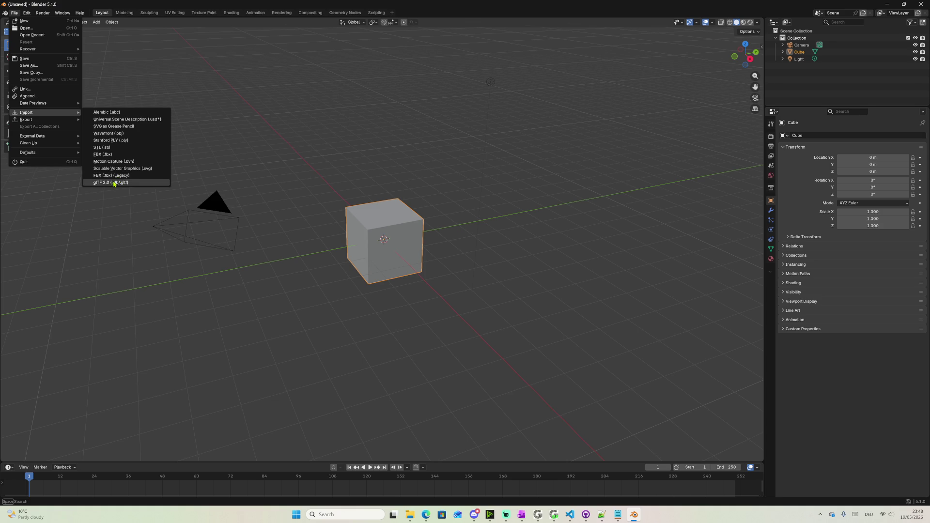
left_click(114, 182)
left_click(150, 203)
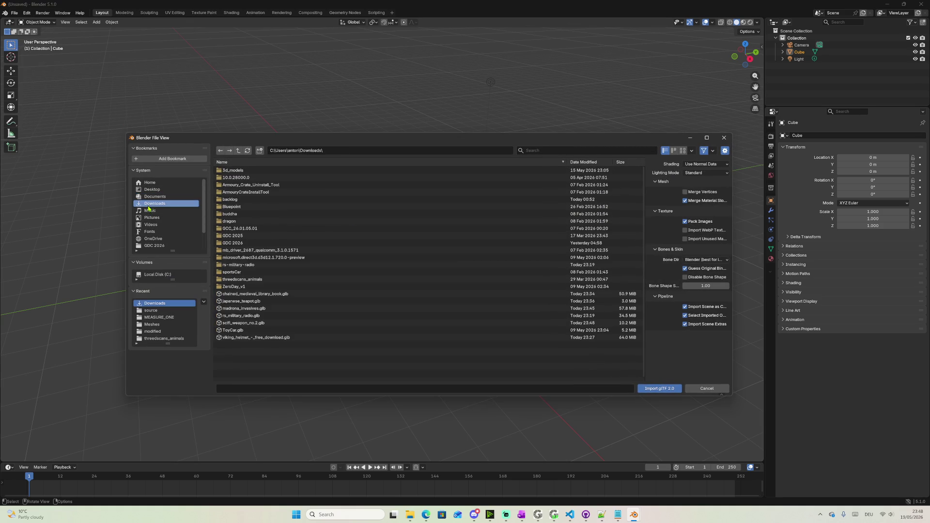
double_click(260, 324)
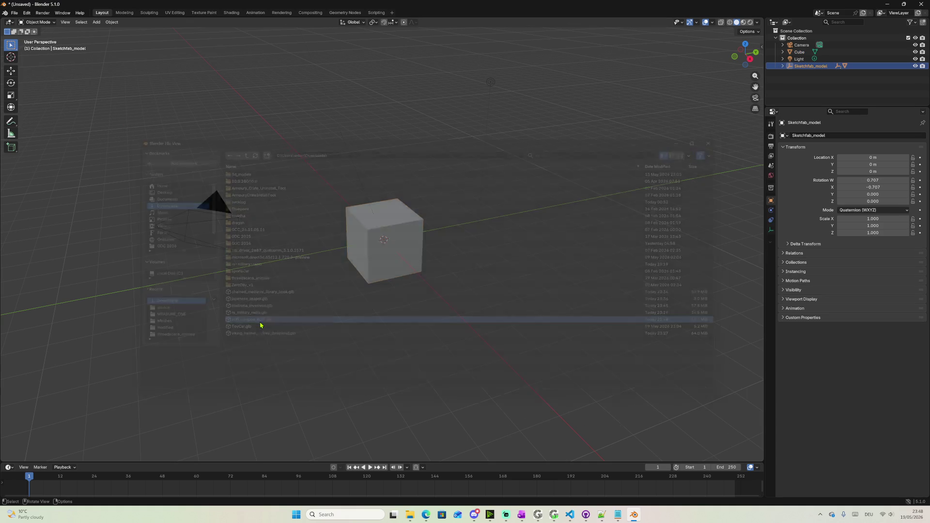
left_click(915, 52)
Frame the imported gun and move it down along Z, Y and X toward the scene origin
key("KP_Divide")
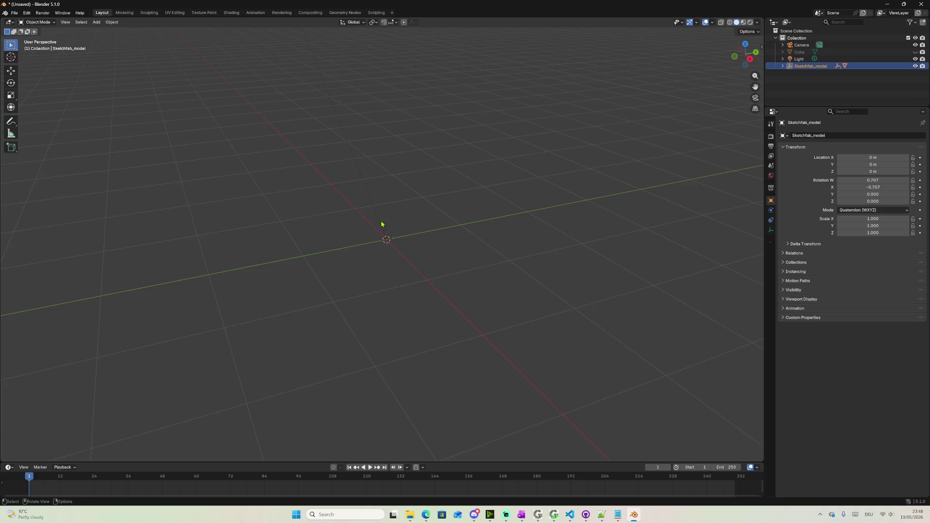
scroll(378, 218, "down", 5)
scroll(368, 207, "down", 3)
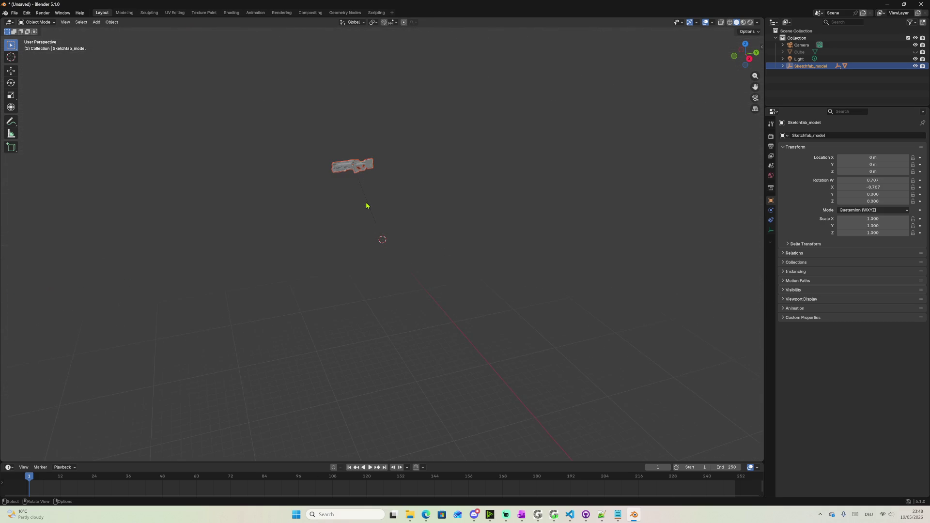
scroll(366, 205, "up", 4)
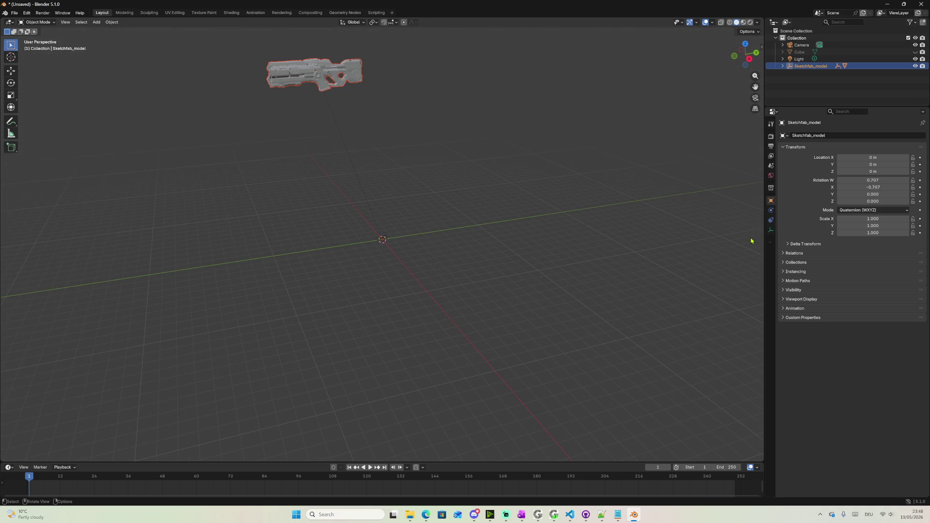
mouse_move(712, 233)
middle_mouse_down()
mouse_move(534, 205)
mouse_move(548, 210)
middle_mouse_up()
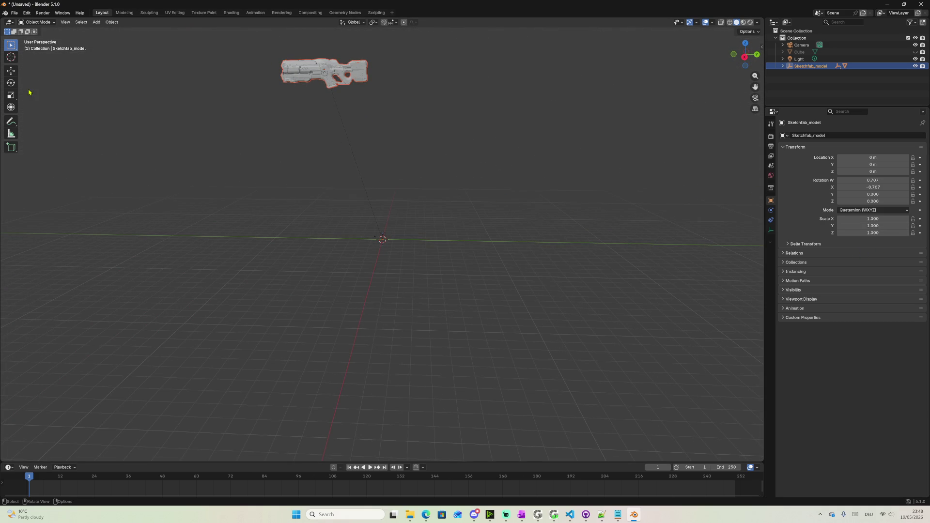
left_click(10, 71)
mouse_move(322, 99)
middle_mouse_down()
mouse_move(442, 191)
mouse_move(409, 152)
mouse_move(406, 124)
mouse_move(414, 132)
middle_mouse_up()
left_click_drag(357, 133, 334, 272)
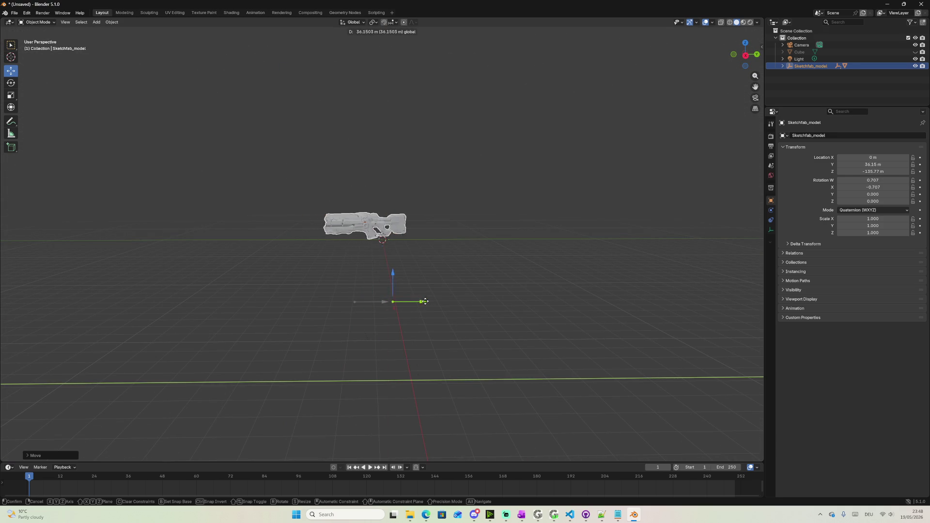
left_click_drag(383, 304, 426, 298)
mouse_move(426, 297)
middle_mouse_down()
mouse_move(509, 306)
mouse_move(418, 288)
mouse_move(448, 270)
mouse_move(400, 247)
mouse_move(372, 265)
middle_mouse_up()
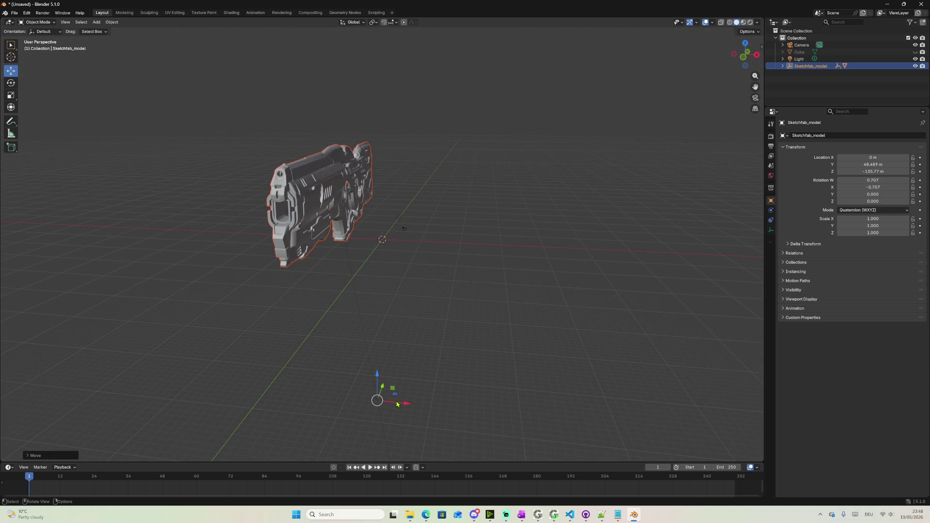
left_click_drag(397, 403, 445, 297)
mouse_move(446, 298)
middle_mouse_down()
mouse_move(363, 322)
mouse_move(405, 260)
middle_mouse_up()
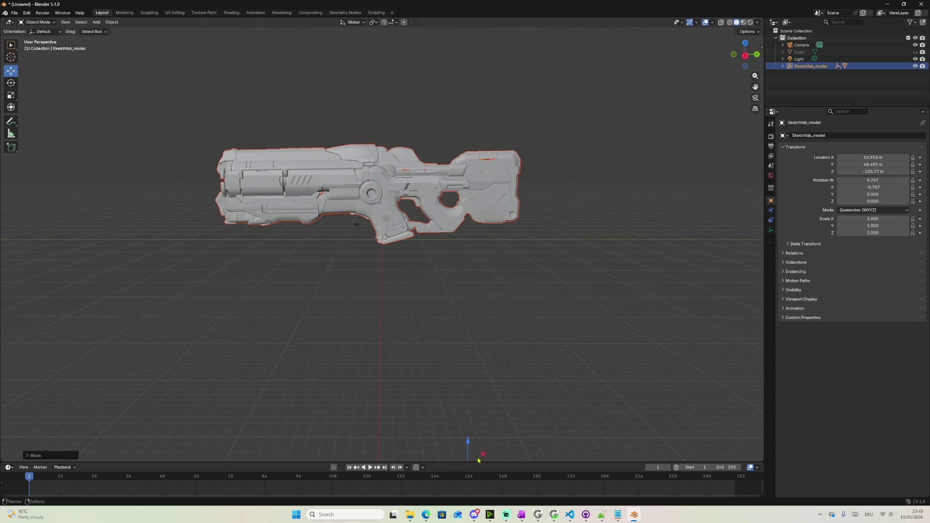
middle_click_drag(468, 447, 656, 326)
left_click(782, 66)
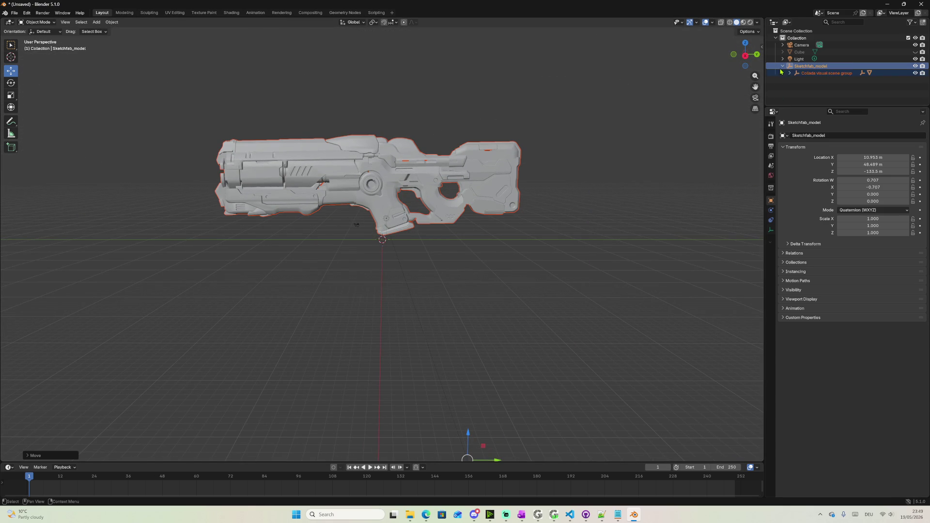
Set the Sketchfab model's Scale X, Y and Z to 0.5 in Object properties
left_click(790, 73)
left_click(790, 73)
left_click(782, 66)
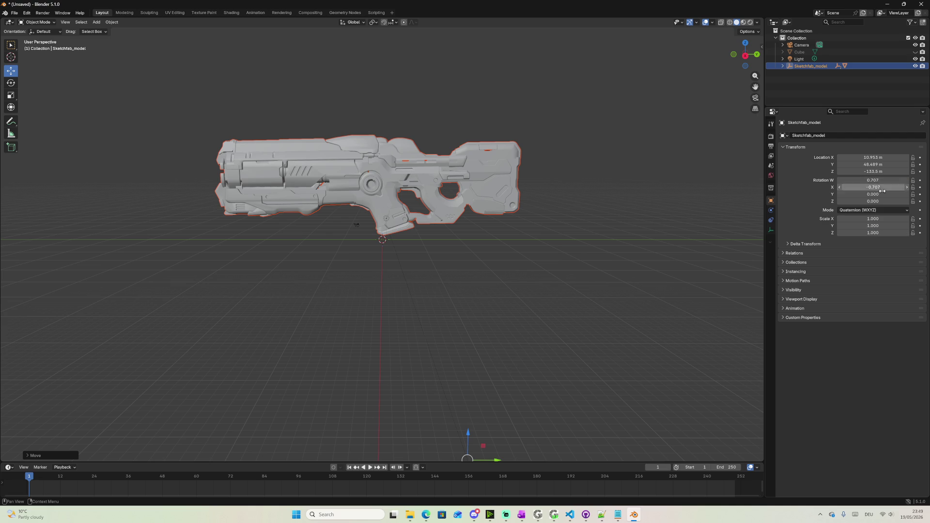
left_click(863, 219)
left_click_drag(863, 220, 828, 220)
type("0.5")
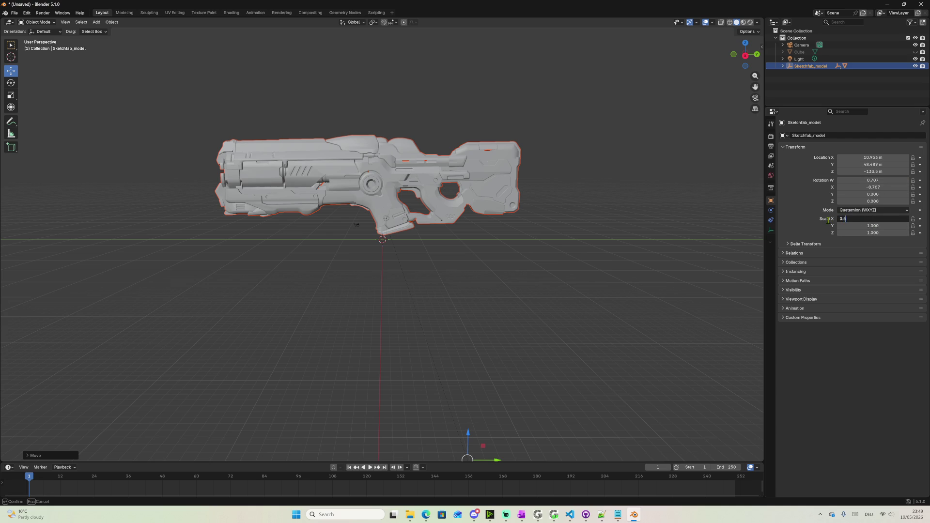
key("Tab")
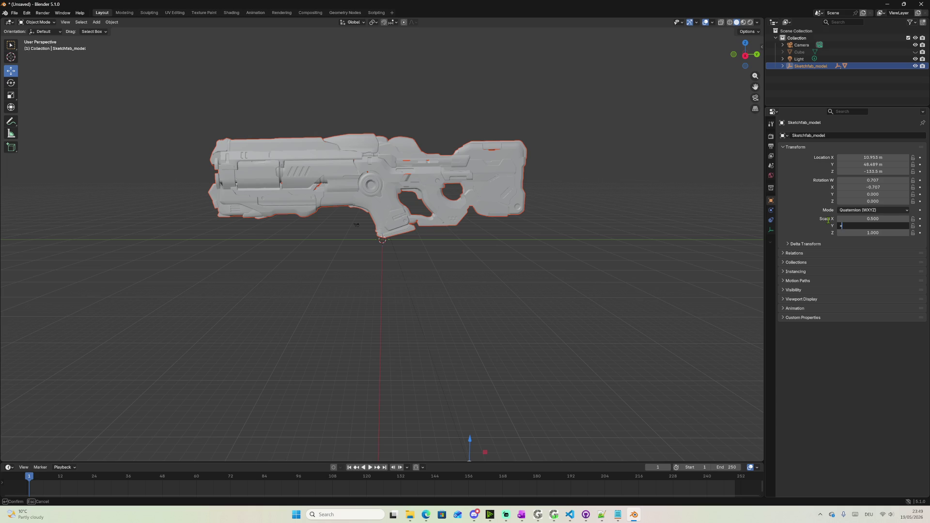
key("Tab")
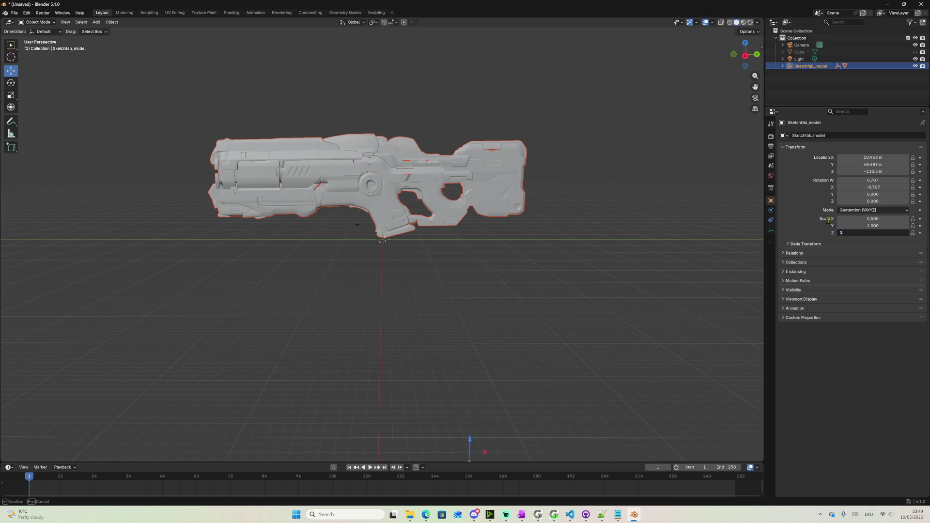
key("Return")
left_click(879, 226)
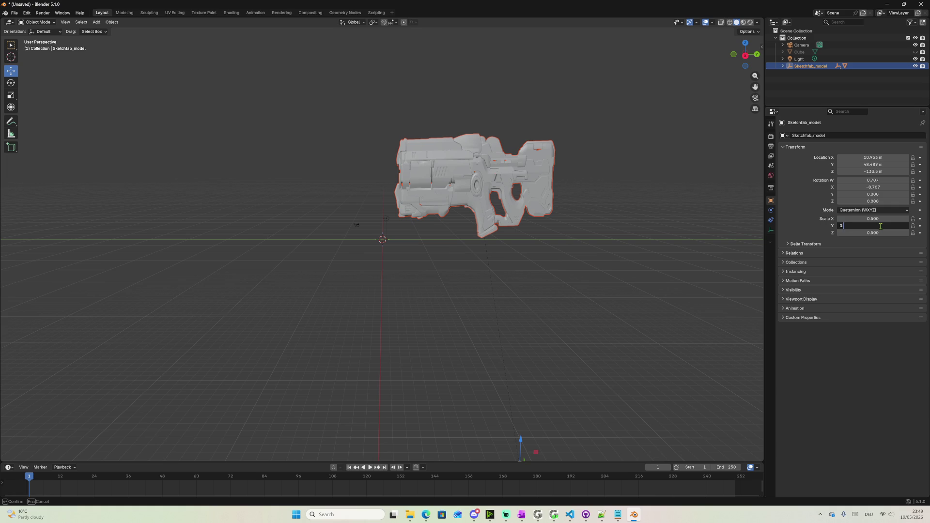
type(".5")
key("Return")
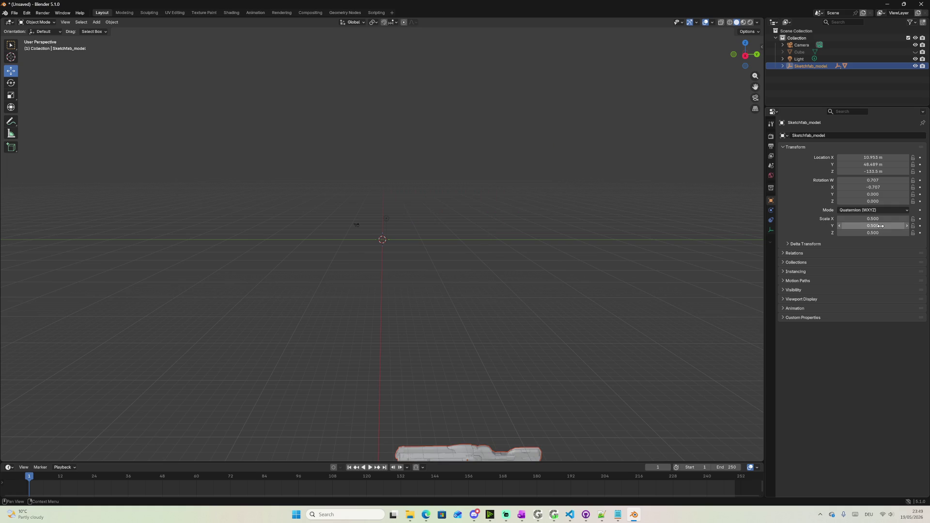
Raise the half-size model along Z to a location of about -64.85
middle_click_drag(671, 288, 447, 437)
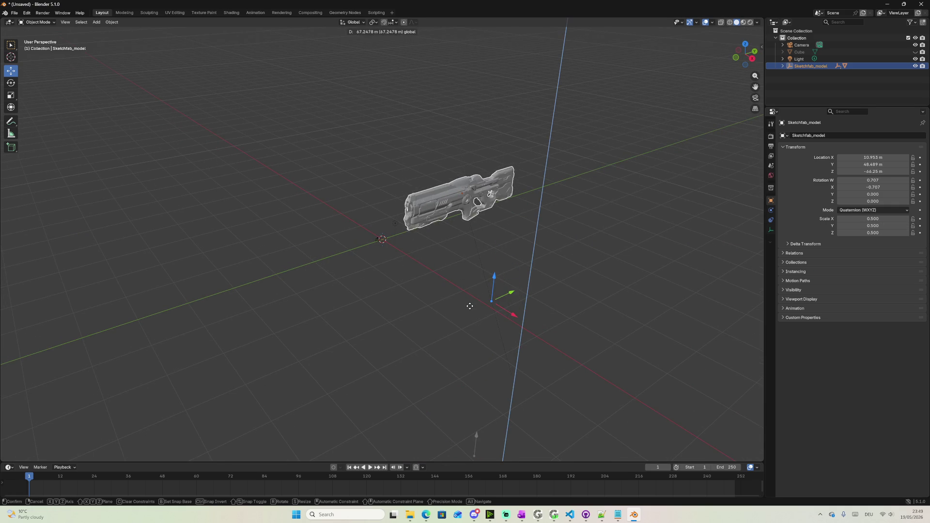
left_click_drag(476, 438, 494, 280)
mouse_move(346, 298)
middle_mouse_down()
mouse_move(408, 282)
mouse_move(302, 292)
middle_mouse_up()
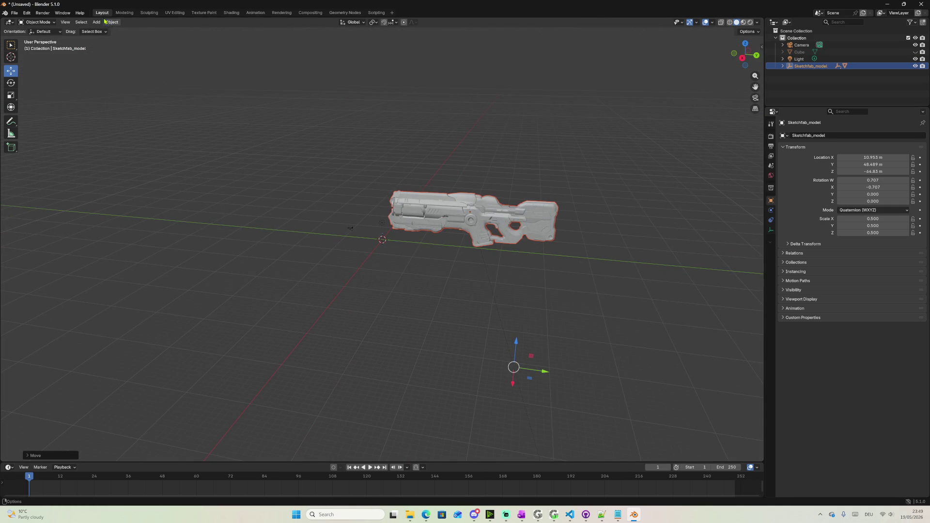
left_click(175, 12)
scroll(182, 284, "up", 2)
scroll(182, 284, "up", 5)
scroll(178, 283, "up", 3)
scroll(178, 284, "up", 4)
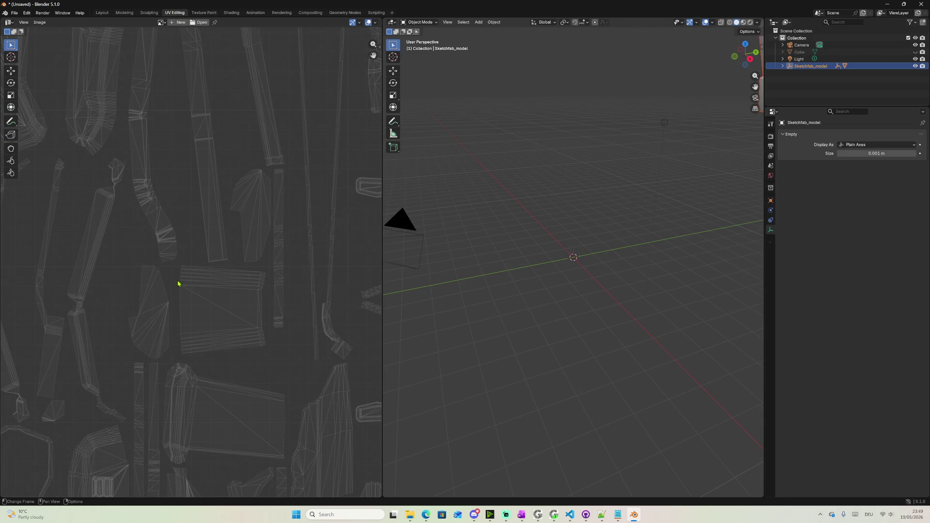
scroll(178, 284, "down", 5)
scroll(177, 283, "down", 4)
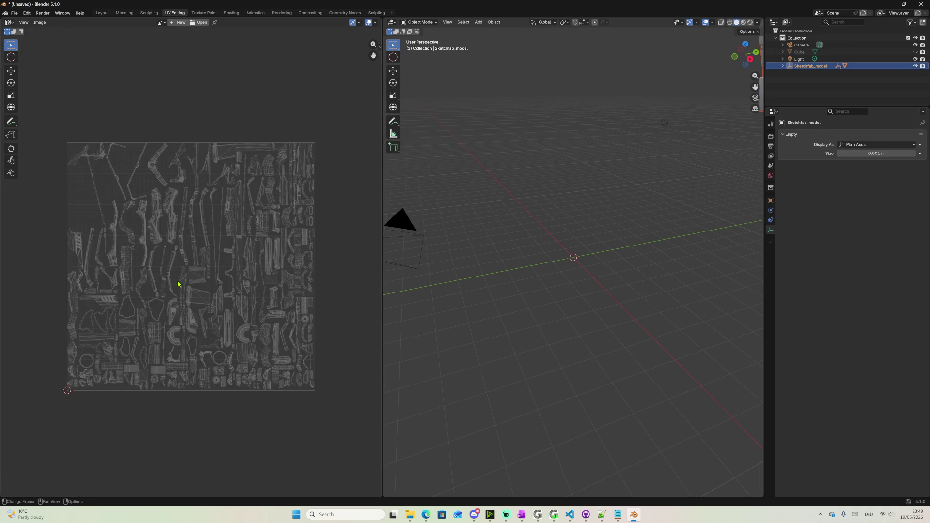
Peek at the Sketchfab_model hierarchy in the outliner, then bring GigiEdit to the front
left_click(782, 67)
left_click(782, 67)
left_click(538, 516)
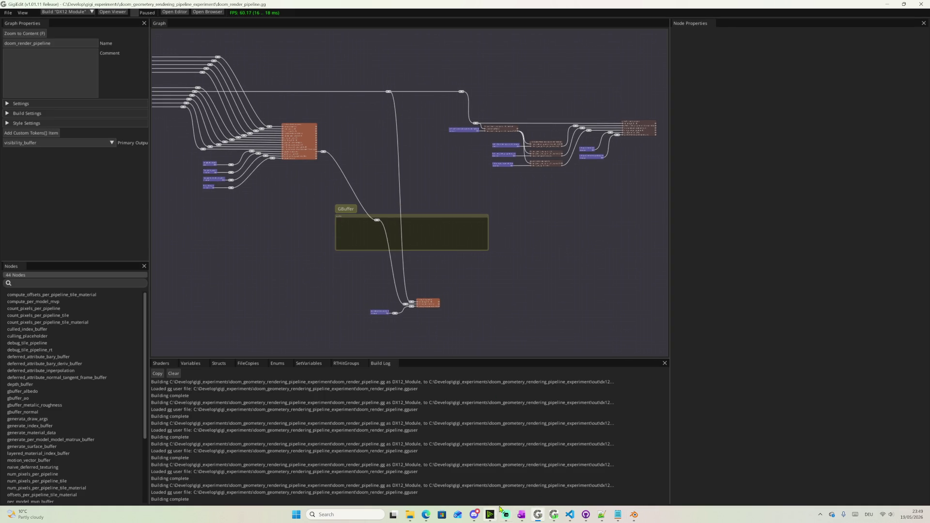
View the debug_tile_pipeline_rt texture with debug_visualization_type set to visibility_buffer
left_click(554, 516)
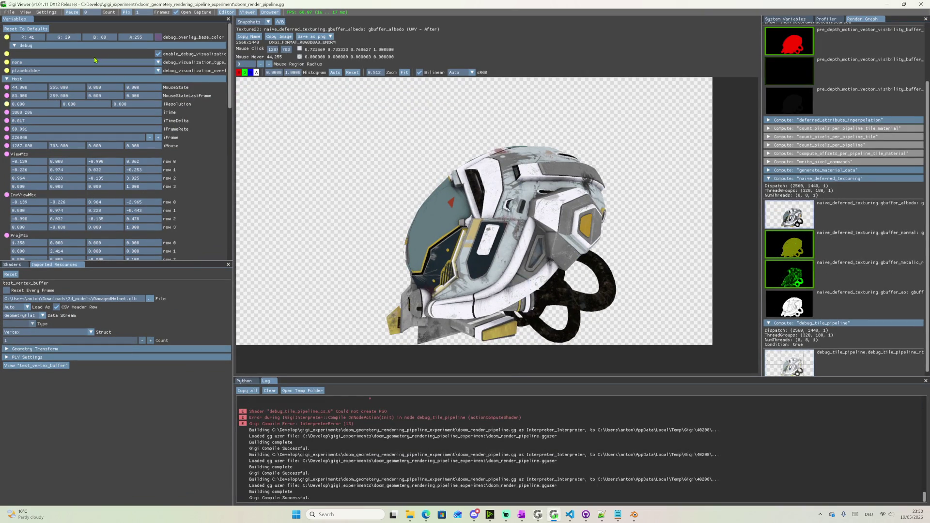
scroll(796, 250, "down", 1)
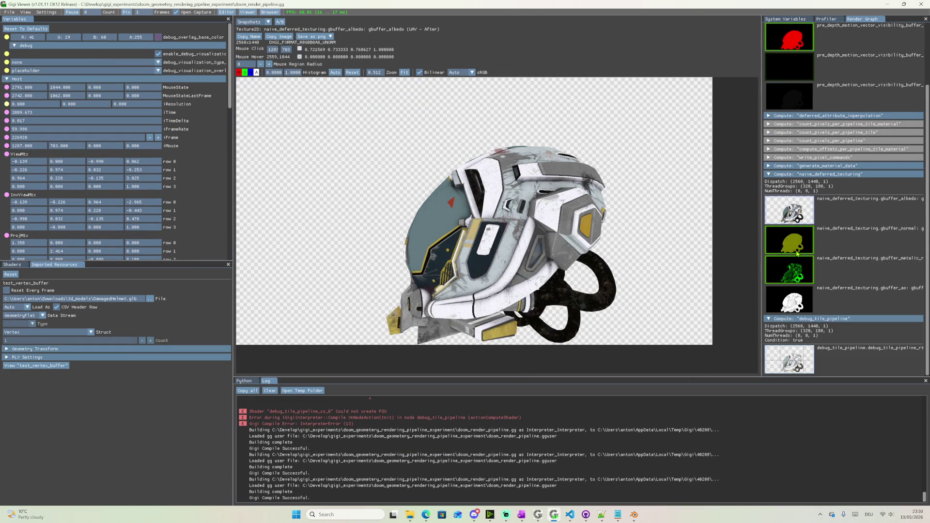
left_click(792, 360)
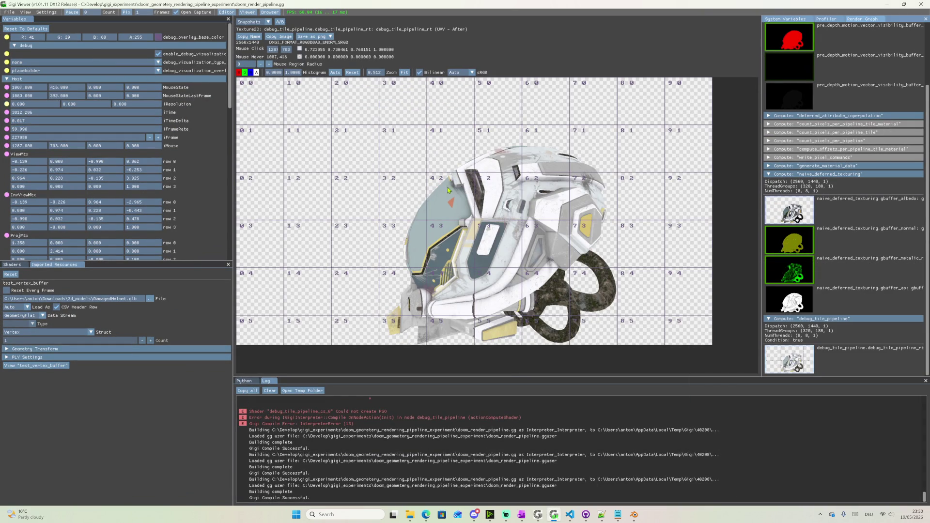
left_click_drag(429, 145, 459, 200)
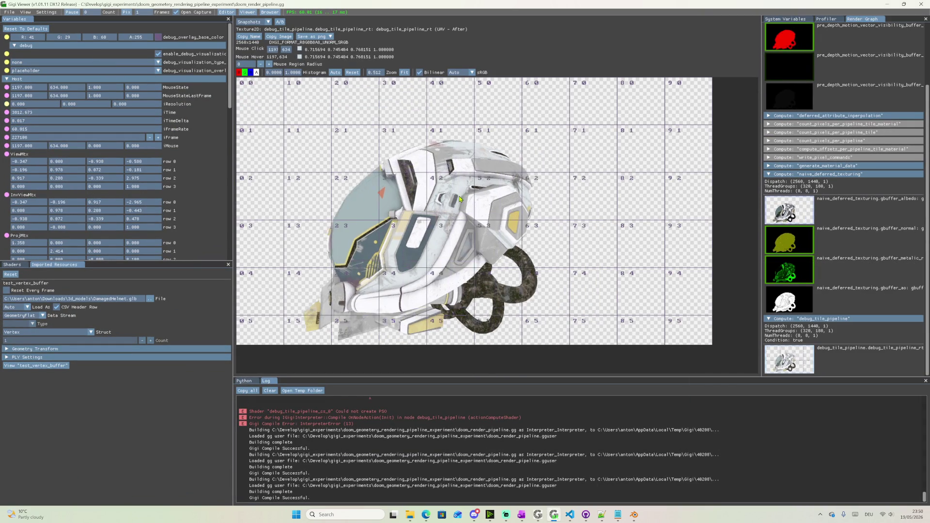
left_click(157, 54)
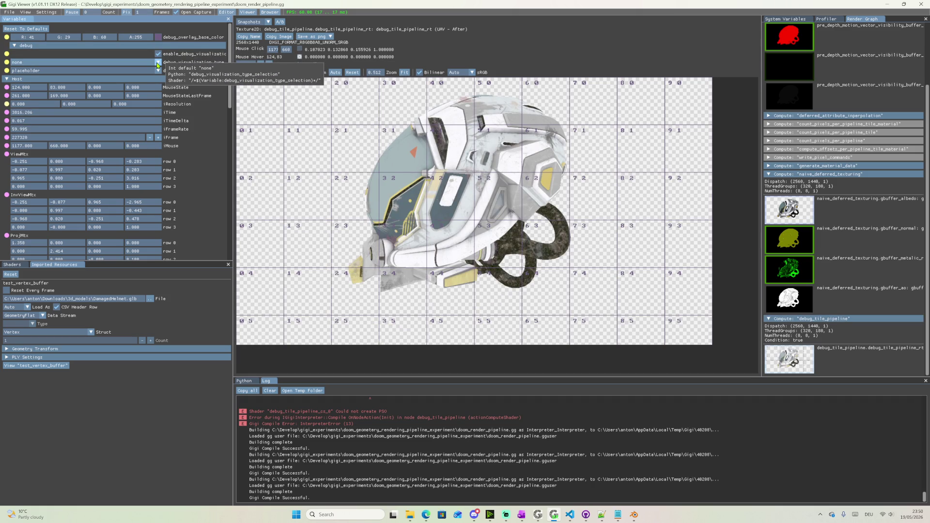
left_click(77, 76)
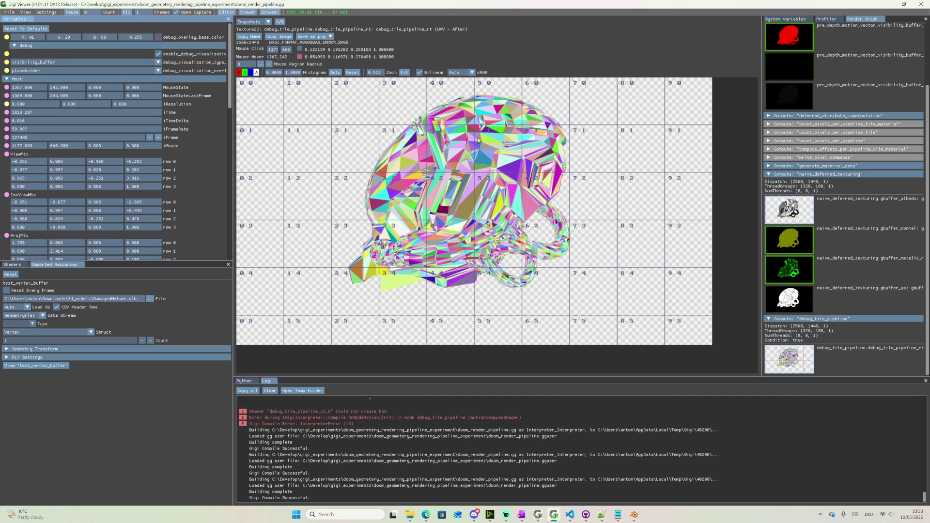
Toggle the tile-grid overlay from none back to placeholder and rotate the helmet
left_click(87, 71)
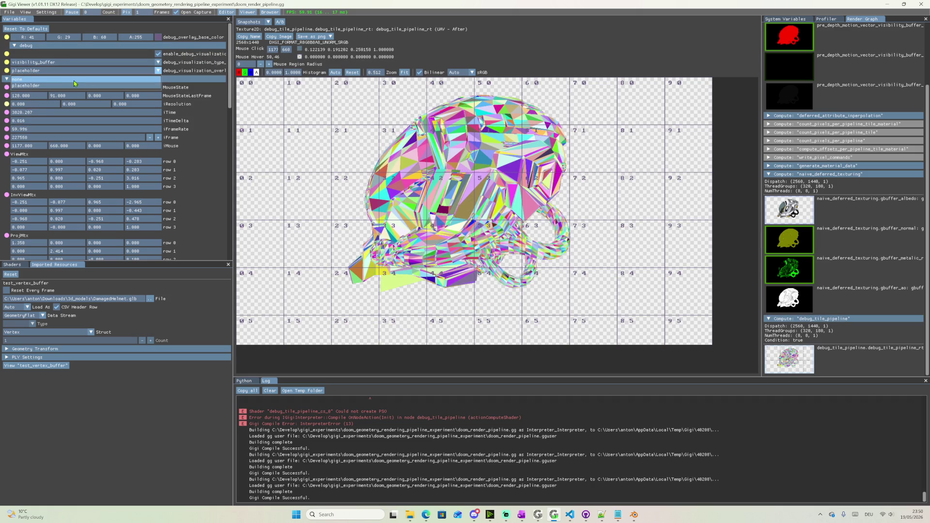
left_click(56, 77)
left_click(54, 70)
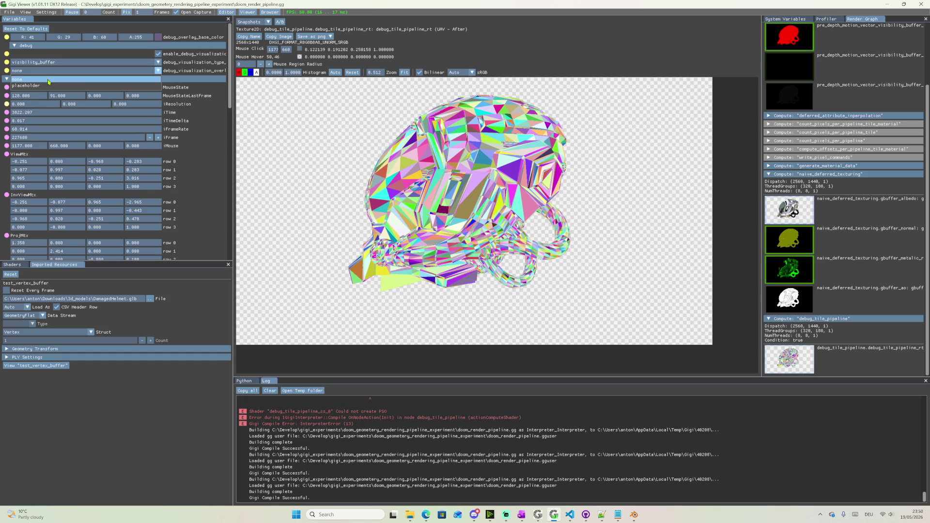
left_click(45, 84)
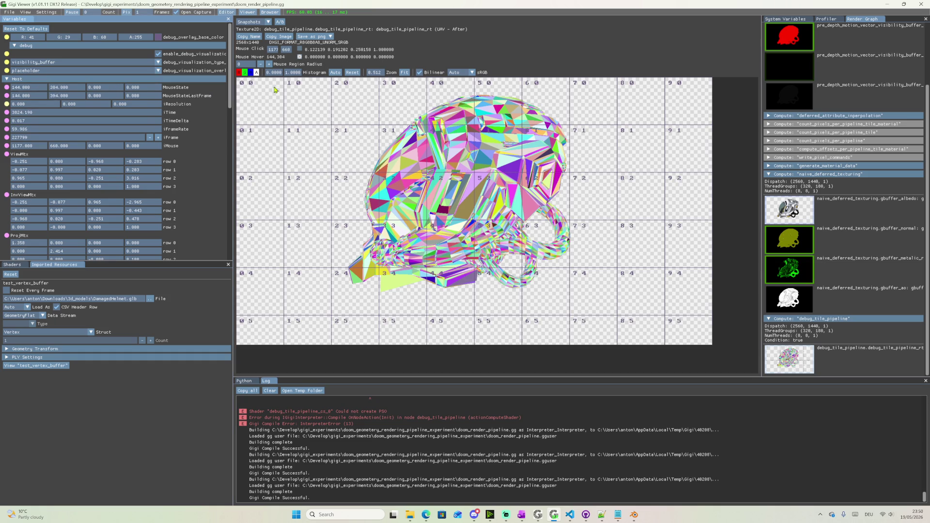
left_click_drag(368, 106, 291, 87)
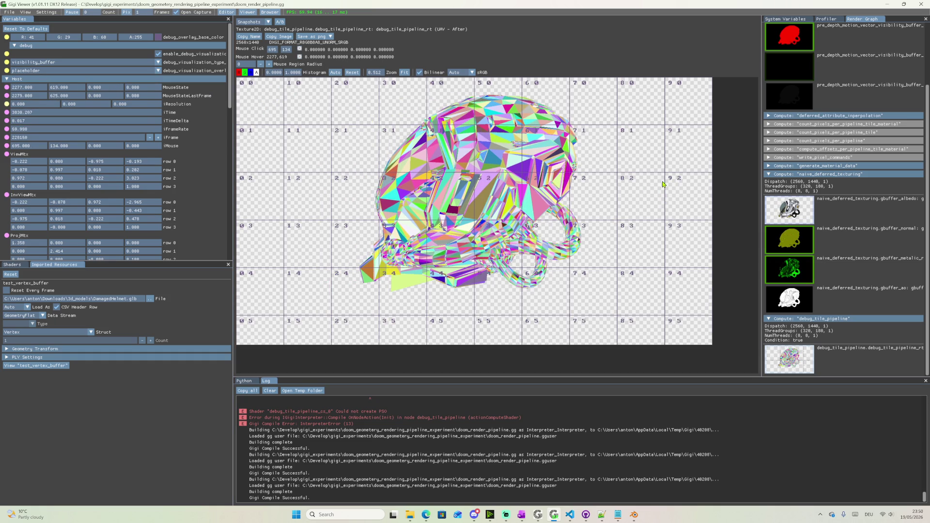
left_click_drag(631, 199, 626, 198)
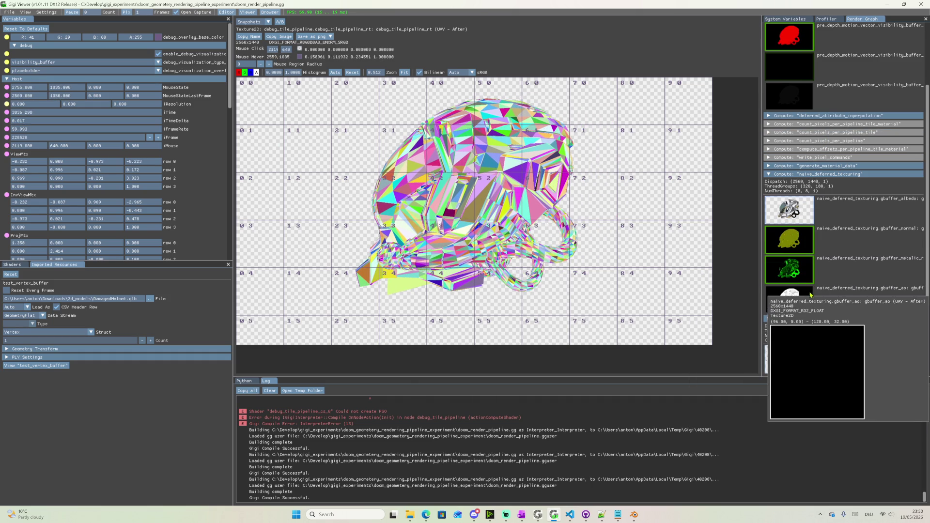
scroll(804, 290, "up", 2)
scroll(805, 291, "down", 1)
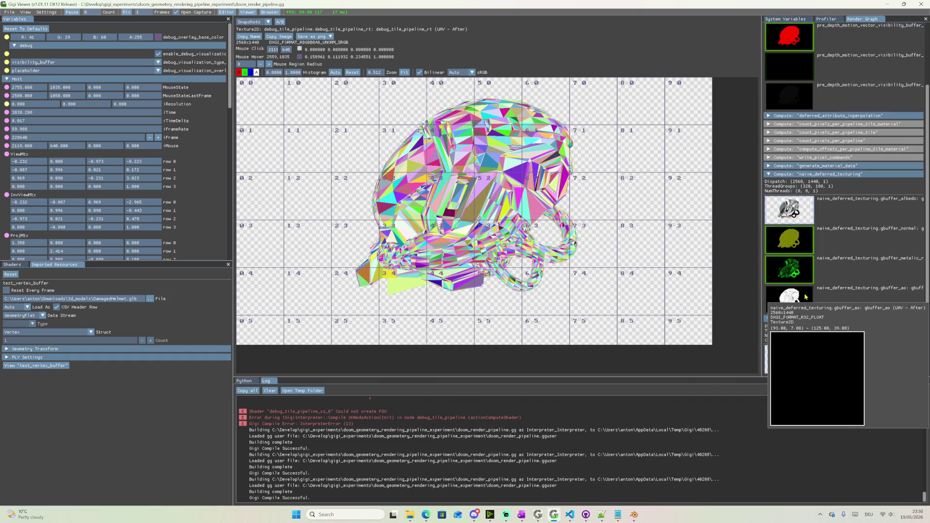
scroll(805, 293, "down", 2)
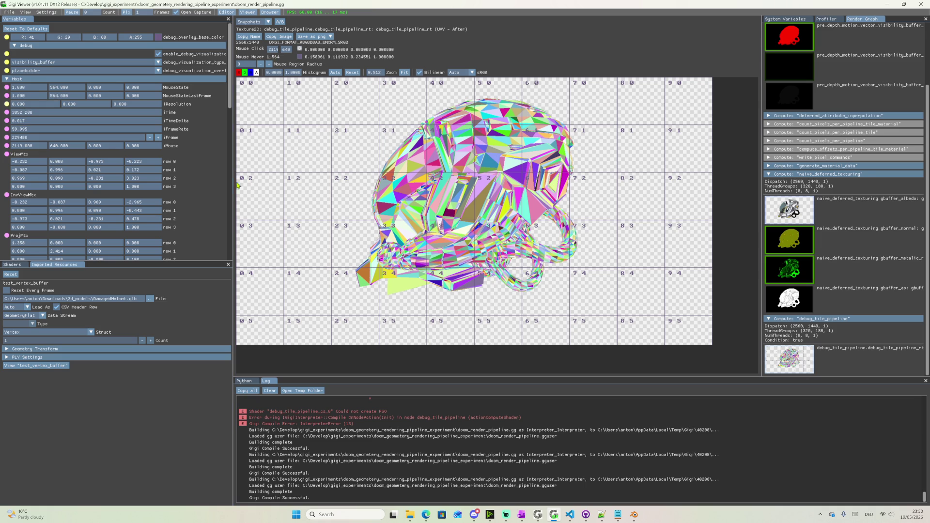
Select the test_vertex_buffer node in the GigiEdit graph to show its Node Properties
left_click(554, 515)
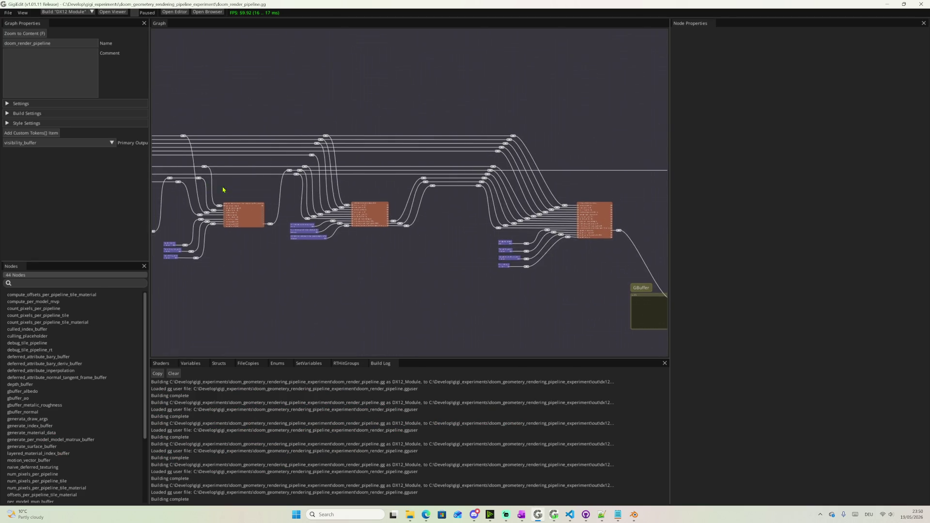
right_click_drag(325, 221, 703, 234)
scroll(349, 189, "up", 5)
scroll(288, 178, "up", 3)
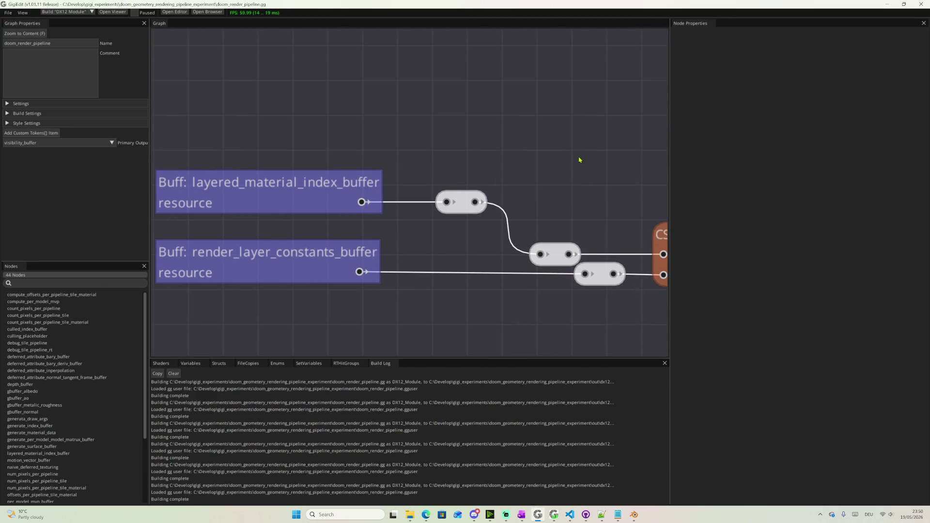
scroll(381, 191, "down", 3)
scroll(382, 191, "down", 2)
scroll(243, 187, "down", 1)
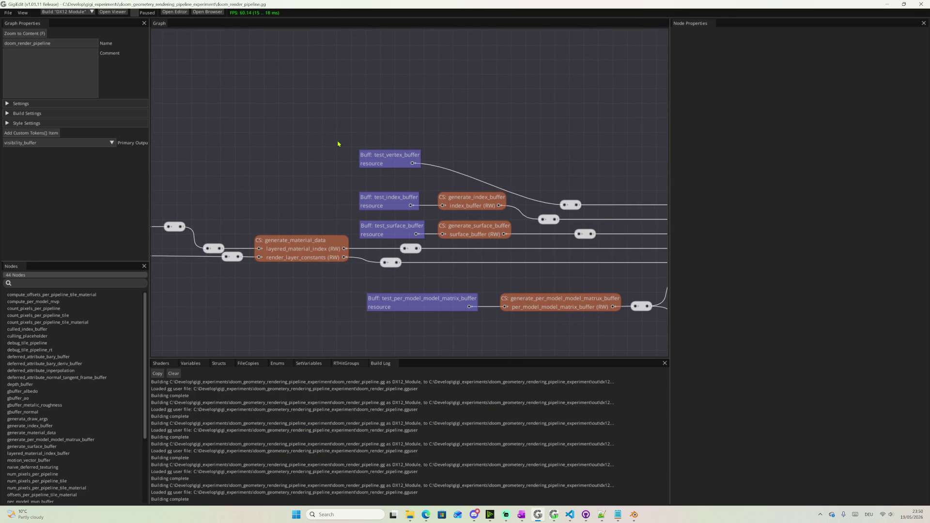
left_click_drag(354, 124, 439, 175)
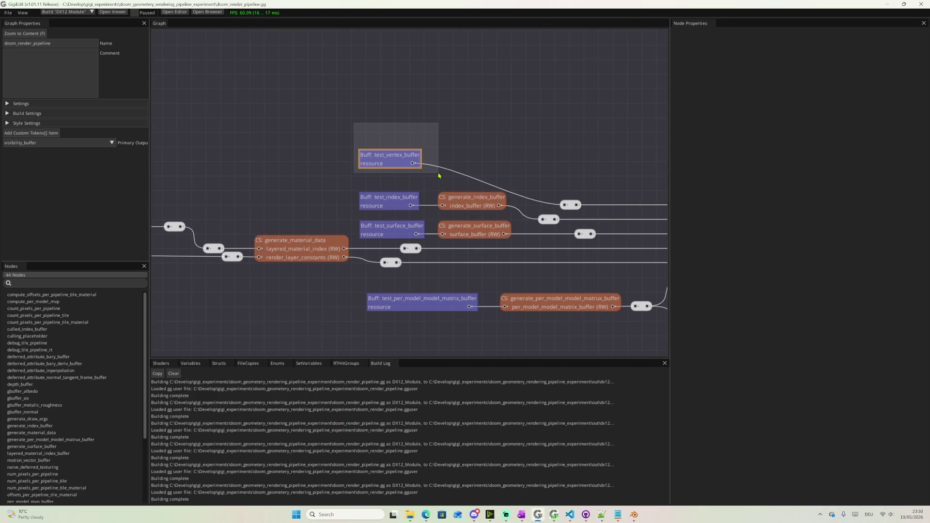
right_click_drag(436, 85, 330, 123)
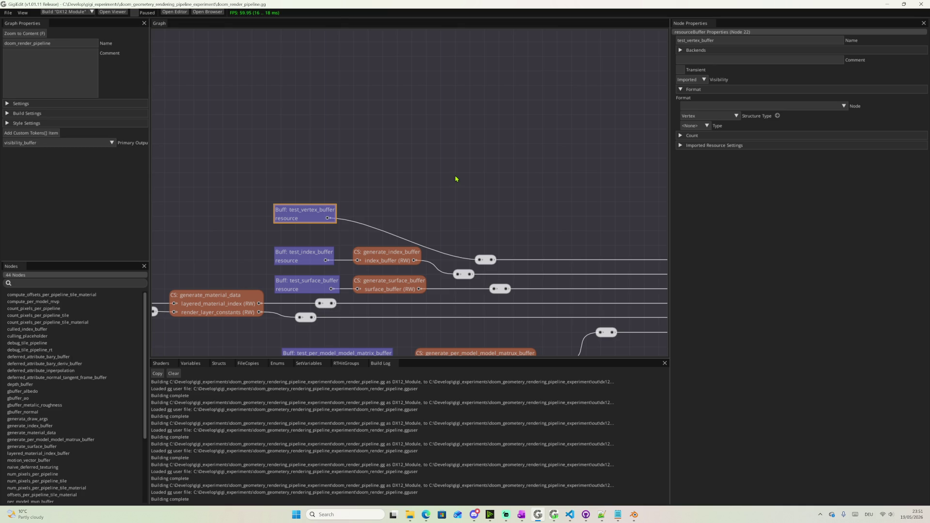
middle_click_drag(312, 148, 399, 160)
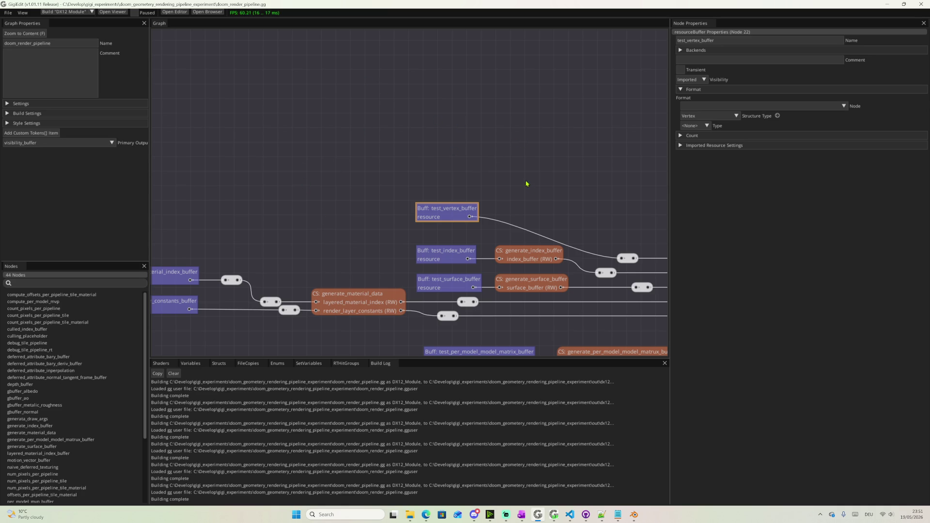
left_click_drag(363, 83, 567, 237)
right_click(393, 70)
left_click(378, 147)
mouse_move(378, 148)
right_mouse_down()
mouse_move(322, 160)
mouse_move(499, 164)
right_mouse_up()
scroll(336, 144, "down", 4)
scroll(376, 143, "up", 5)
mouse_move(410, 514)
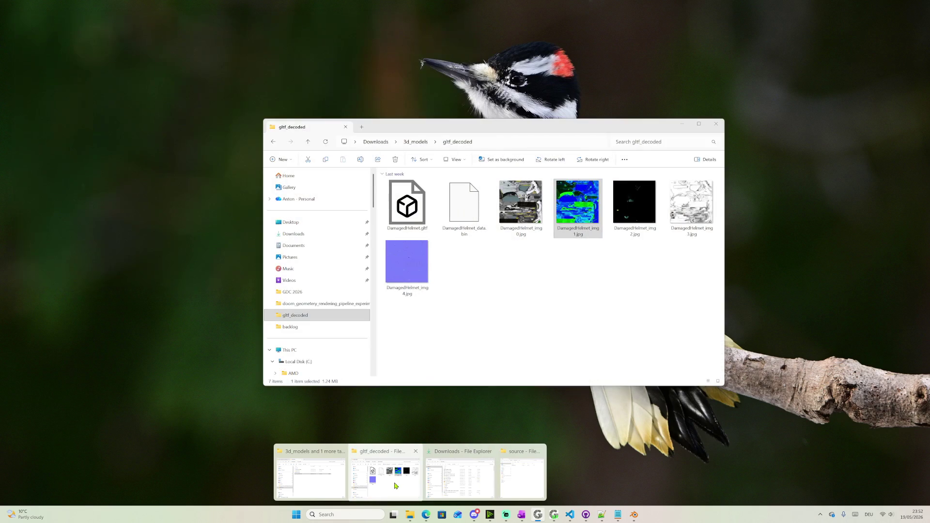
Browse up to Downloads and select the sci-fi weapon and teapot GLB files
left_click(385, 476)
mouse_move(403, 331)
left_mouse_down()
mouse_move(656, 185)
mouse_move(725, 172)
left_mouse_up()
left_click(414, 142)
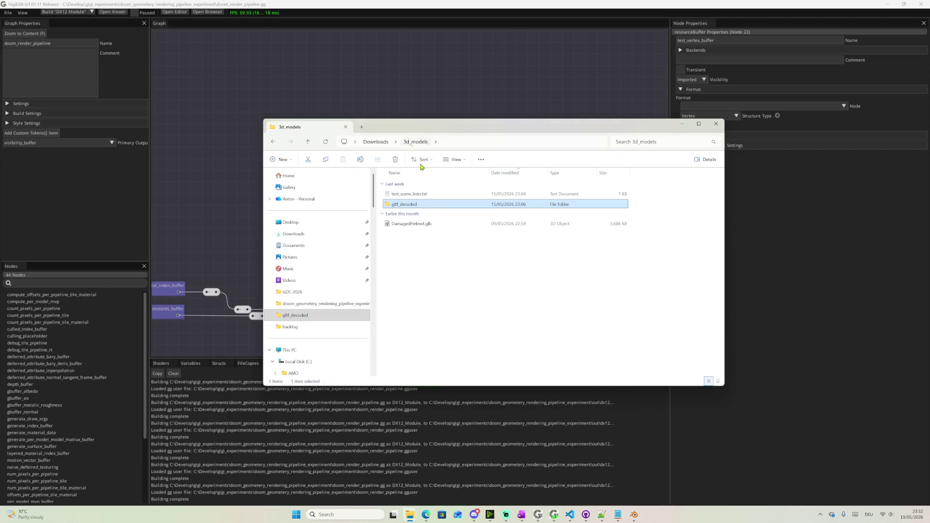
left_click(383, 142)
left_click(422, 195)
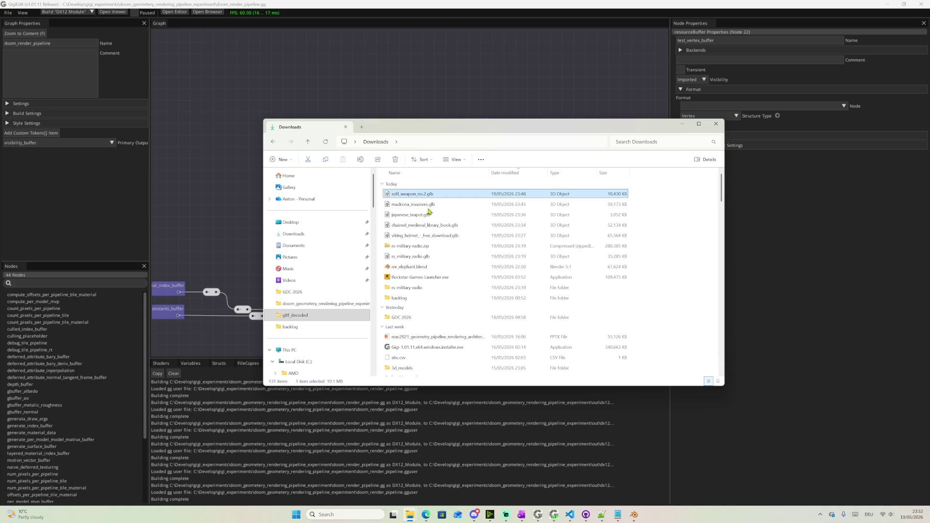
left_click(426, 215, "ctrl")
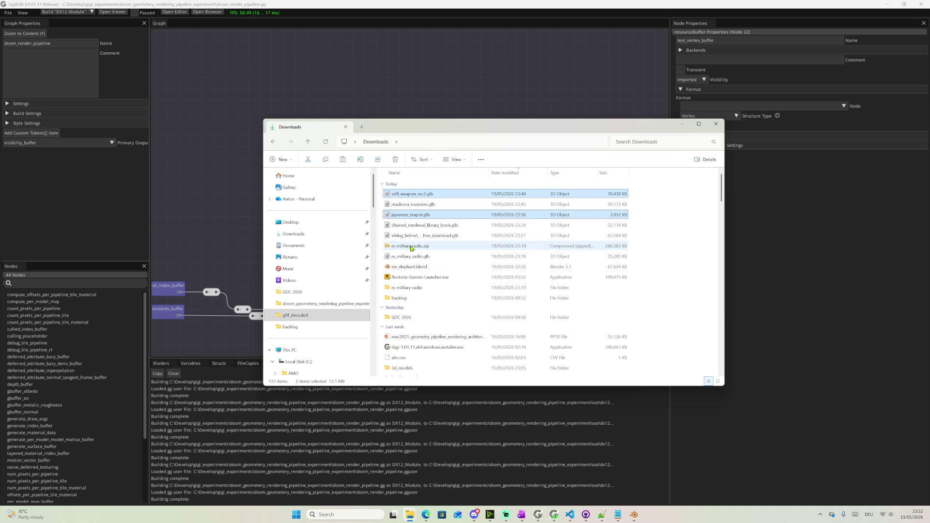
scroll(415, 285, "down", 1)
scroll(416, 283, "down", 1)
scroll(416, 282, "down", 1)
Open the 3d_models folder in Visual Studio Code via Open with Code
double_click(417, 281)
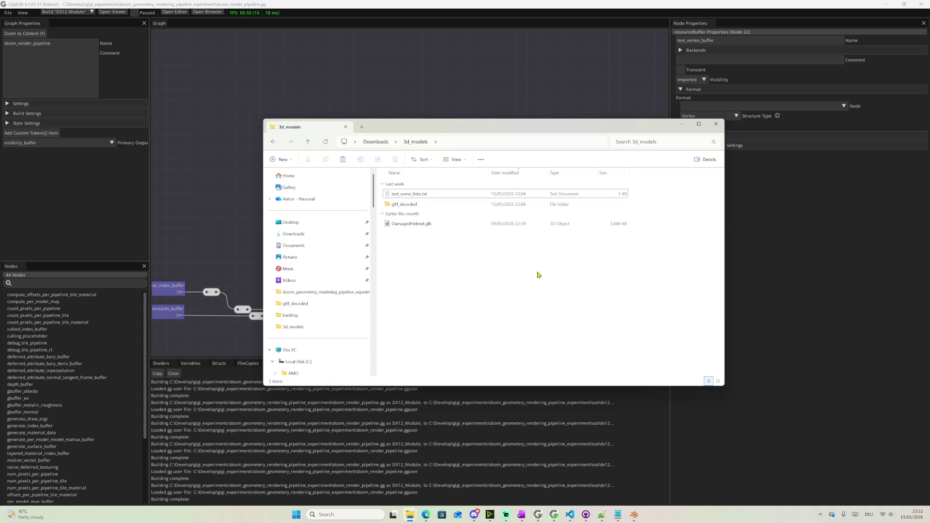
left_click(509, 298)
right_click(530, 301)
mouse_move(556, 352)
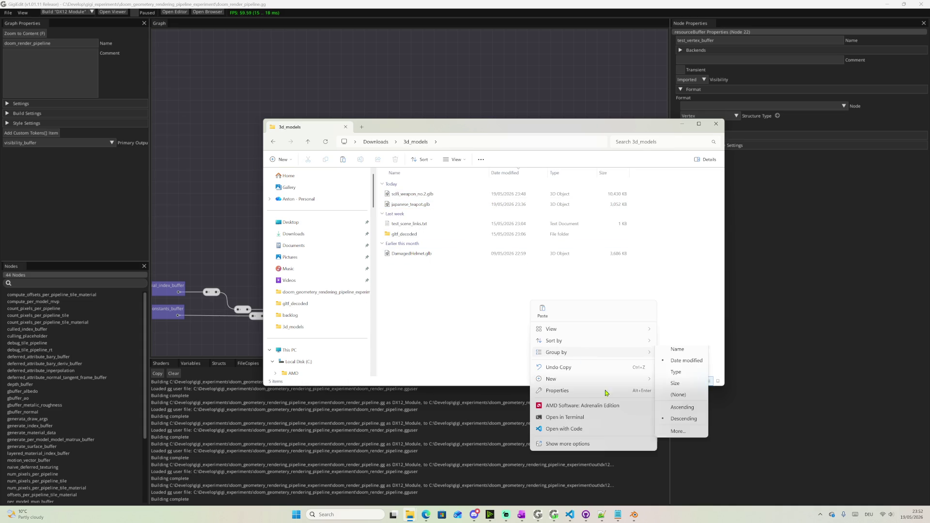
left_click(604, 428)
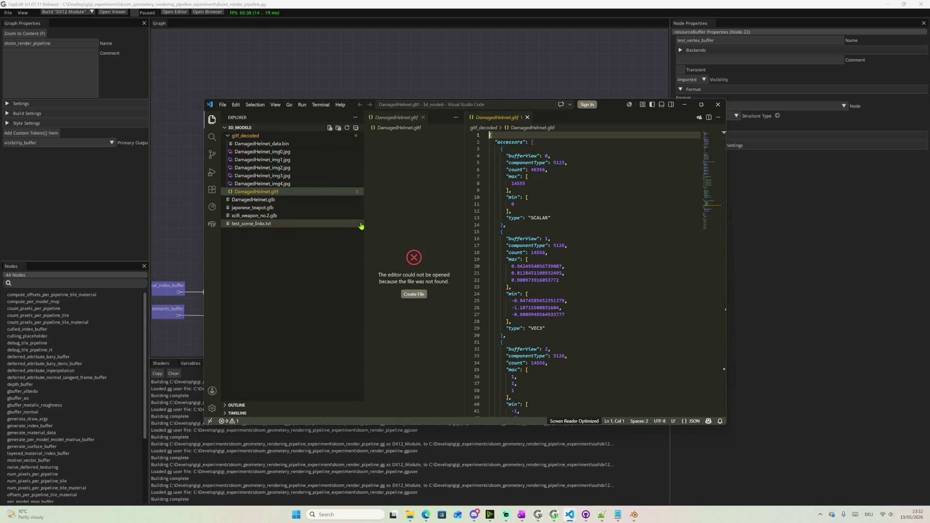
Convert japanese_teapot.glb with glTF: Import from GLB, saving into a new gltf_decoded/teapot folder
left_click(280, 210)
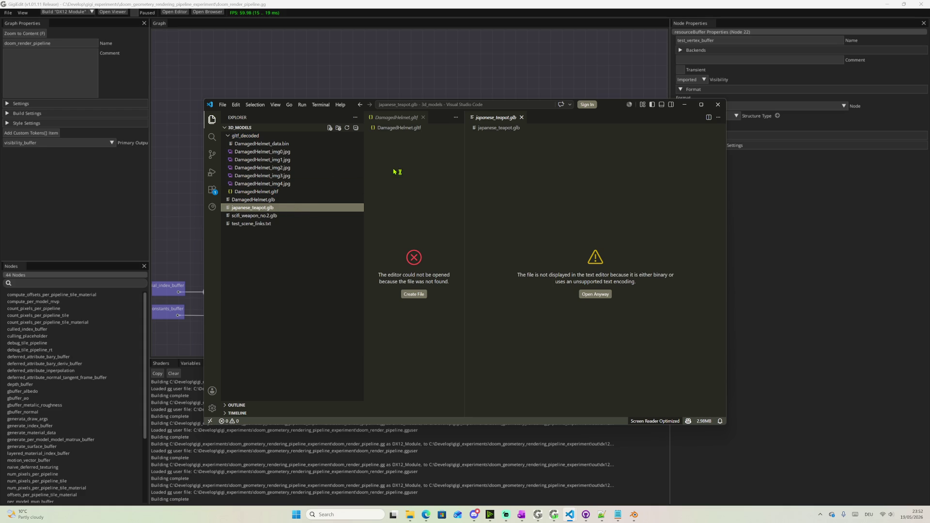
right_click(250, 209)
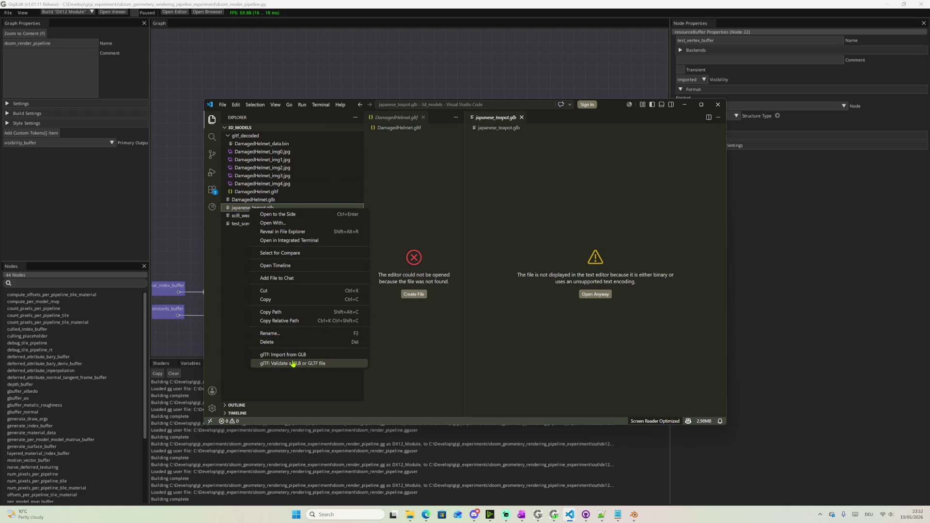
left_click(279, 355)
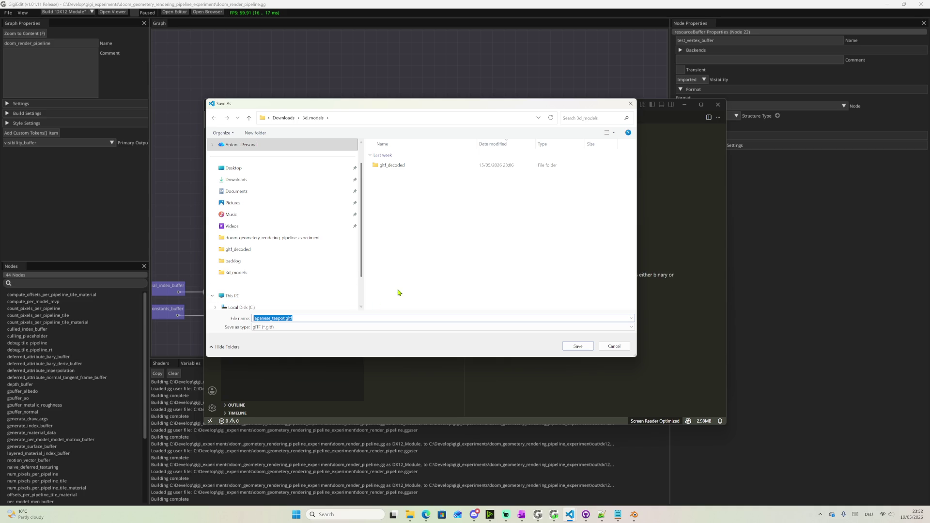
double_click(394, 167)
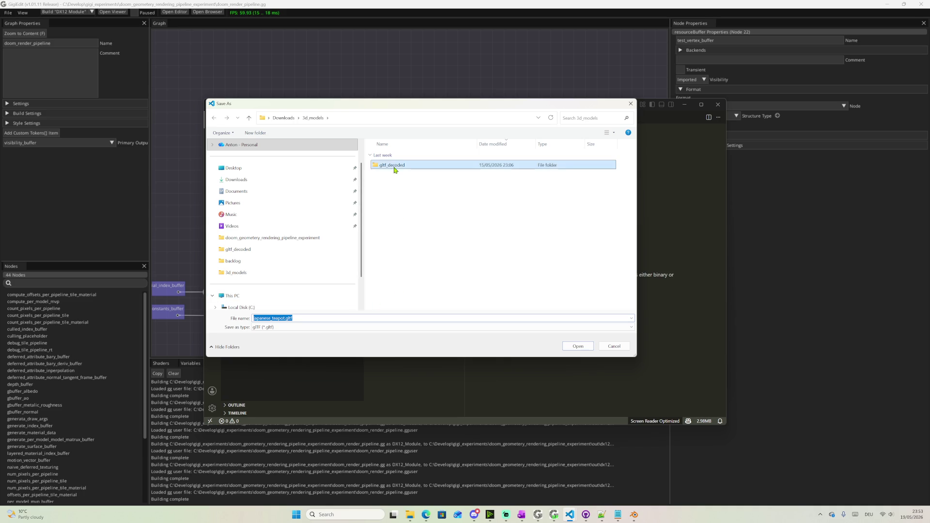
right_click(400, 211)
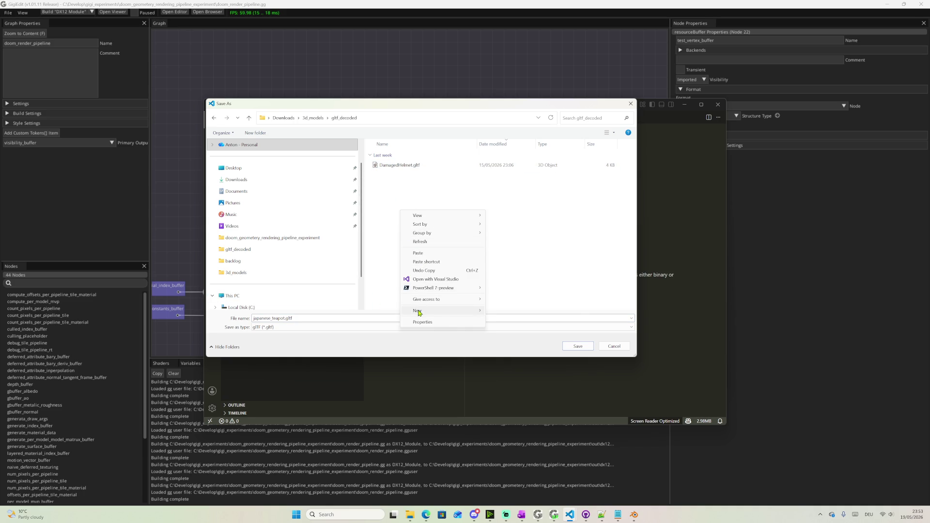
mouse_move(417, 310)
left_click(500, 312)
type("teapot")
key("Return")
key("Return")
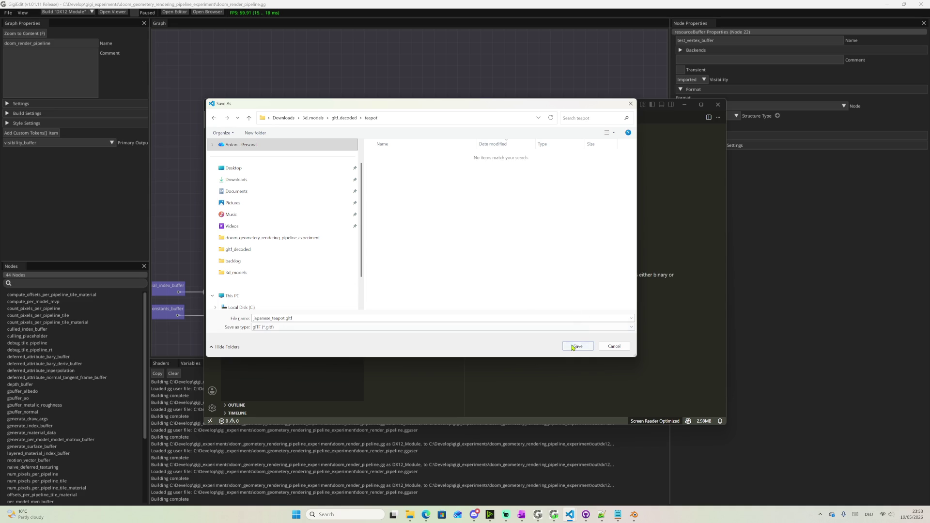
left_click(573, 347)
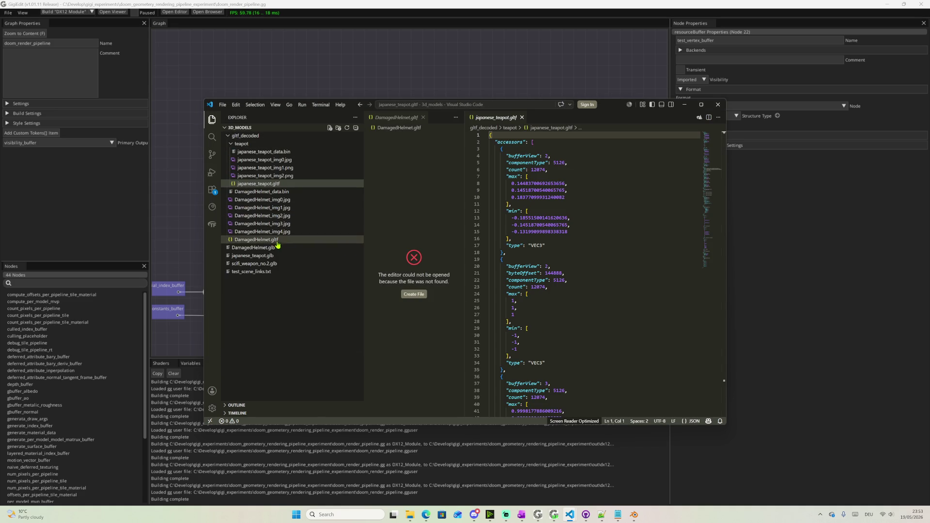
Convert scifi_weapon_no.2.glb with glTF: Import from GLB, saving into a new gltf_decoded/weapon folder
right_click(247, 266)
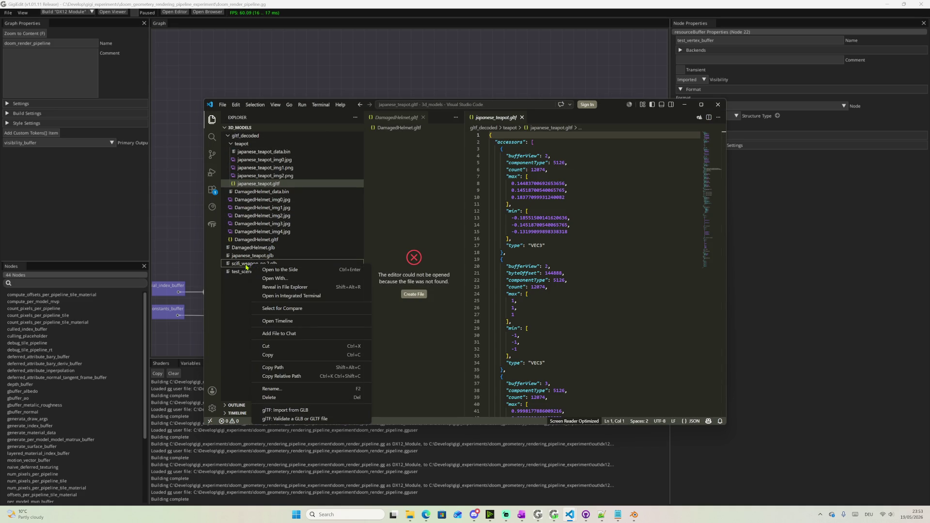
left_click(283, 410)
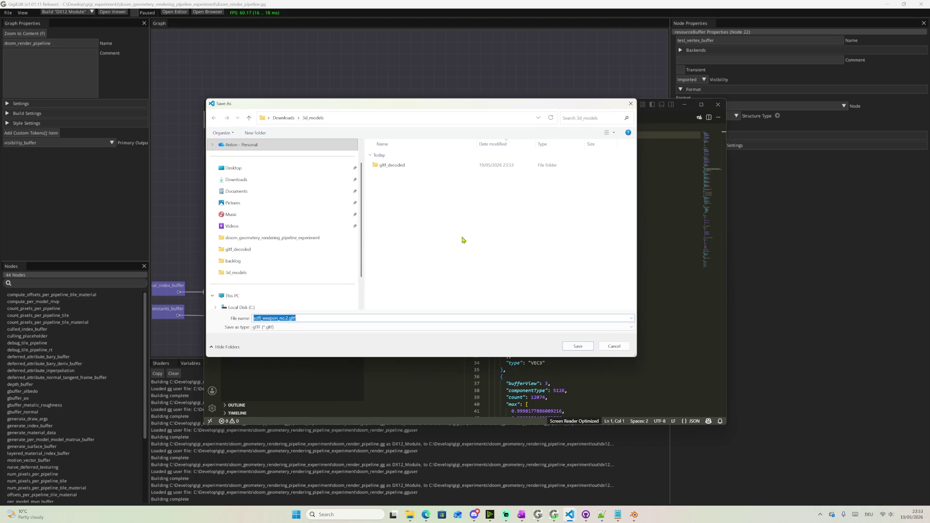
double_click(393, 165)
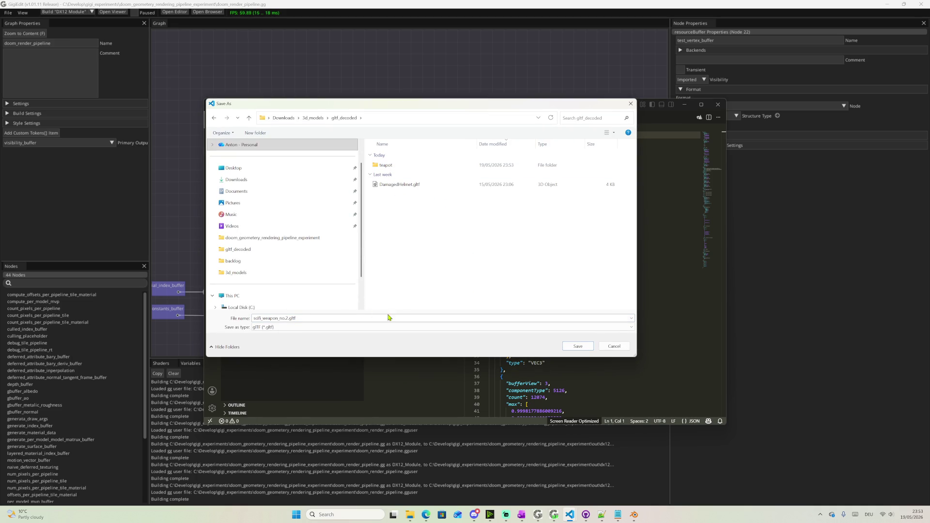
right_click(418, 242)
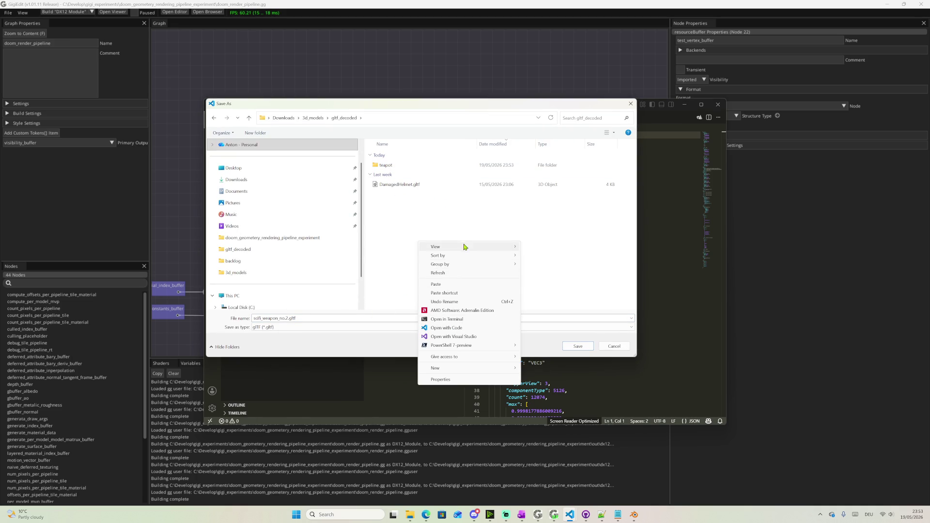
left_click(553, 369)
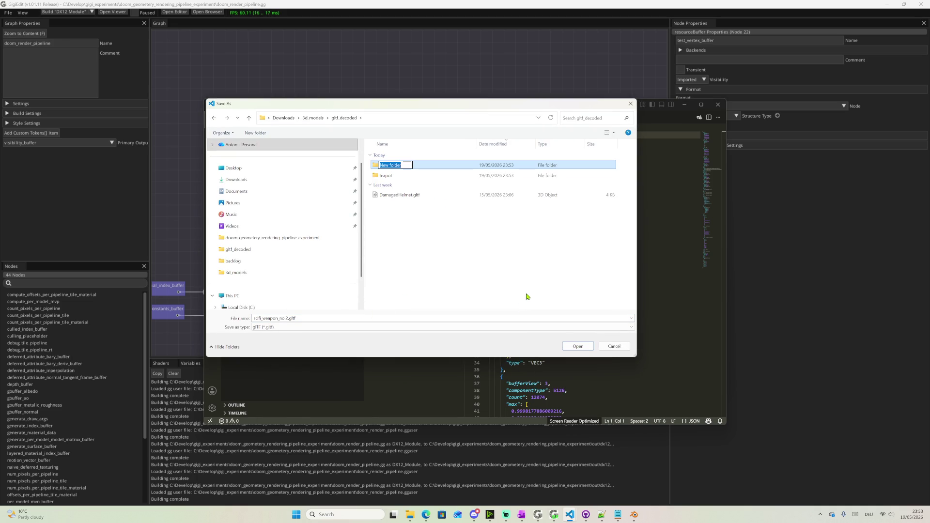
type("weapon")
key("Return")
double_click(452, 167)
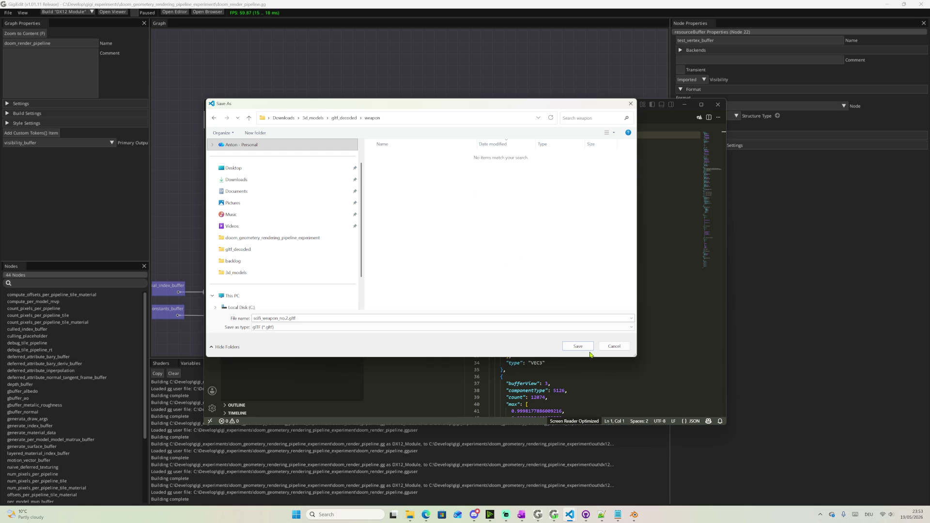
left_click(585, 348)
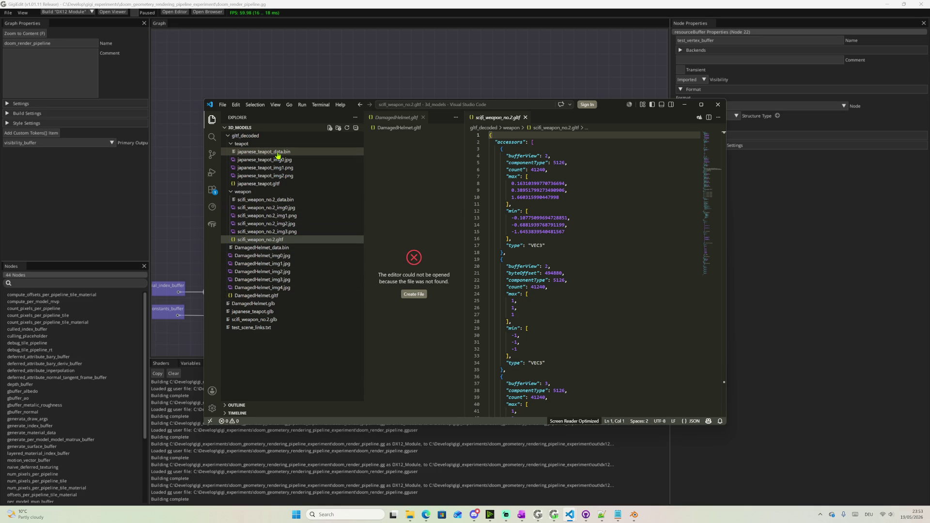
Close VS Code and bring the 3d_models Explorer window forward, centred on screen
left_click(717, 106)
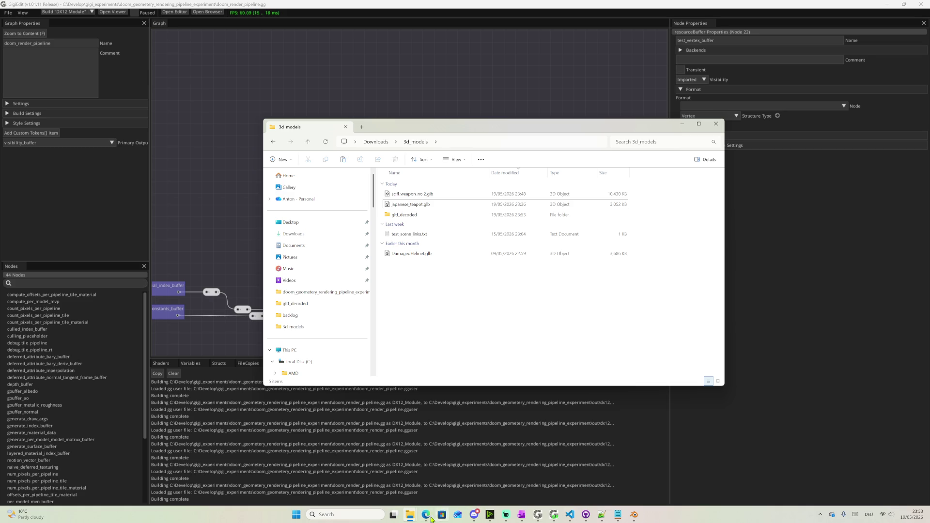
mouse_move(409, 514)
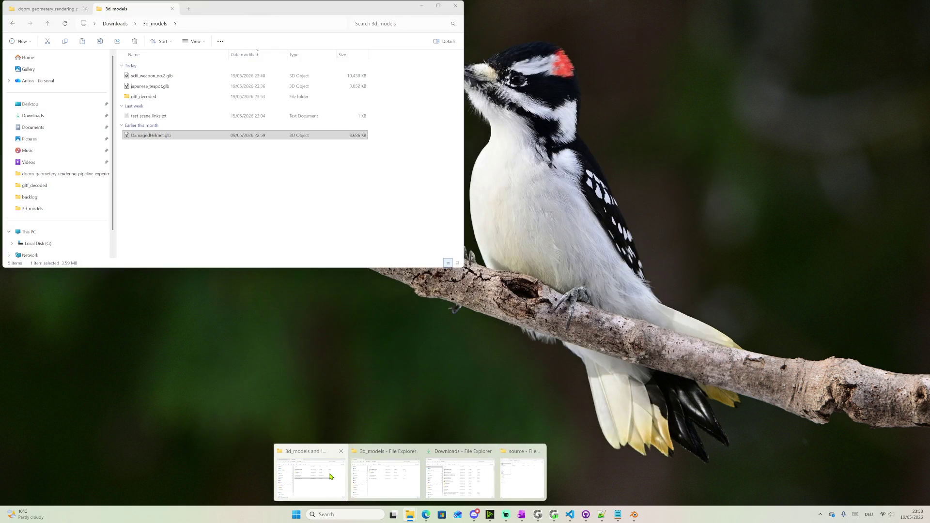
left_click(331, 476)
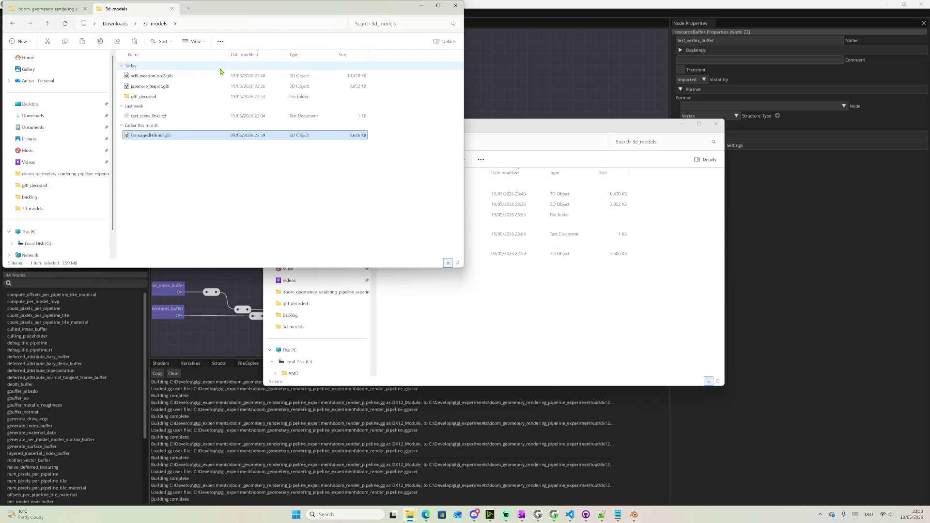
left_click_drag(218, 6, 365, 125)
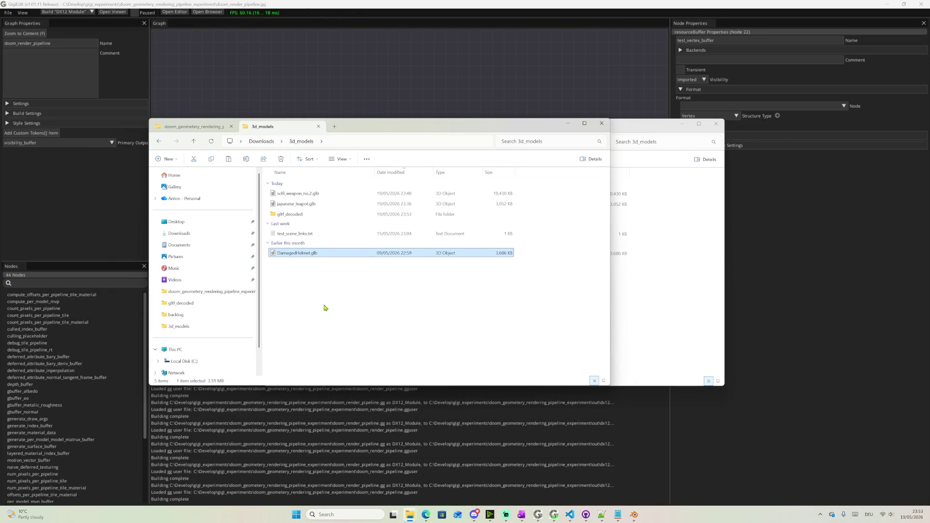
right_click(326, 314)
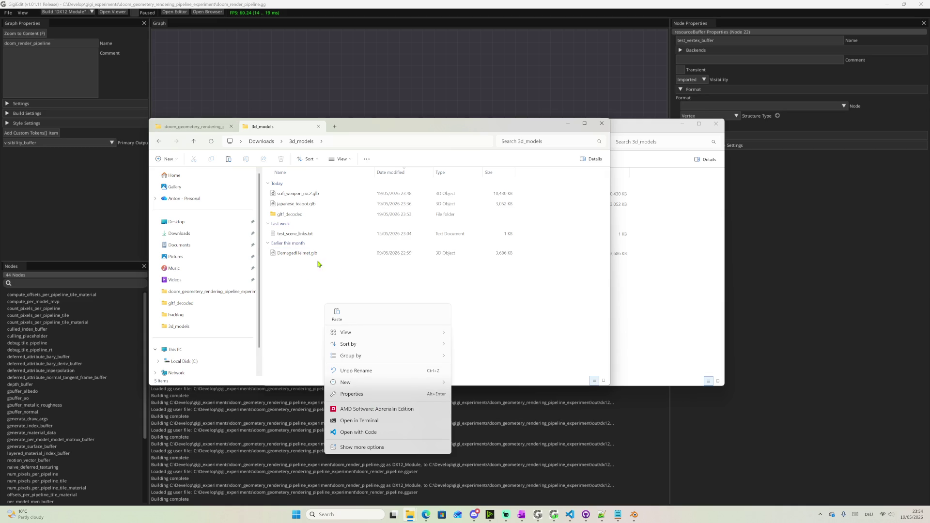
Open test_scene_links.txt in Notepad and add a teapot: heading line
left_click(306, 236)
double_click(307, 236)
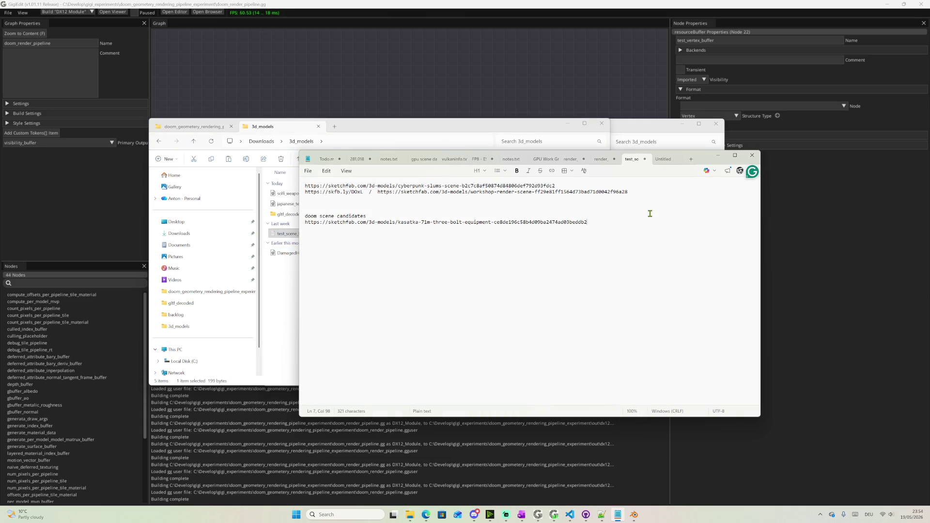
type("te")
type("apo")
type("po")
type(":")
key("Return")
mouse_move(601, 516)
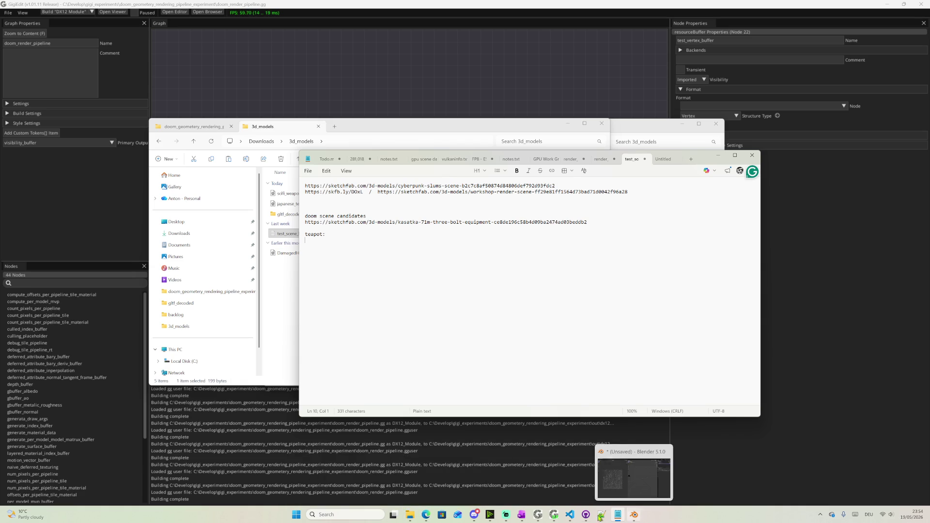
Switch to the stream chat and follow the Japanese teapot Sketchfab link
left_click(506, 514)
triple_click(780, 318)
key("ctrl+c")
left_click(780, 318)
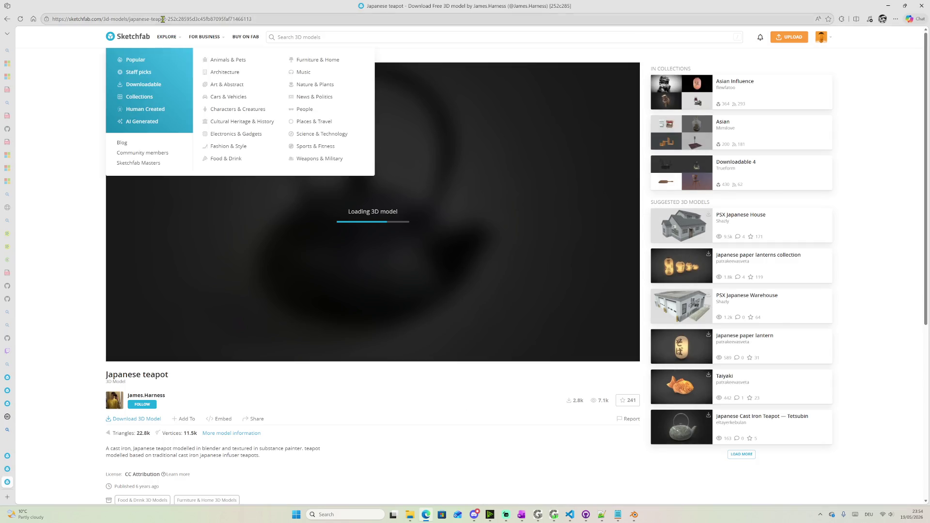
Copy the Japanese teapot page URL into the notes under teapot: and add a weapon: label
left_click(167, 19)
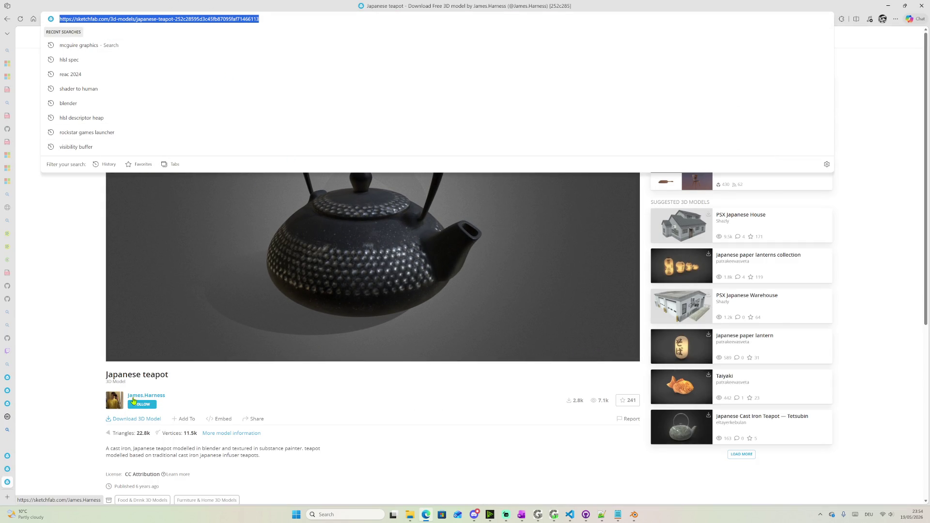
left_click(885, 6)
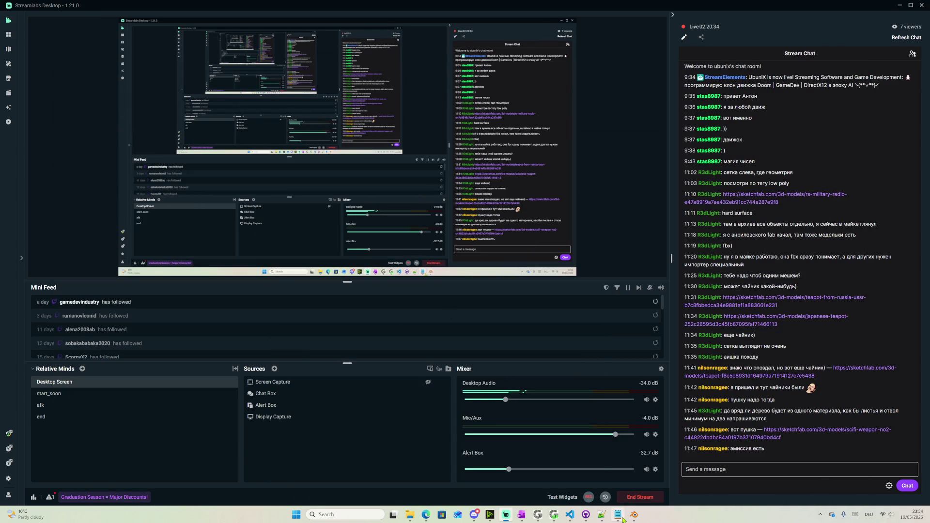
left_click(617, 514)
key("ctrl+v")
key("Return")
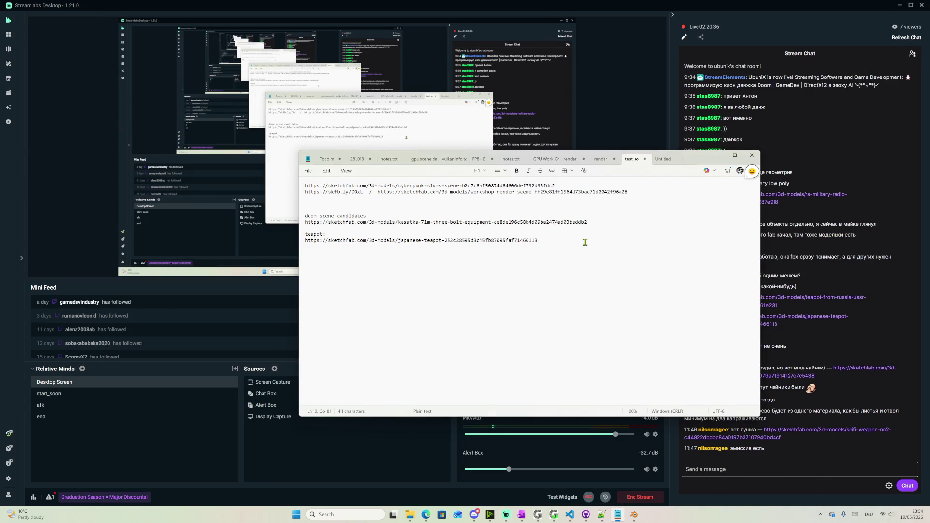
type("apon")
type(":")
key("Return")
Copy the Scifi Weapon NO.2 page URL into the notes under weapon:
left_click(828, 429)
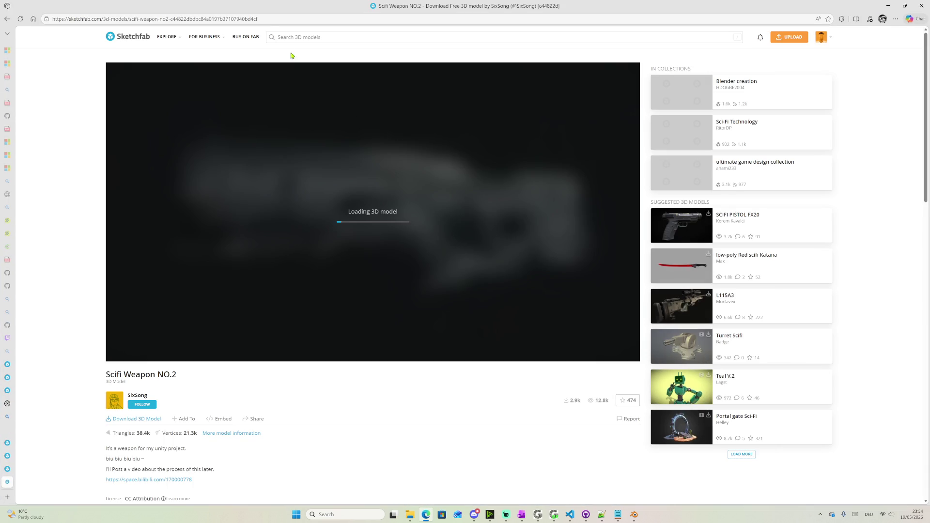
left_click(261, 20)
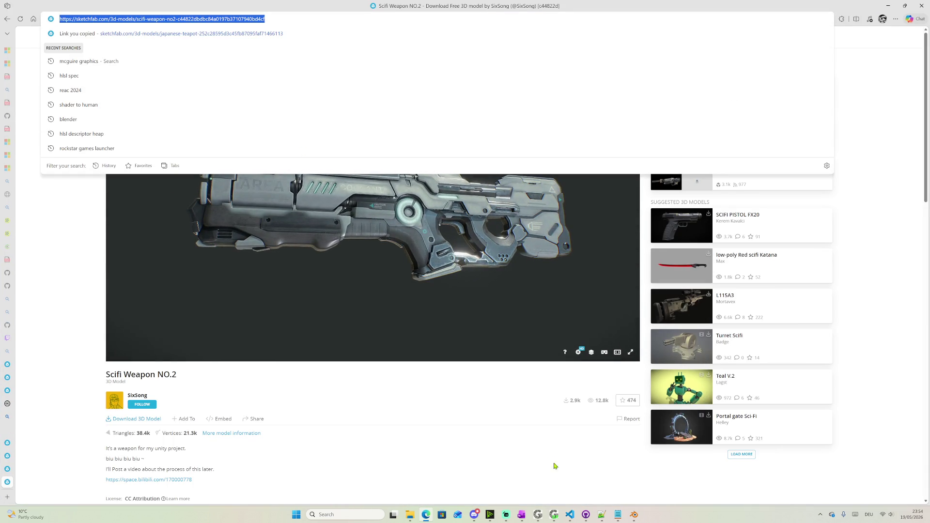
left_click(617, 514)
type("https://sketchfab.com/3d-models/scifi-weapon-no2-c44822dbdbc84a0197b37107940bd4cf")
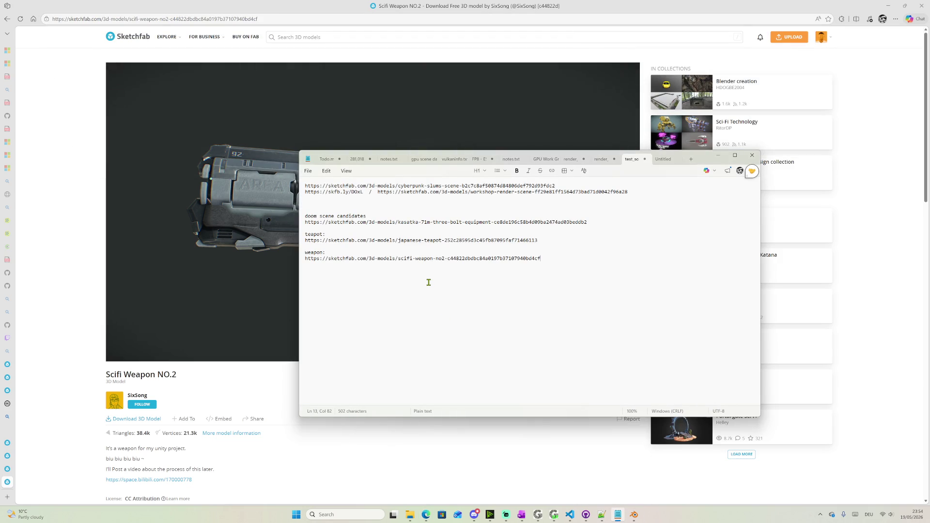
left_click(717, 155)
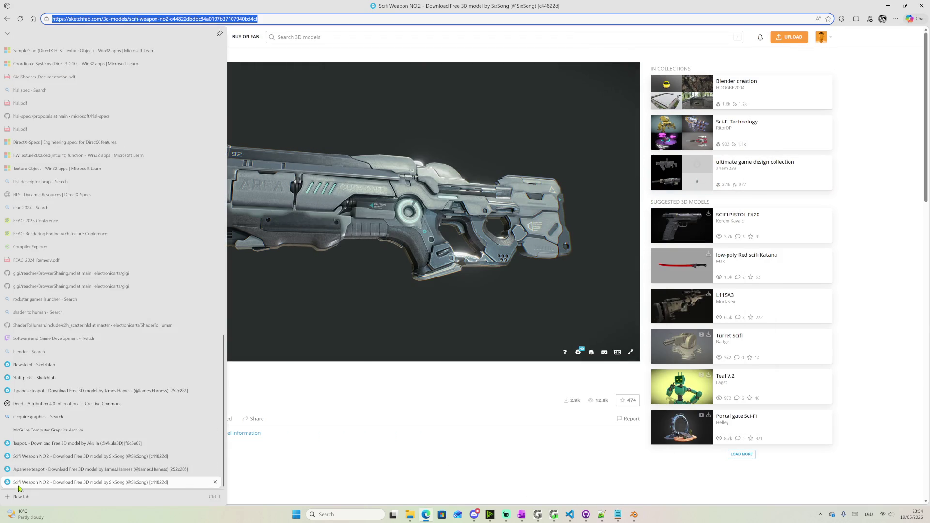
Close the teapot, sci-fi weapon and McGuire archive tabs and bring Blender forward
left_click(20, 468)
middle_click(22, 482)
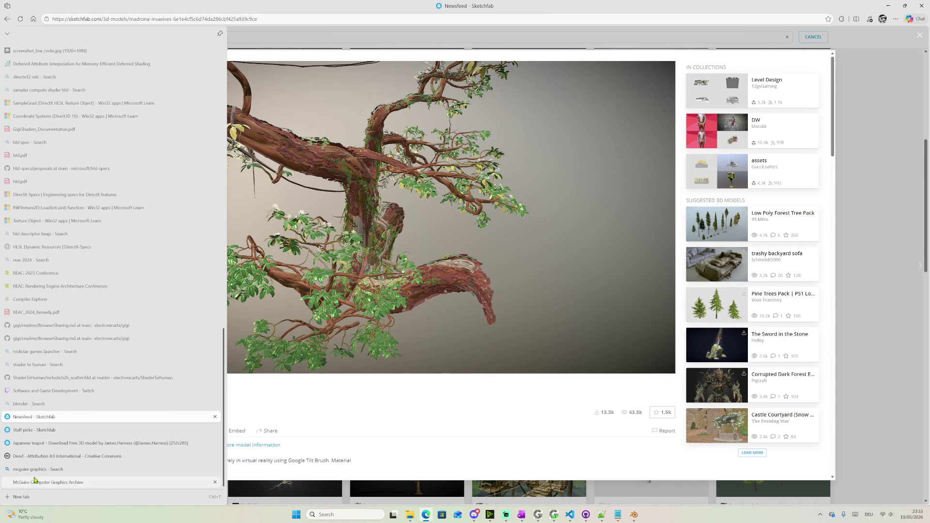
middle_click(39, 480)
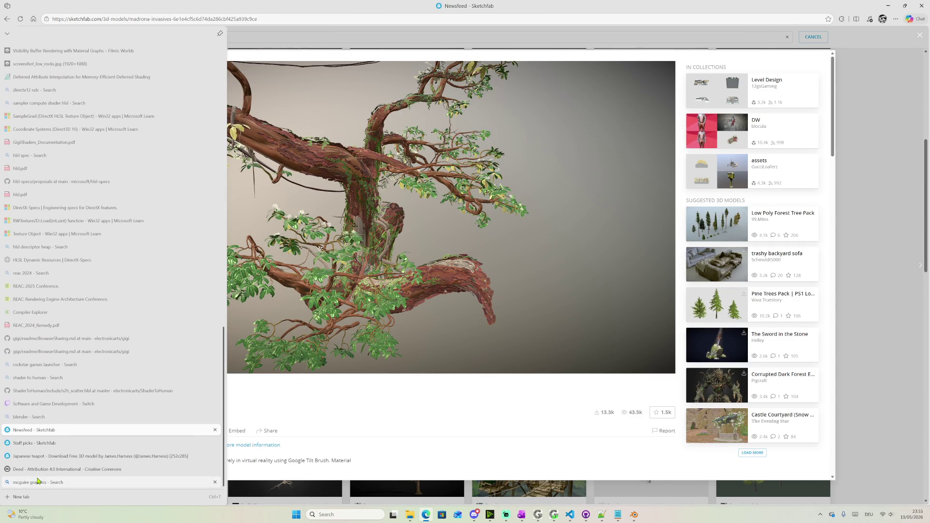
left_click(633, 514)
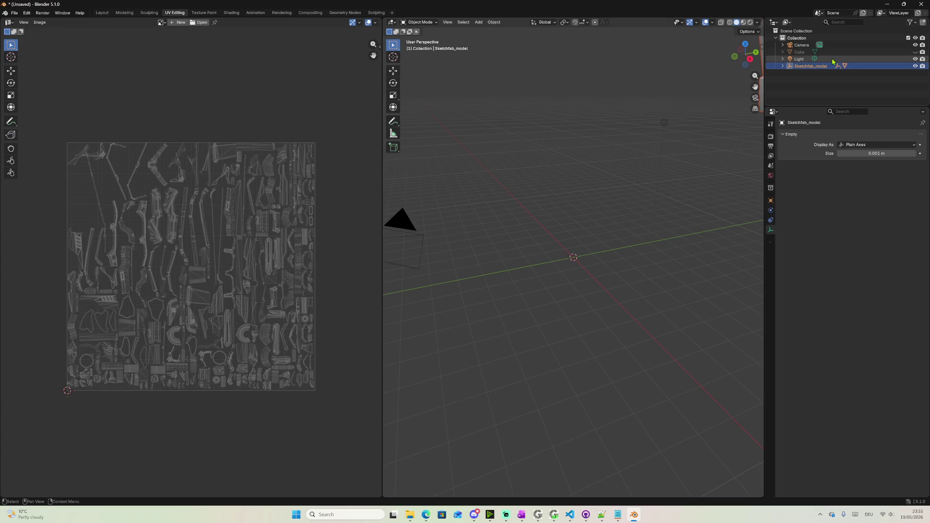
Orbit around the imported sci-fi gun, box-select it, then minimize Blender to show the browser
mouse_move(561, 267)
middle_mouse_down()
mouse_move(451, 261)
mouse_move(431, 238)
middle_mouse_up()
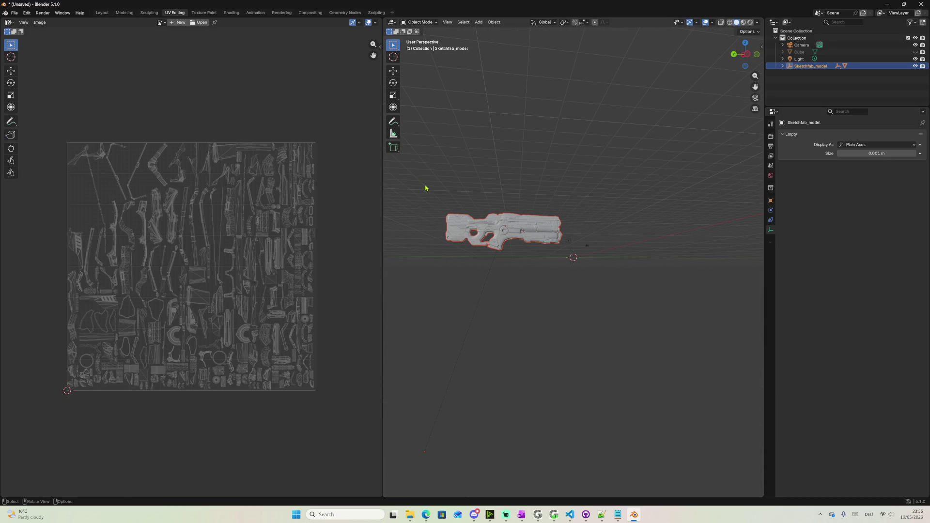
left_click_drag(427, 189, 587, 262)
left_click_drag(444, 192, 596, 265)
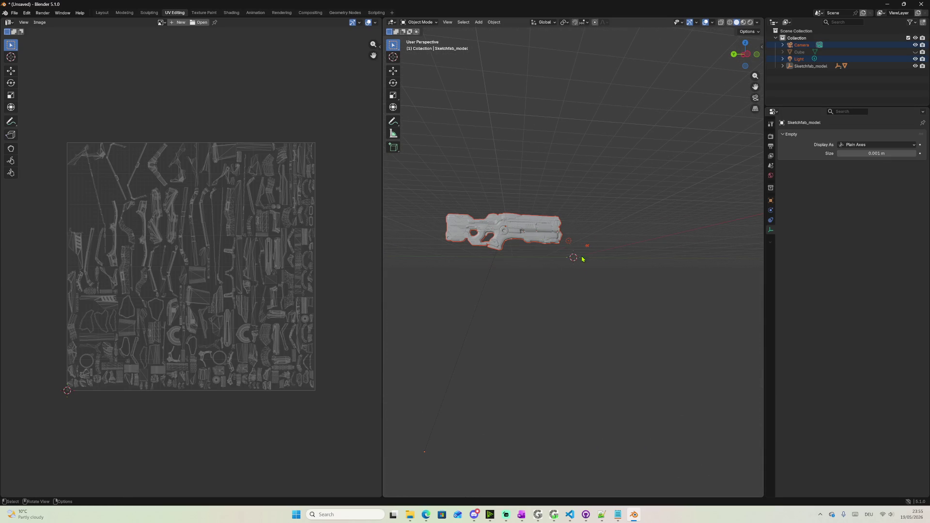
left_click_drag(427, 169, 647, 298)
mouse_move(648, 298)
middle_mouse_down()
mouse_move(639, 311)
mouse_move(664, 311)
middle_mouse_up()
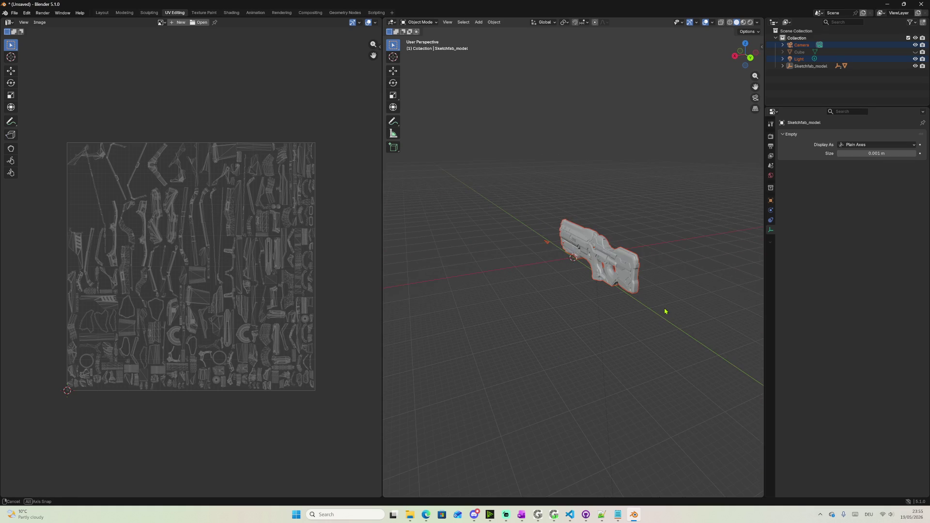
left_click(887, 5)
mouse_move(409, 515)
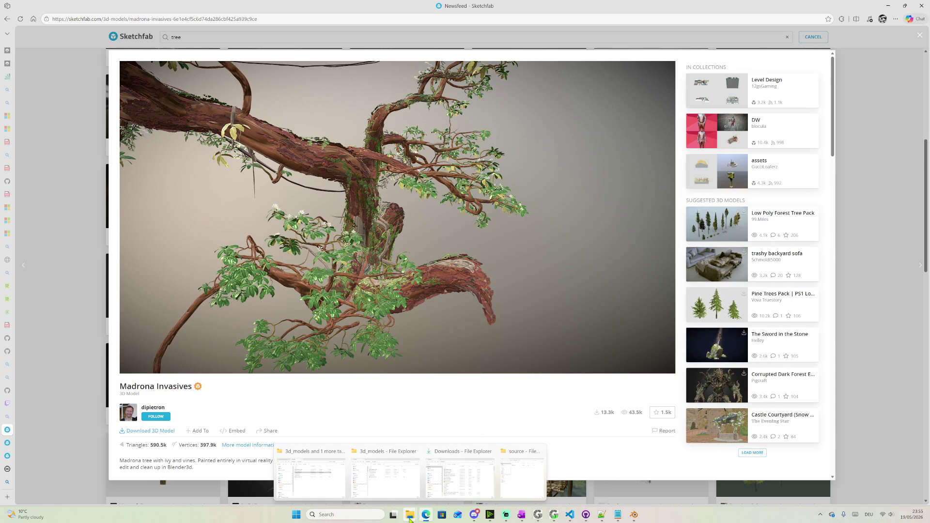
mouse_move(521, 477)
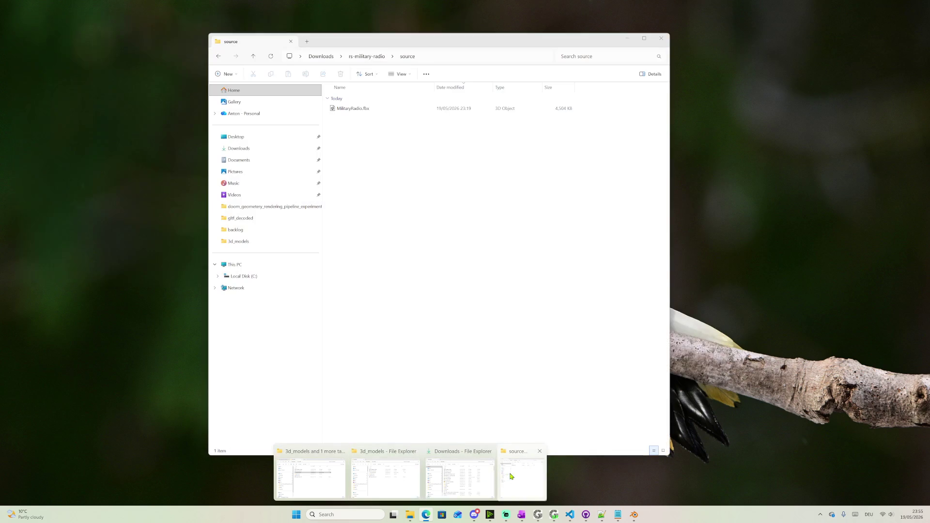
Close the rs-military-radio folder window and the tree model view, showing Staff picks
left_click(513, 478)
left_click(367, 56)
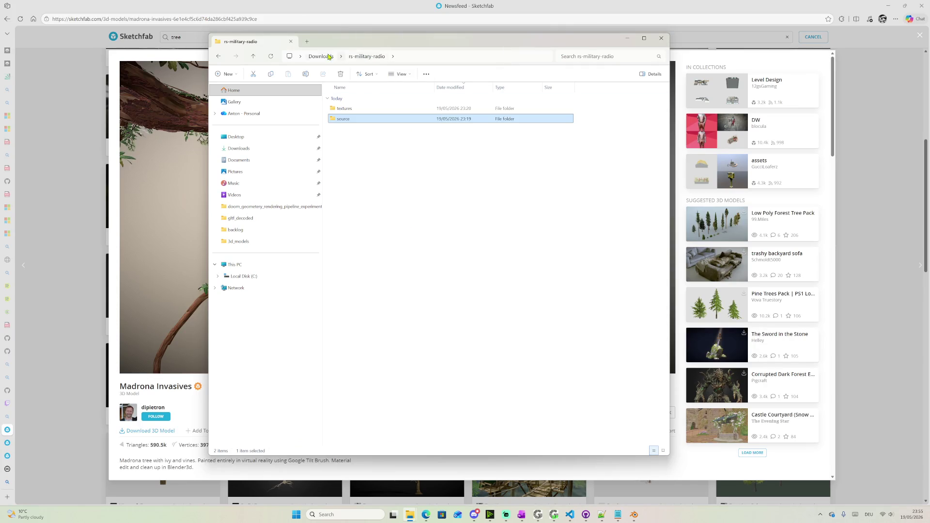
left_click(291, 42)
left_click(36, 302)
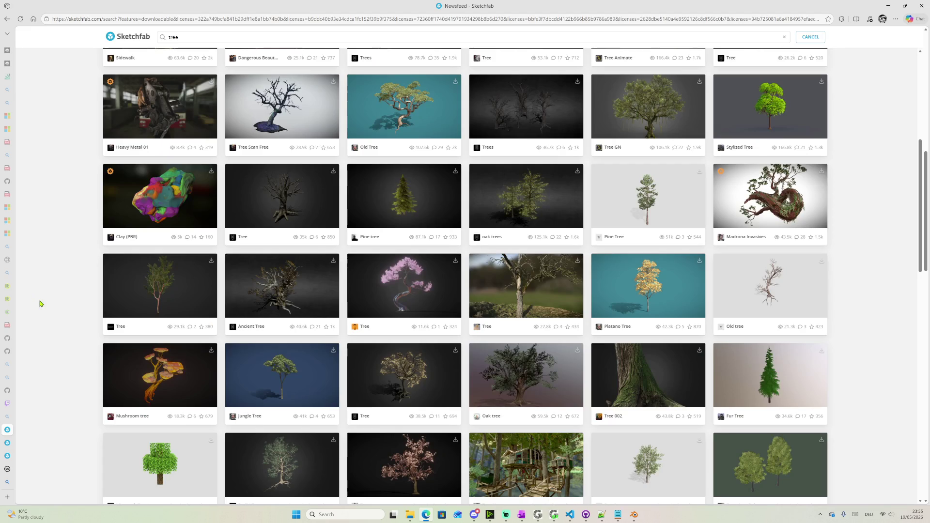
mouse_move(7, 442)
left_click(51, 443)
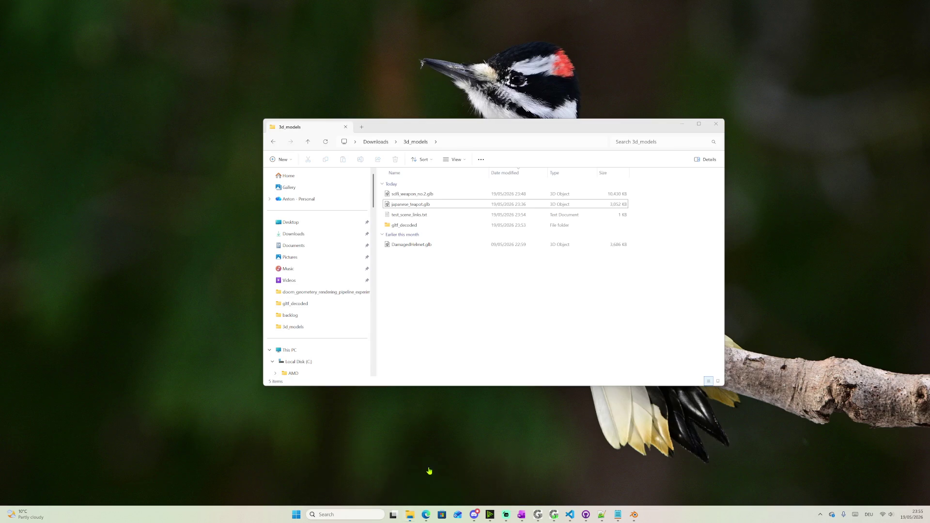
Open the gltf_decoded folder in the 3d_models Explorer window
left_click(429, 471)
left_click(413, 225)
double_click(413, 226)
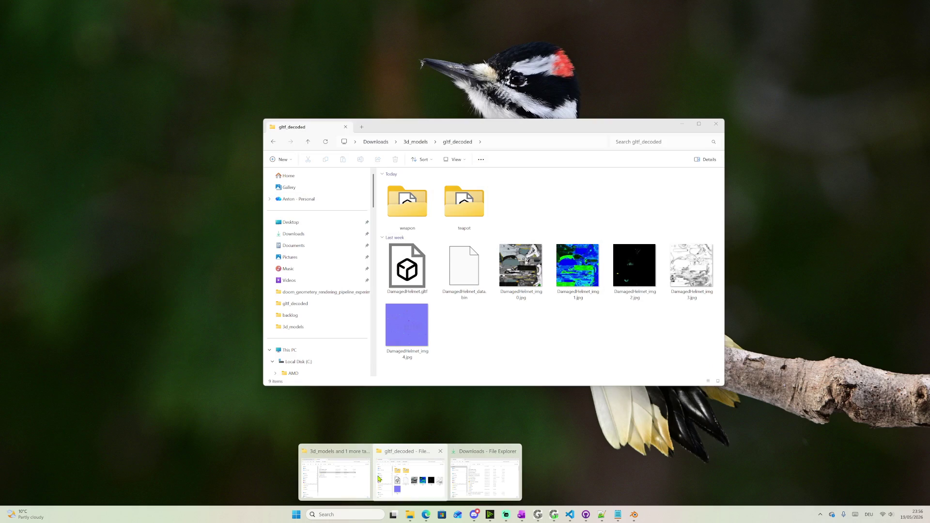
Open test_scene from the doom_geometry_rendering_pipeline_experiment folder beside gltf_decoded
left_click(341, 472)
left_click_drag(399, 131, 583, 164)
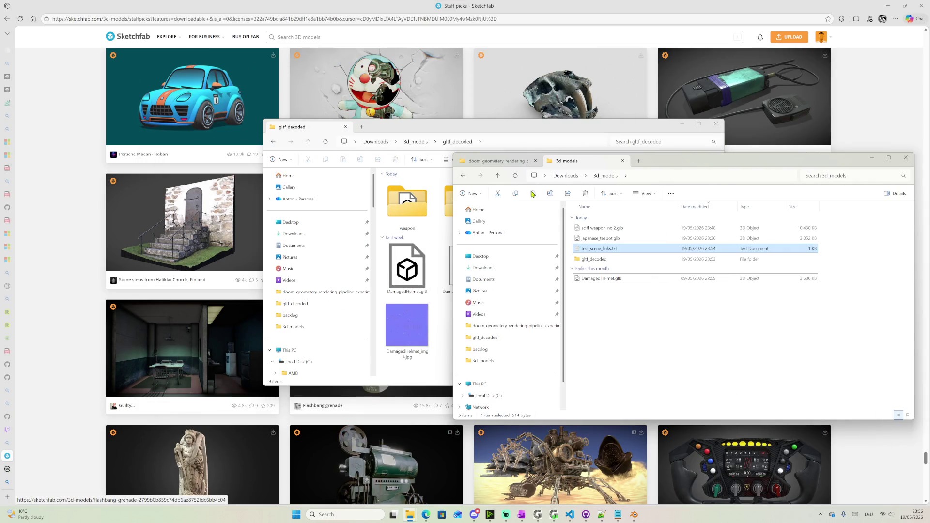
left_click(494, 161)
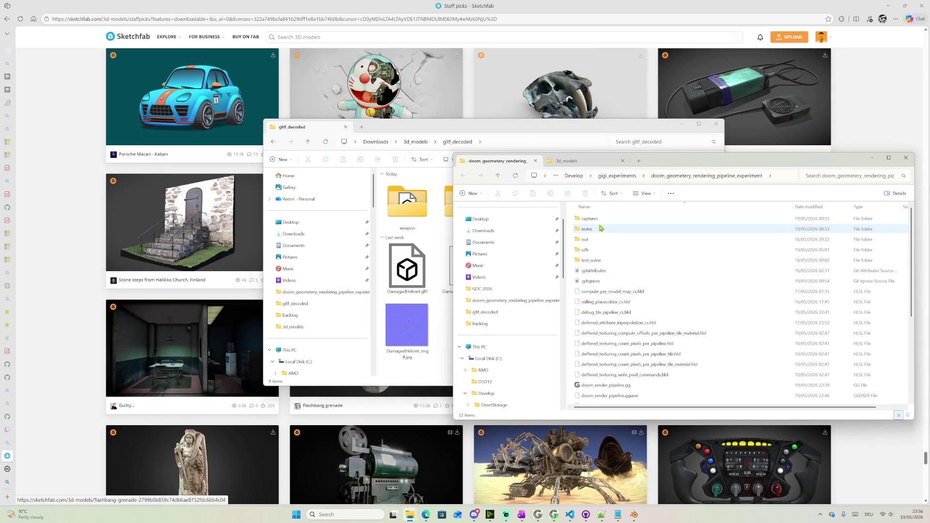
double_click(602, 260)
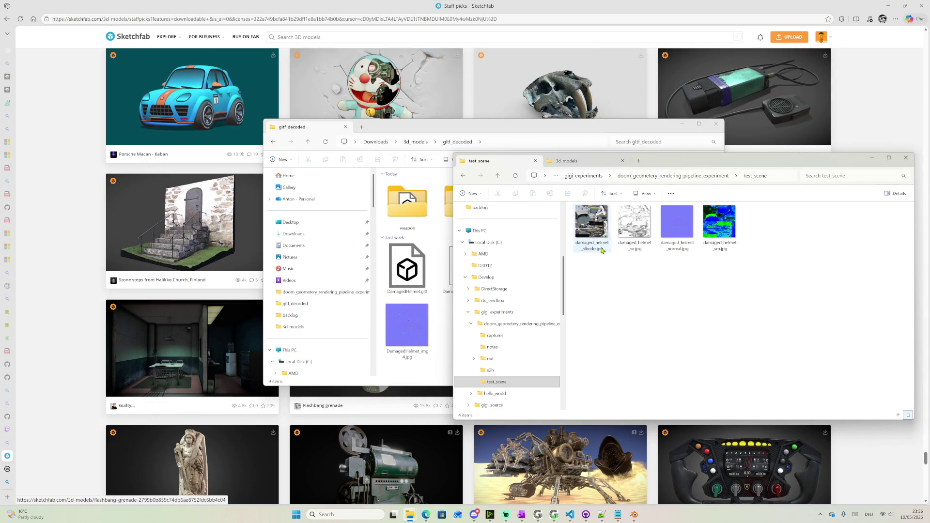
Arrange the two Explorer windows side by side and open the teapot folder
left_click_drag(683, 161, 768, 169)
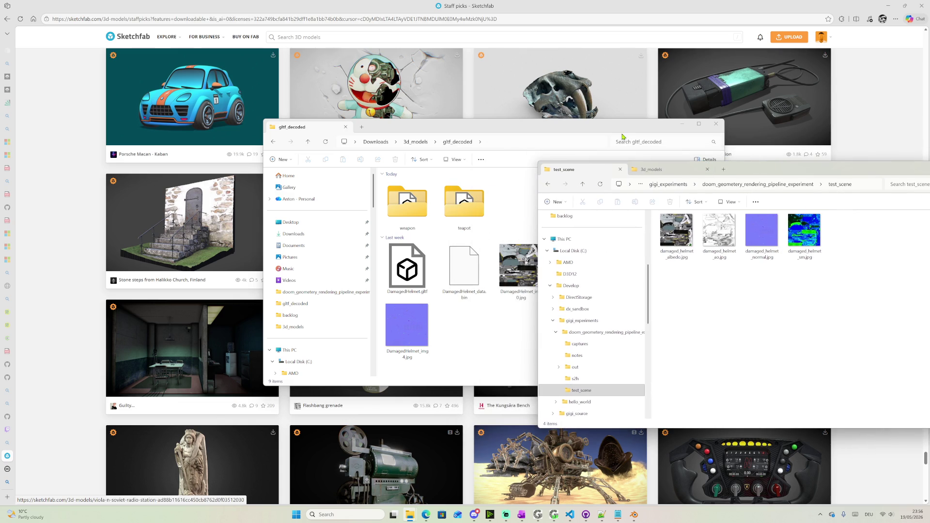
left_click_drag(613, 132, 409, 121)
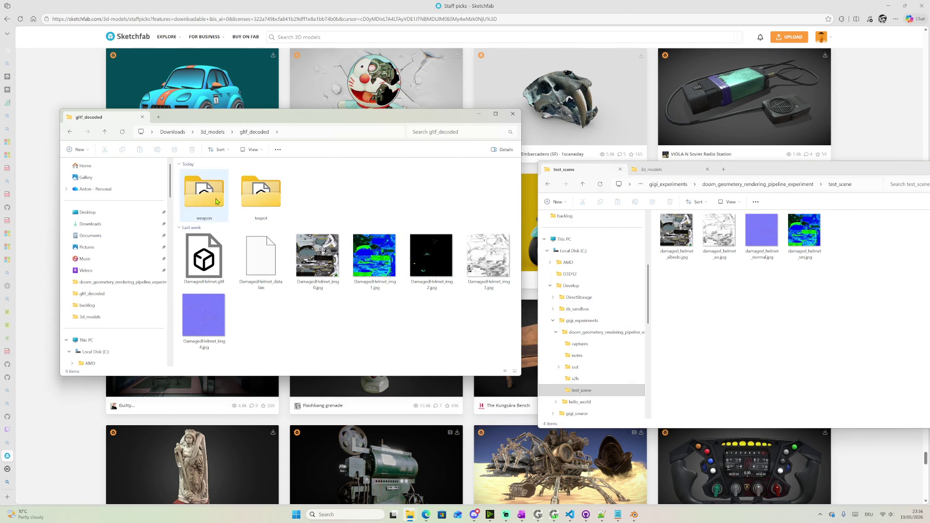
double_click(262, 193)
Preview japanese_teapot_img0.jpg in Photos and close the preview
left_click(207, 208)
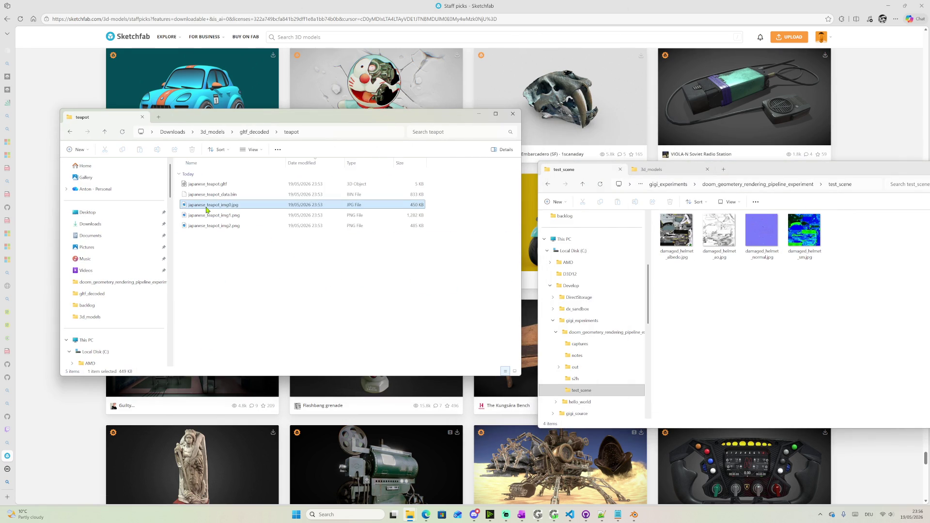
double_click(207, 210)
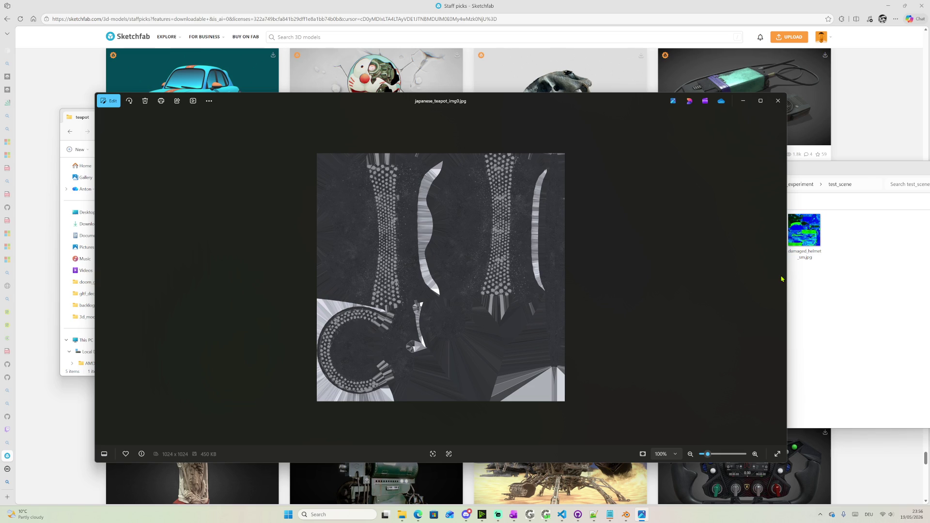
left_click(777, 101)
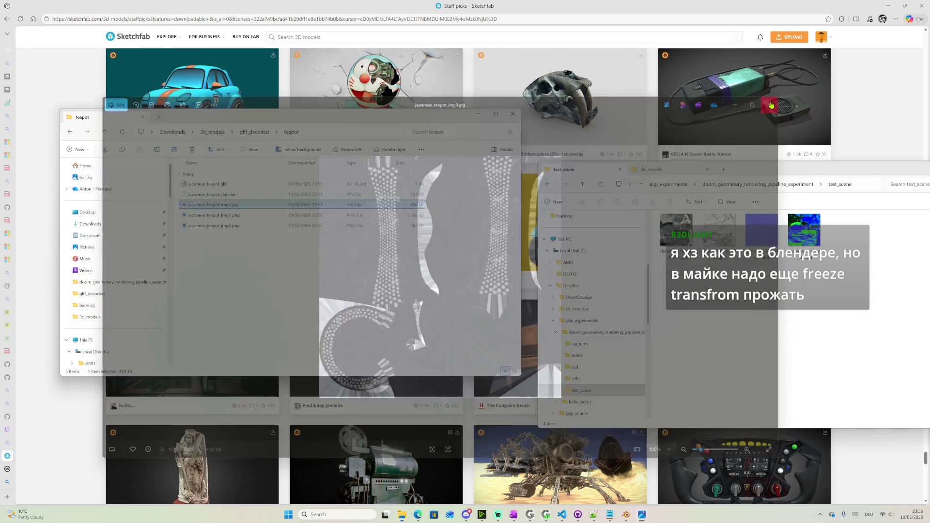
scroll(343, 264, "up", 2, "ctrl")
scroll(345, 263, "up", 1, "ctrl")
scroll(349, 261, "up", 1, "ctrl")
scroll(353, 259, "up", 1, "ctrl")
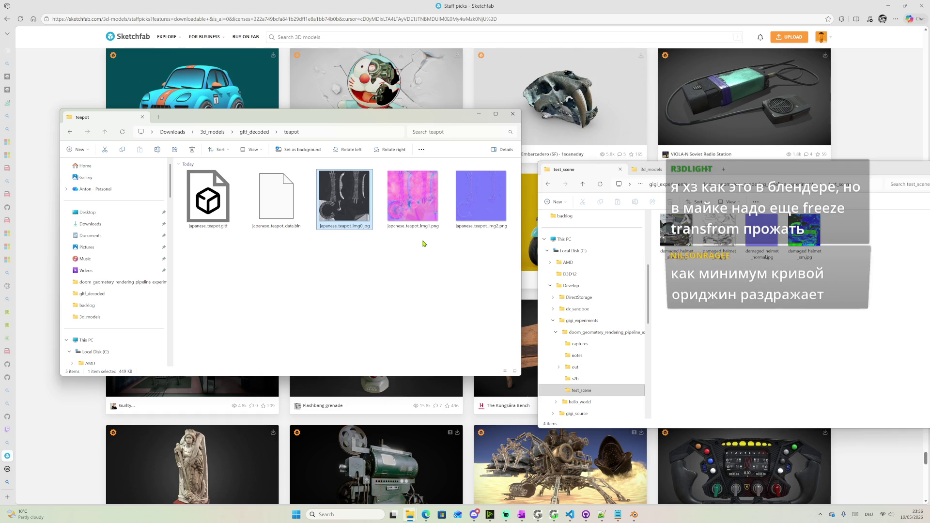
Look through the teapot's img0, img1 and img2 texture thumbnails
left_click(427, 206)
left_click(458, 199)
left_click(402, 205)
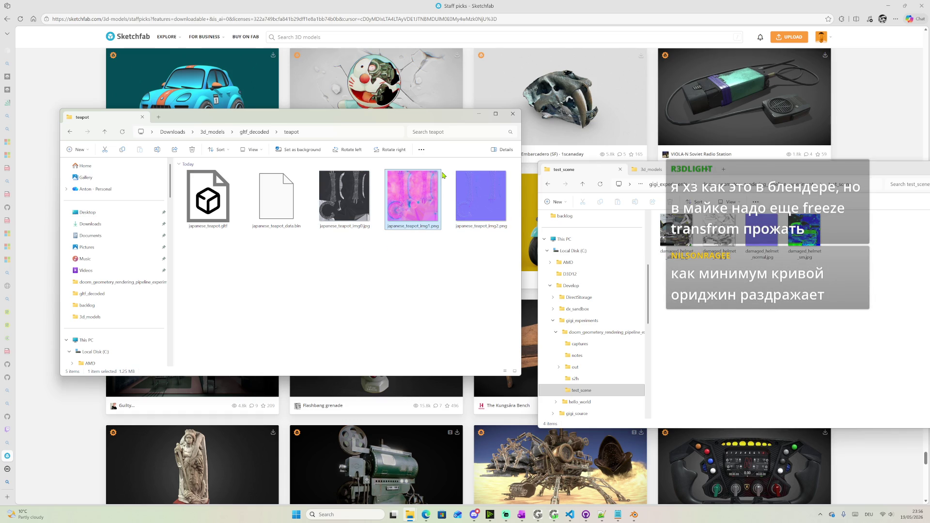
left_click(357, 188)
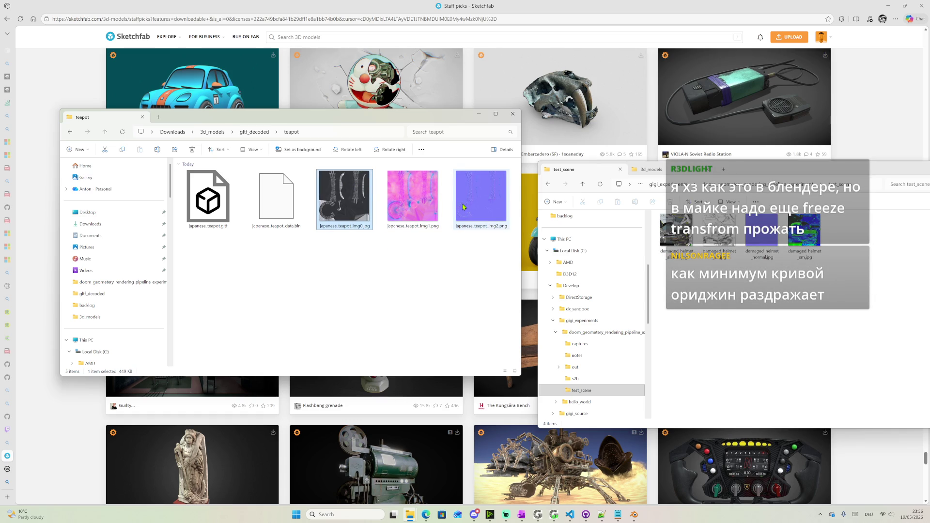
left_click(480, 199)
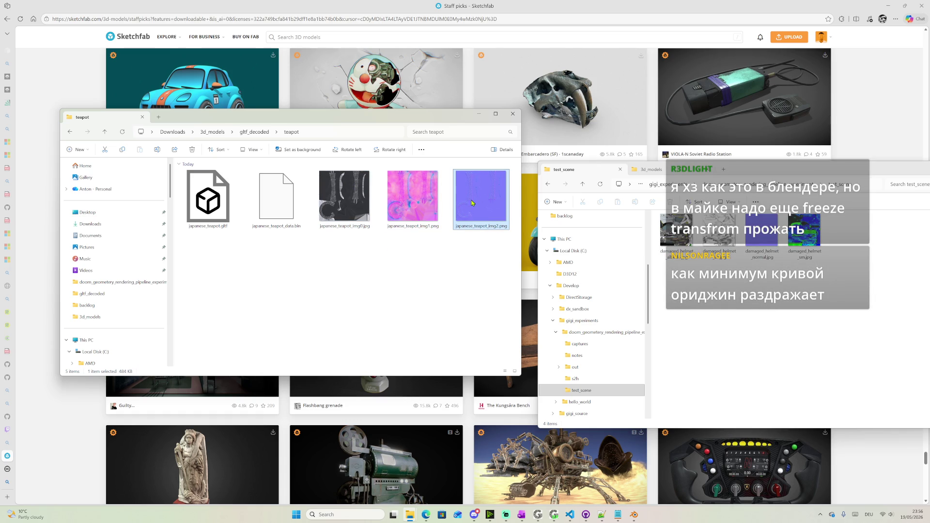
left_click(419, 208)
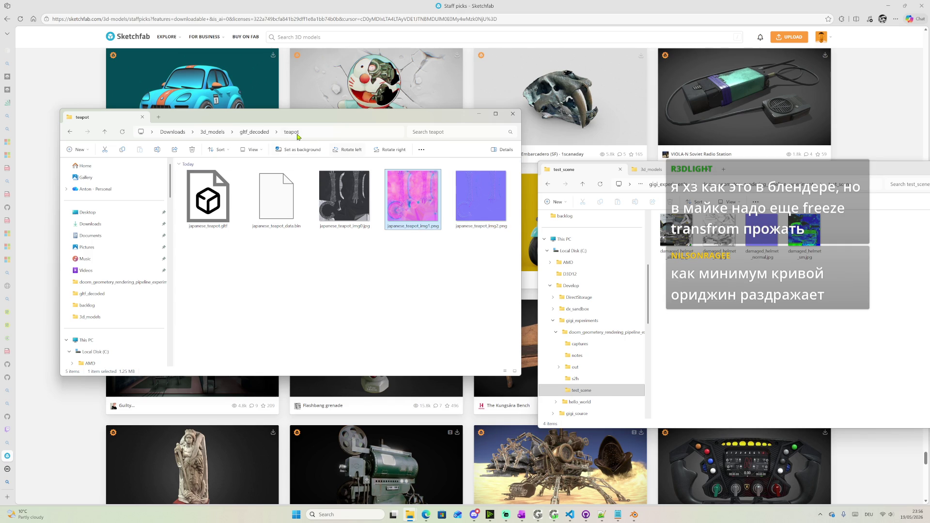
Go back up to gltf_decoded and open the weapon folder of scifi_weapon files
left_click(254, 132)
left_click(200, 195)
double_click(200, 195)
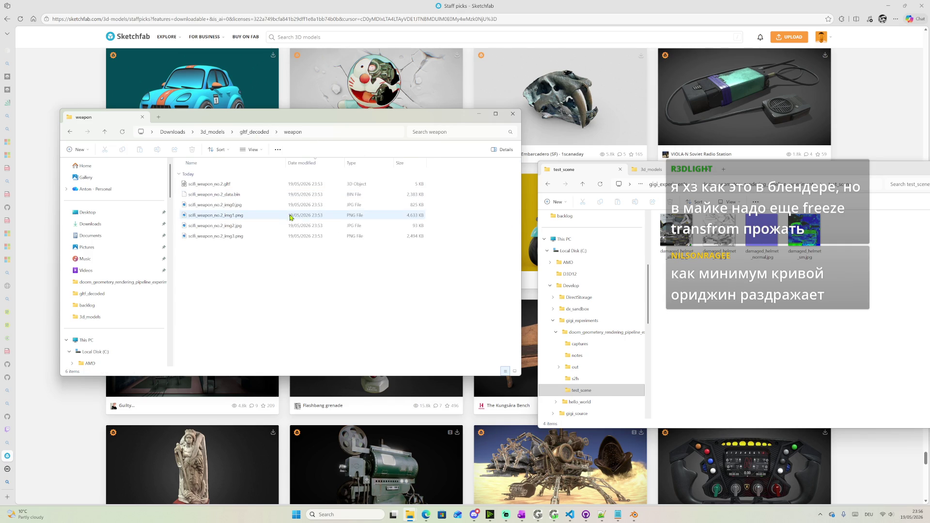
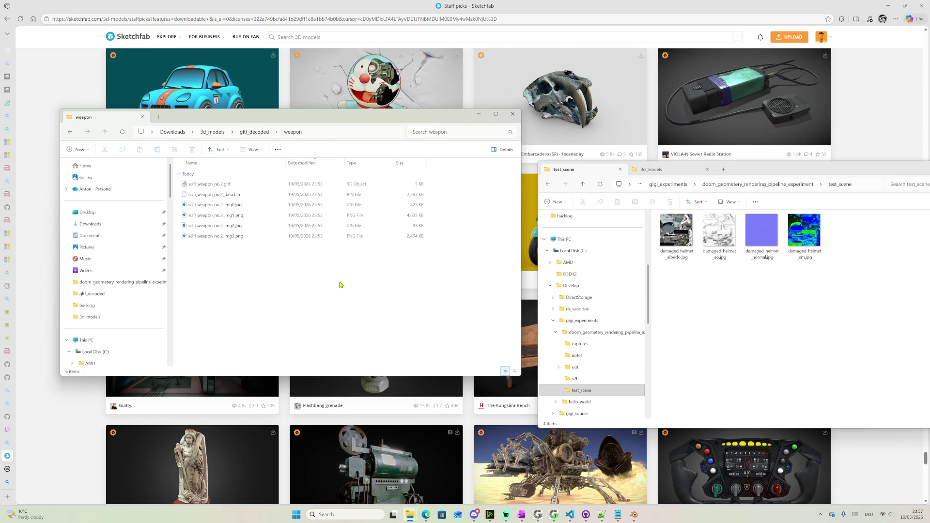
scroll(291, 276, "up", 3, "ctrl")
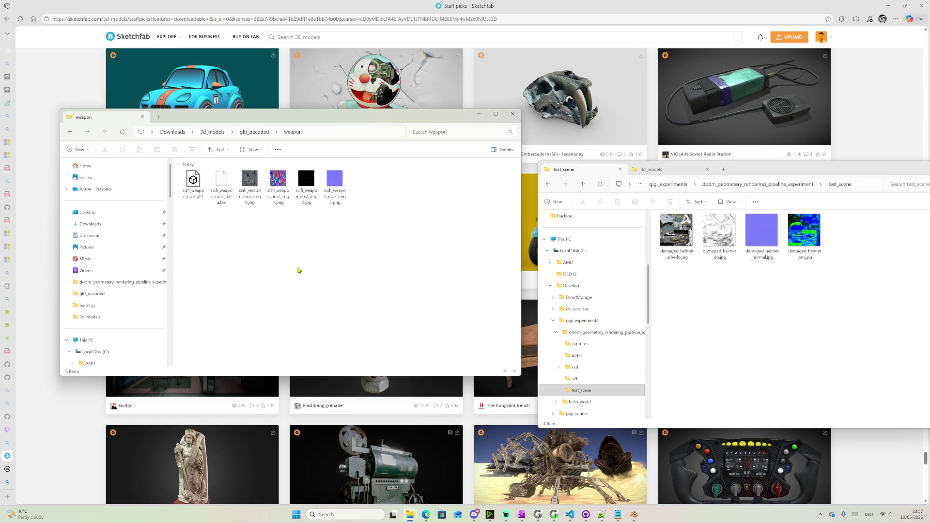
scroll(305, 267, "up", 1, "ctrl")
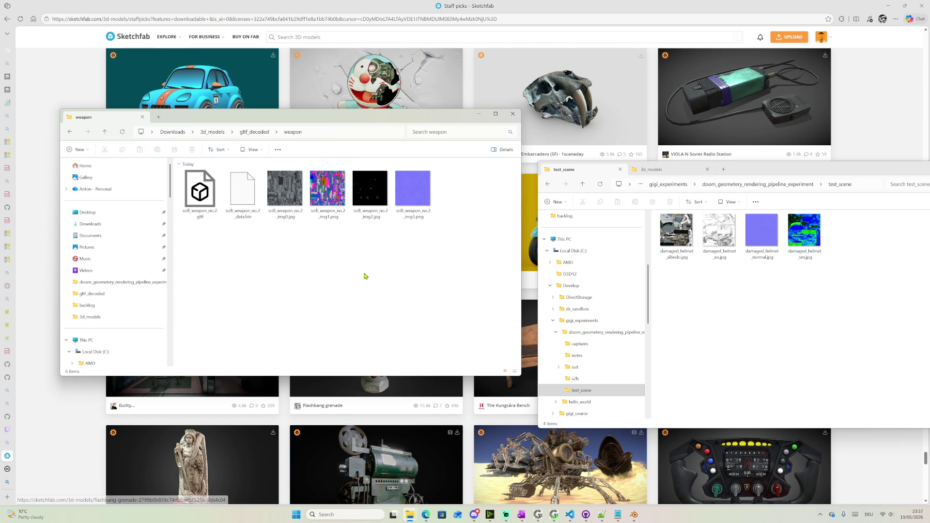
scroll(349, 253, "up", 2, "ctrl")
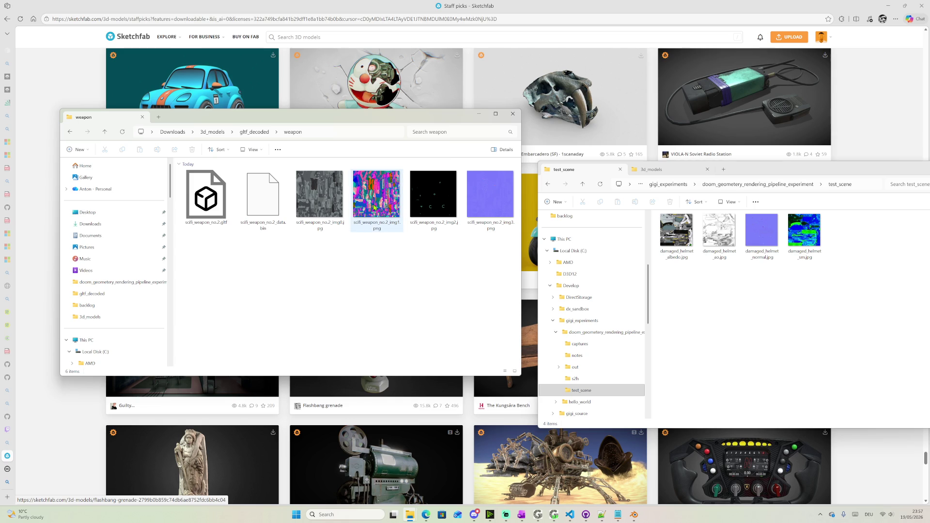
Try selections among the weapon's four textures and the helmet textures in test_scene
left_click(308, 187)
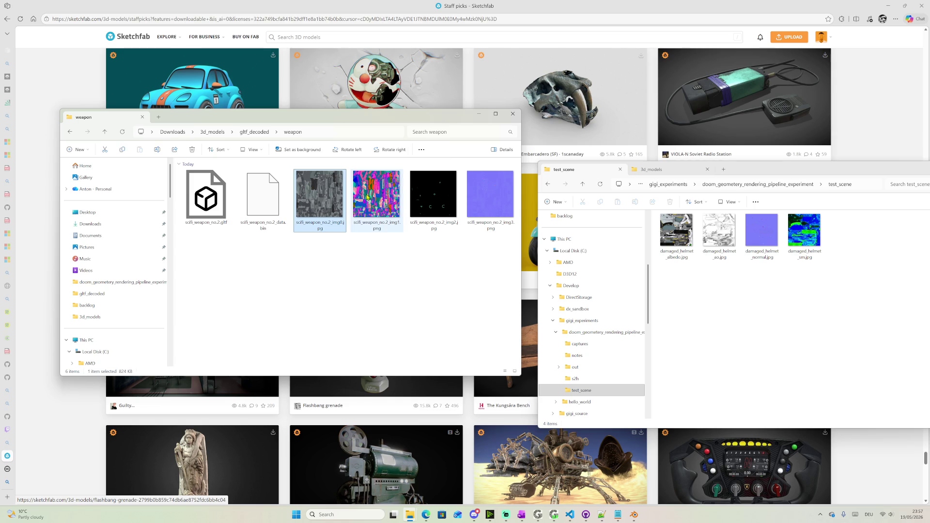
left_click(395, 201)
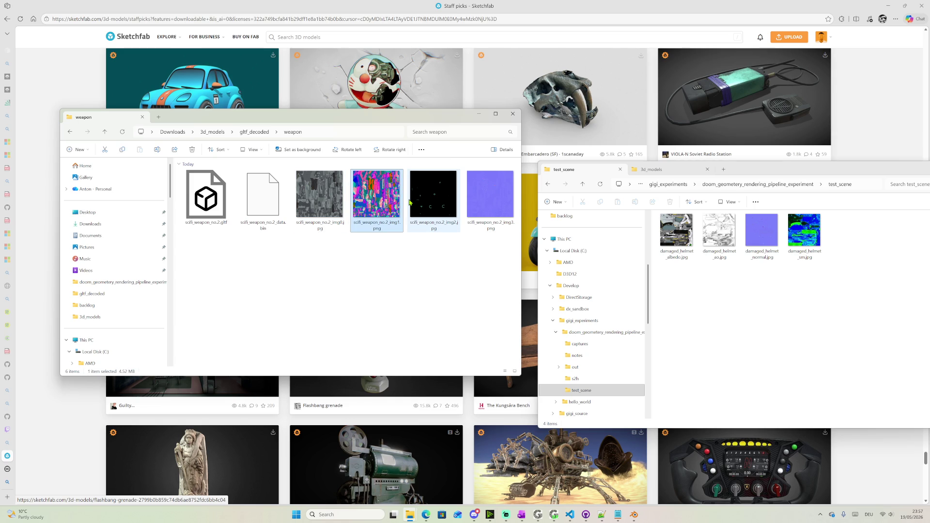
left_click(484, 192)
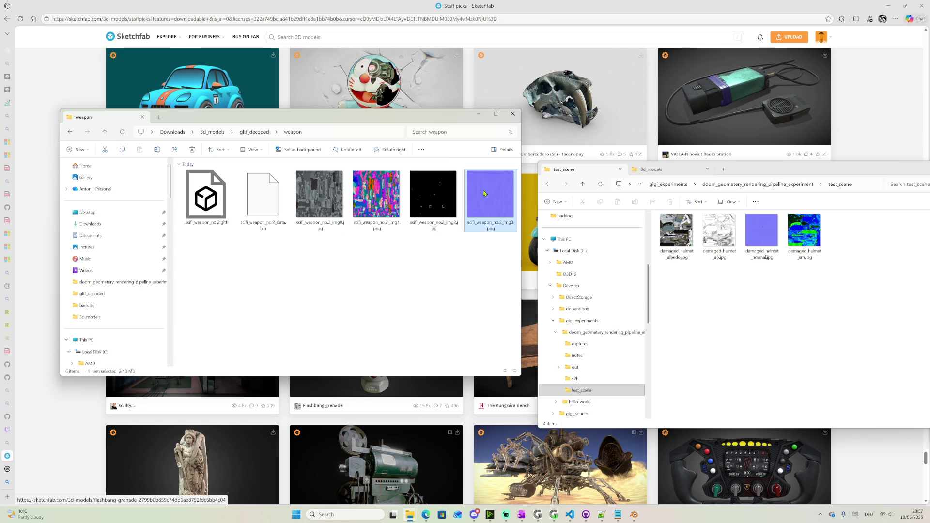
left_click_drag(499, 264, 310, 192)
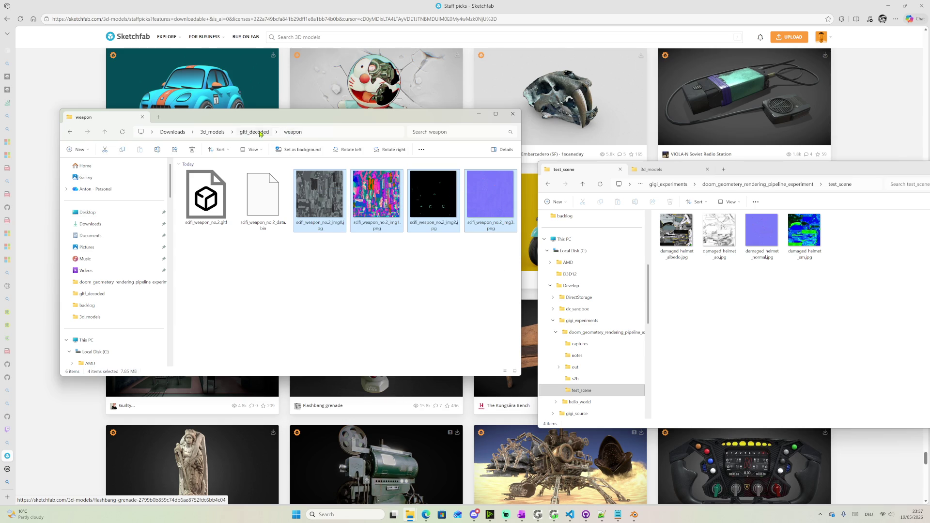
left_click(436, 207)
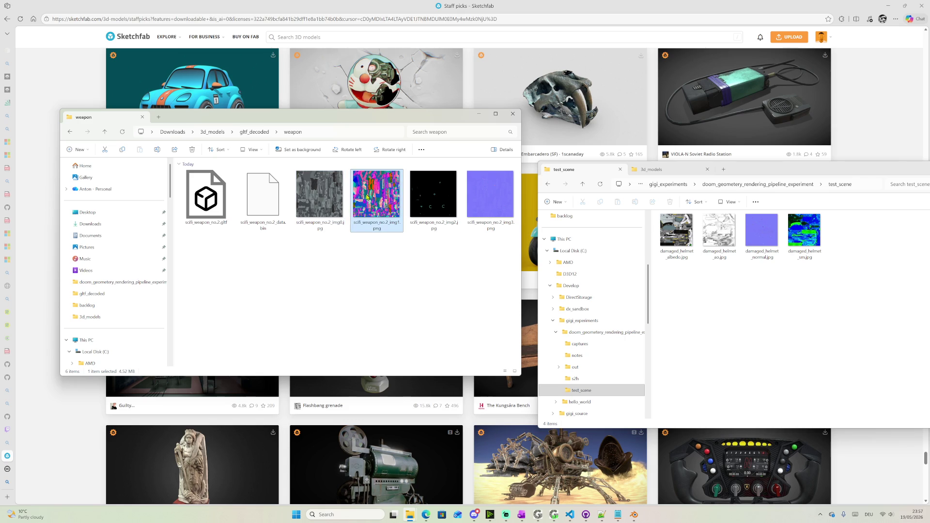
left_click(481, 198)
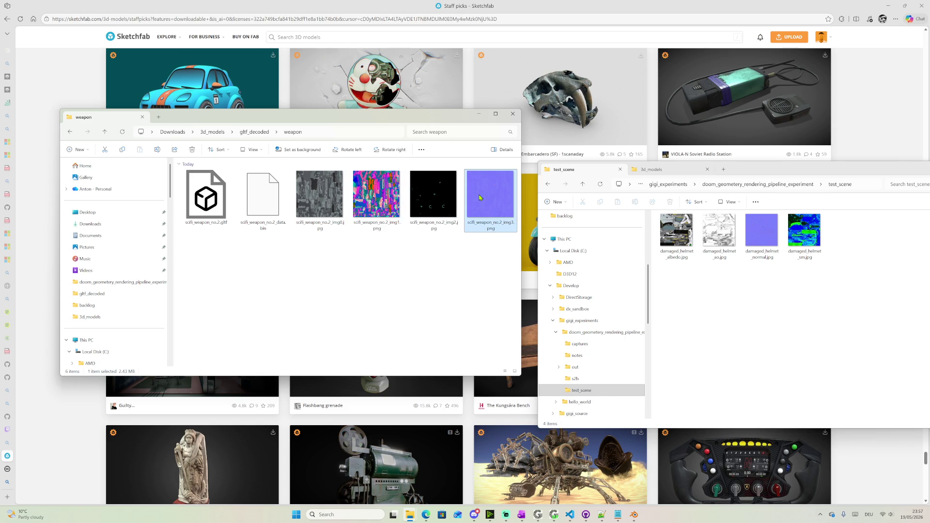
mouse_move(860, 277)
left_mouse_down()
mouse_move(710, 237)
mouse_move(658, 240)
left_mouse_up()
Copy the weapon's img0, img1 and img3 textures into the test_scene folder
left_click(340, 218)
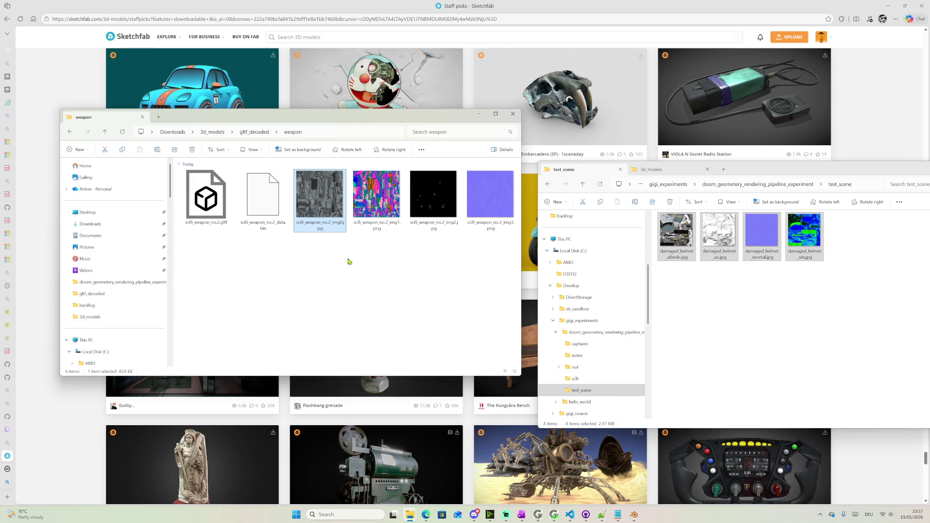
left_click(376, 207, "ctrl")
left_click(494, 211, "ctrl")
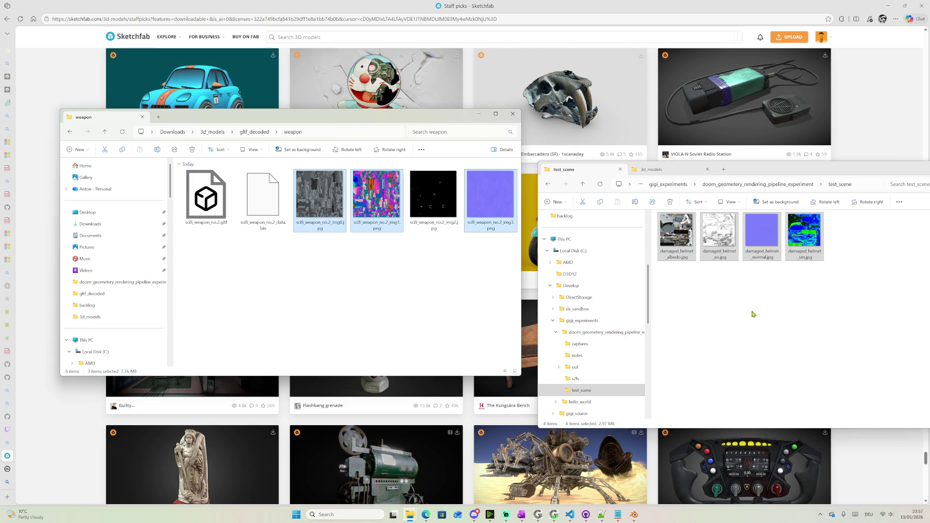
left_click_drag(494, 212, 789, 336)
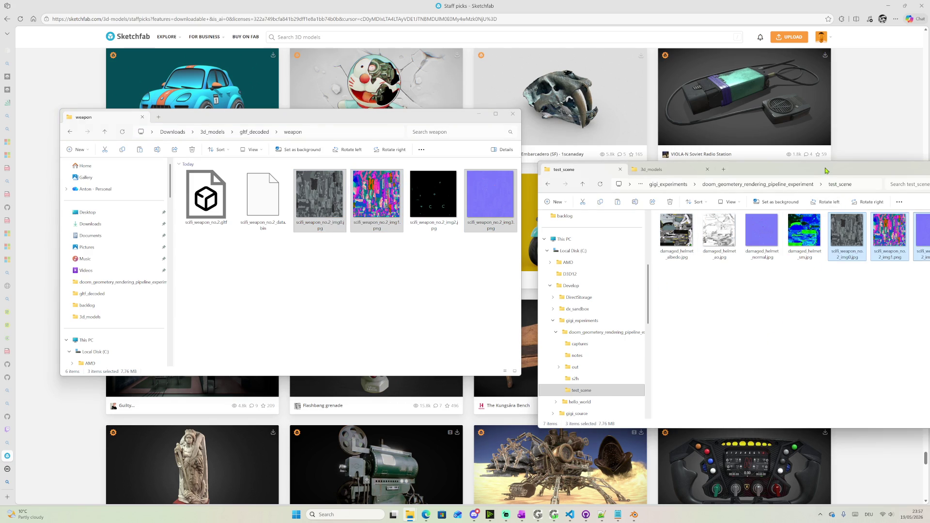
Rename the copied img0 texture to scifi_weapon_no.2_albedo.jpg
left_click_drag(829, 174, 470, 173)
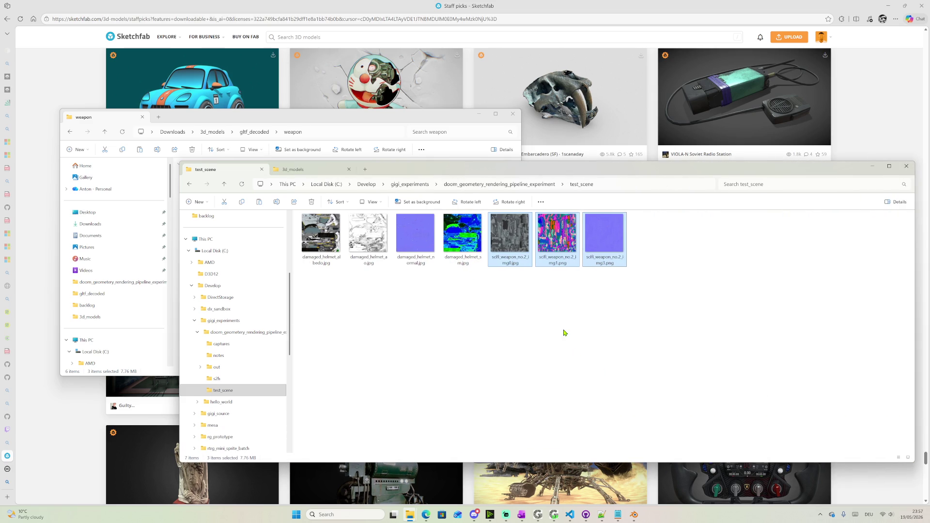
scroll(563, 337, "up", 1, "ctrl")
scroll(564, 324, "up", 1, "ctrl")
scroll(571, 311, "up", 1, "ctrl")
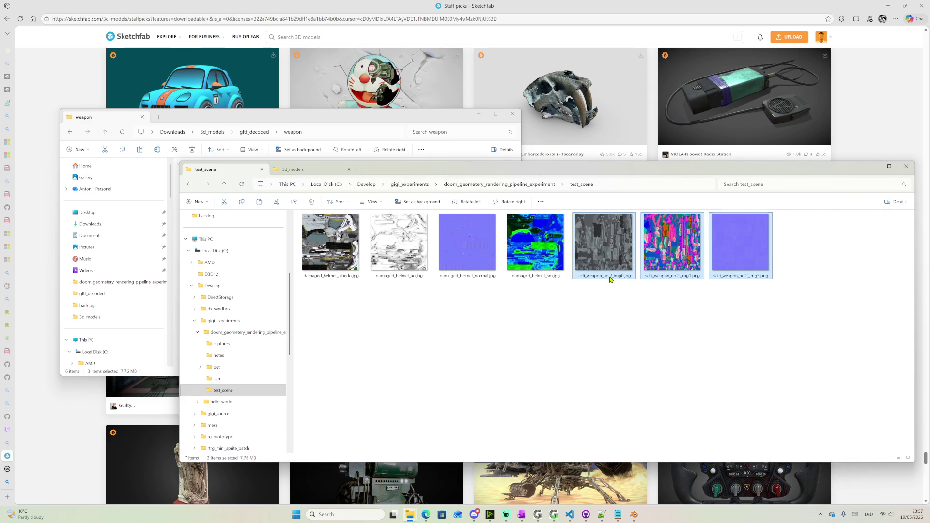
left_click(611, 279)
left_click(601, 276)
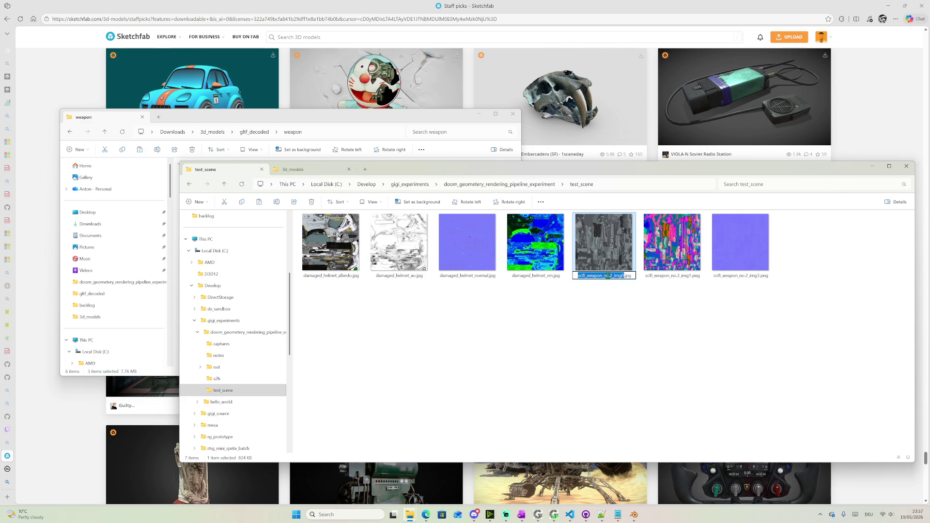
left_click_drag(613, 276, 623, 276)
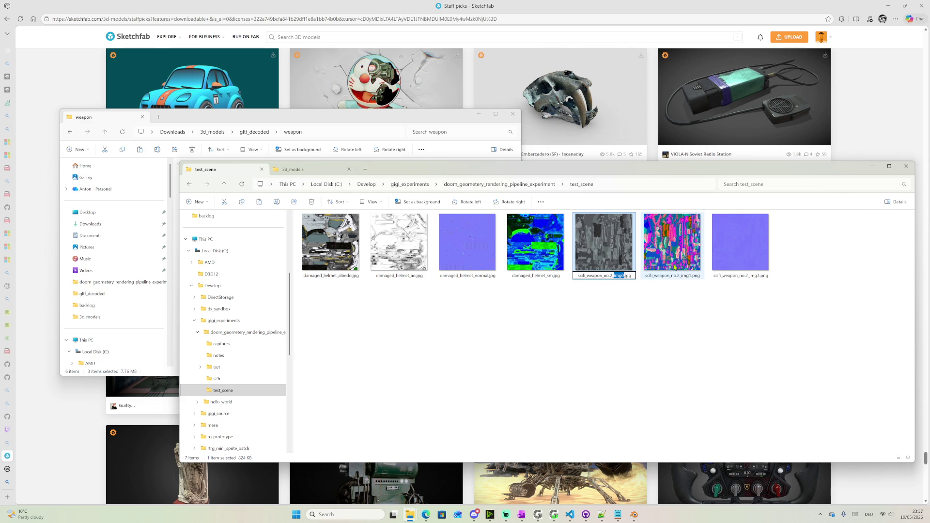
type("ao")
key("BackSpace")
type("lbedo")
Rename the copied img1 texture to scifi_weapon_no.2_params.png
left_click(660, 277)
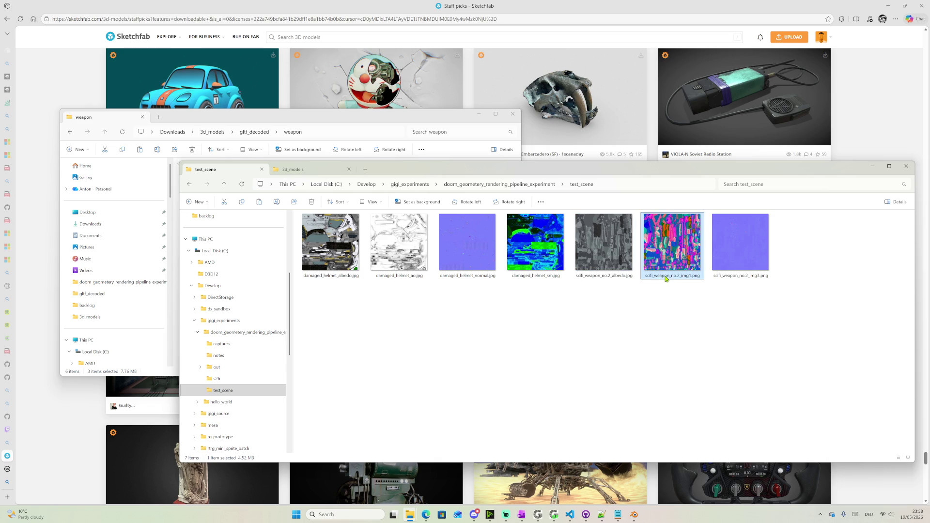
key("F2")
key("BackSpace")
key("BackSpace")
key("BackSpace")
type("mr")
key("BackSpace")
key("BackSpace")
type("m")
type("at")
key("BackSpace")
key("BackSpace")
key("BackSpace")
type("params")
key("Return")
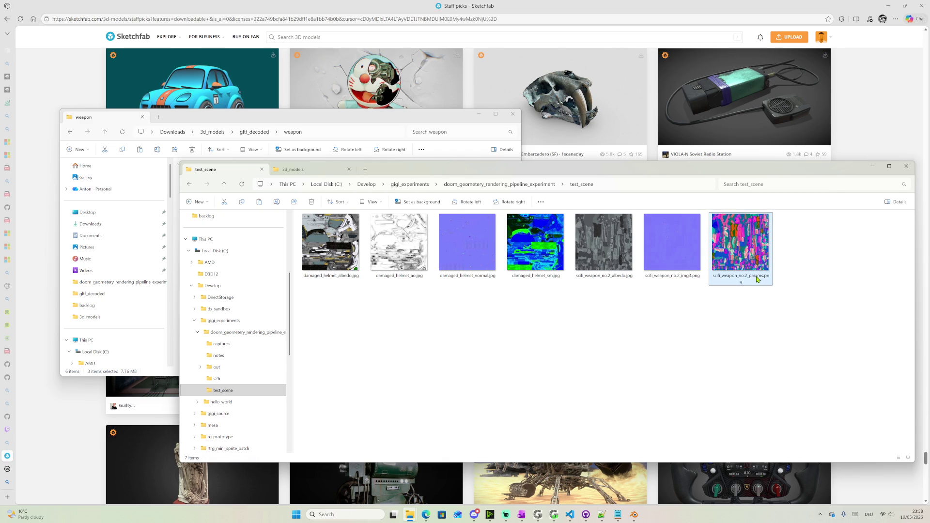
Preview img3, then rename it to scifi_weapon_no.2_normal.png
left_click(670, 261)
double_click(668, 256)
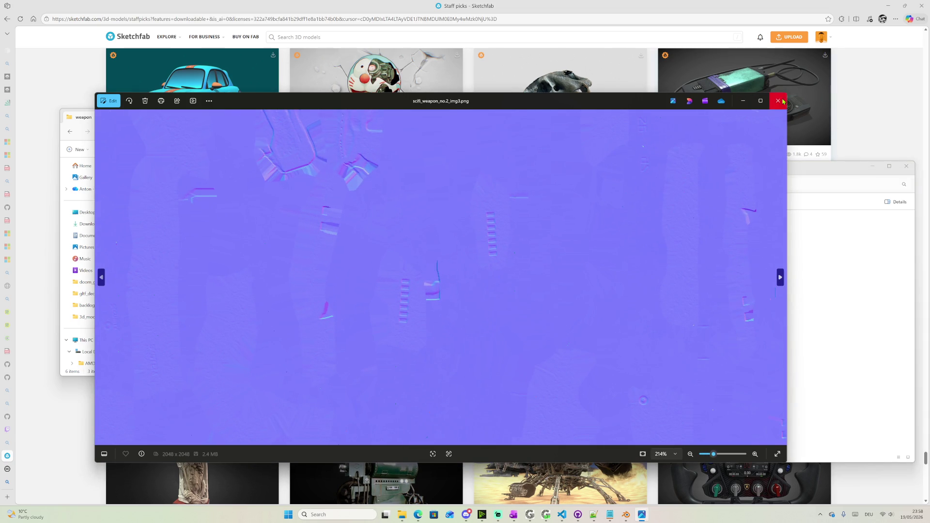
left_click(778, 101)
left_click(669, 276)
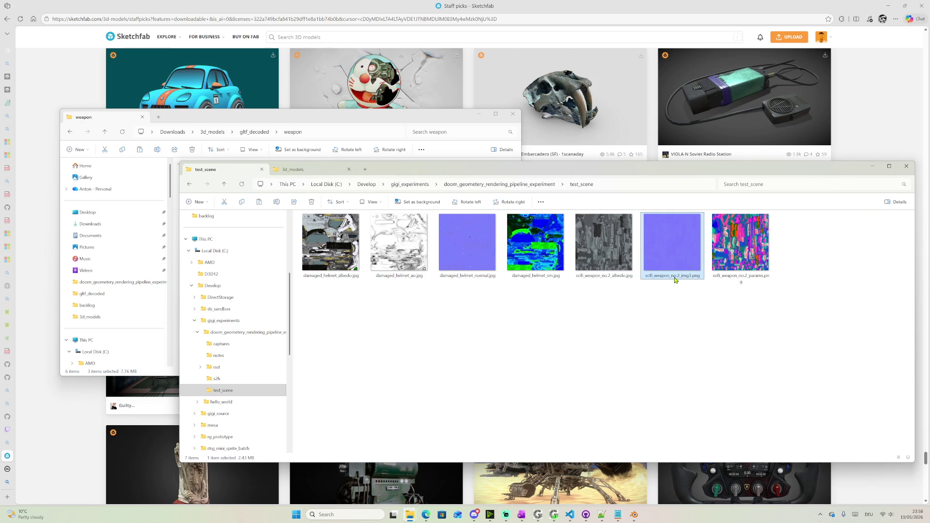
left_click(688, 276)
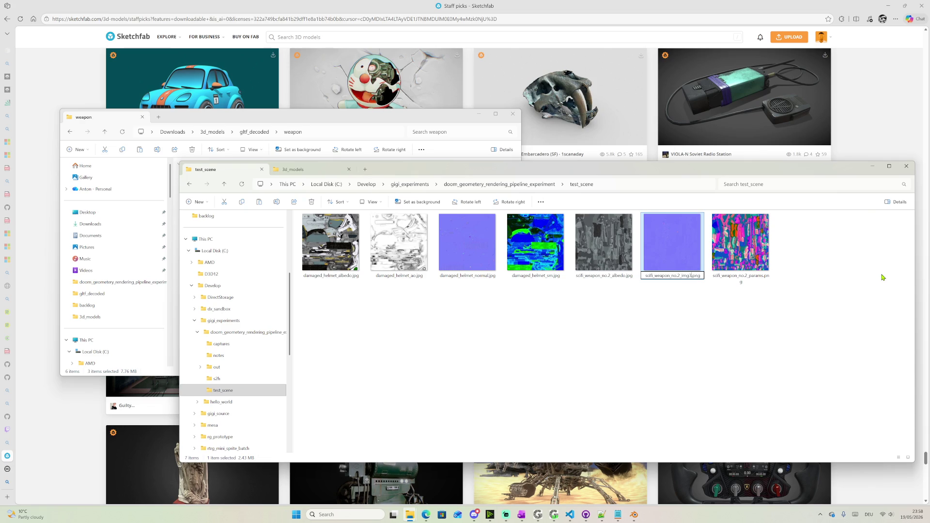
key("BackSpace")
key("BackSpace")
key("BackSpace")
type("normal")
key("Return")
left_click(423, 124)
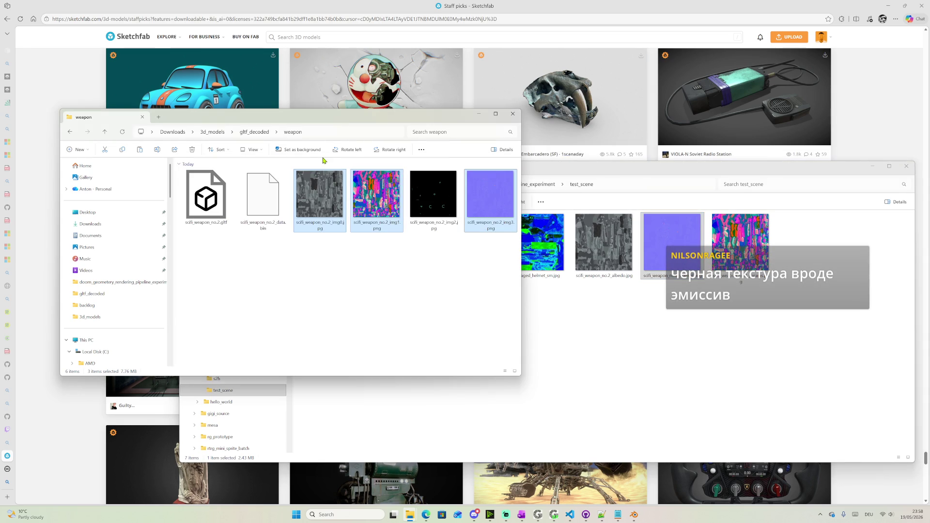
Arrange gltf_decoded and test_scene windows and drag the weapon glTF file into test_scene
left_click(253, 132)
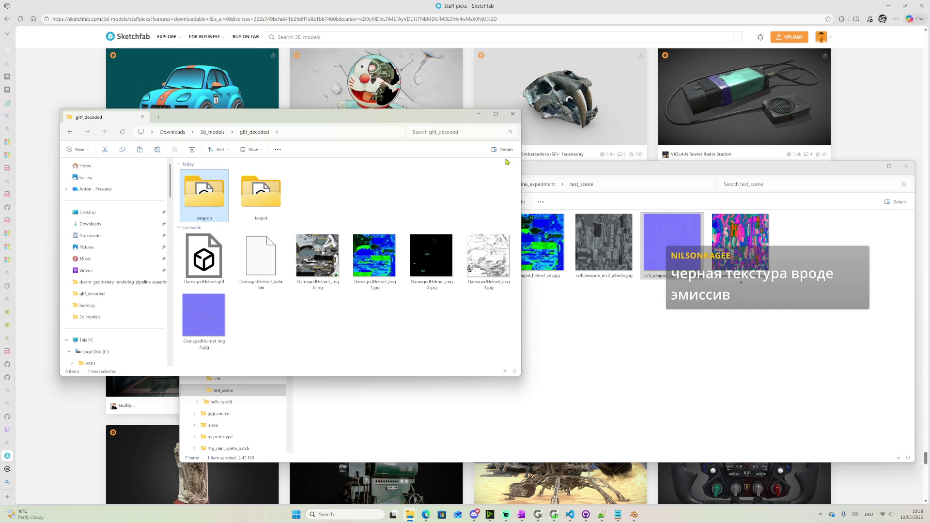
left_click(534, 172)
left_click(536, 184)
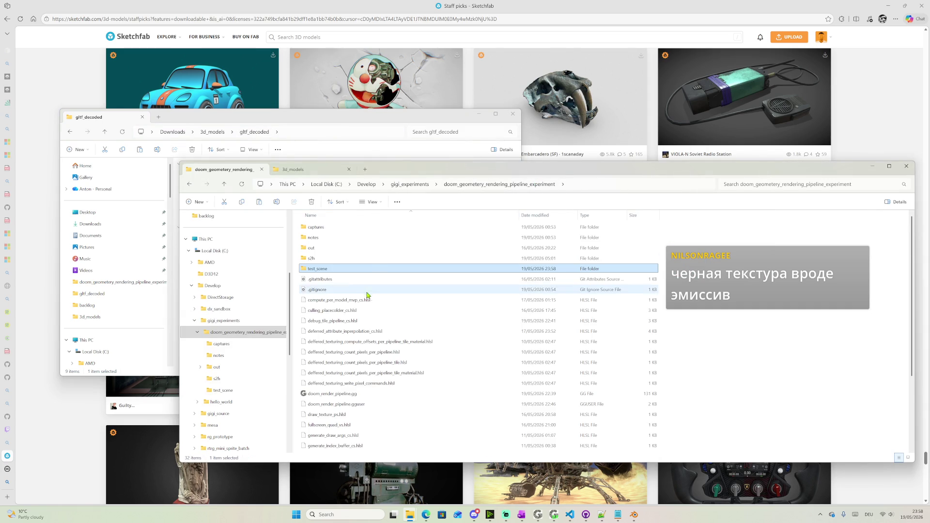
scroll(374, 289, "down", 2)
scroll(367, 291, "down", 1)
scroll(356, 276, "up", 3)
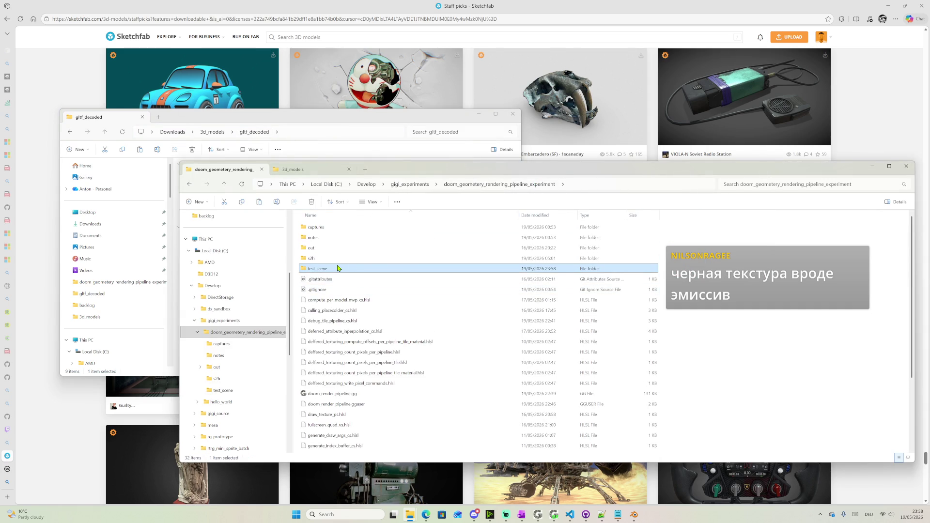
double_click(338, 269)
left_click(320, 121)
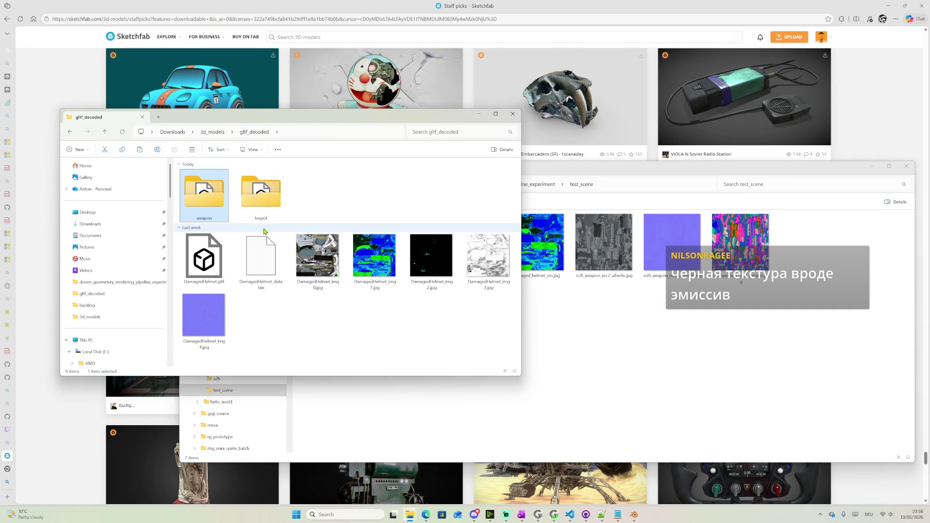
double_click(208, 204)
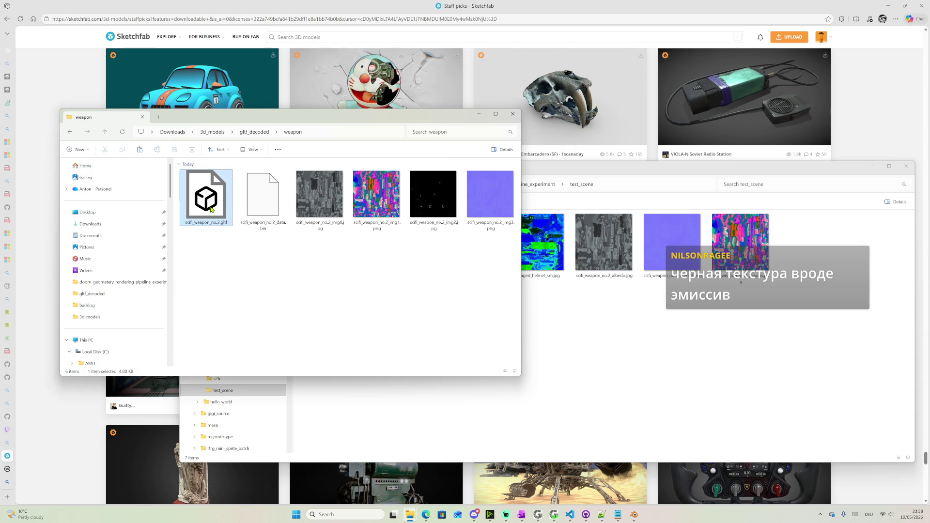
left_click_drag(211, 209, 585, 338)
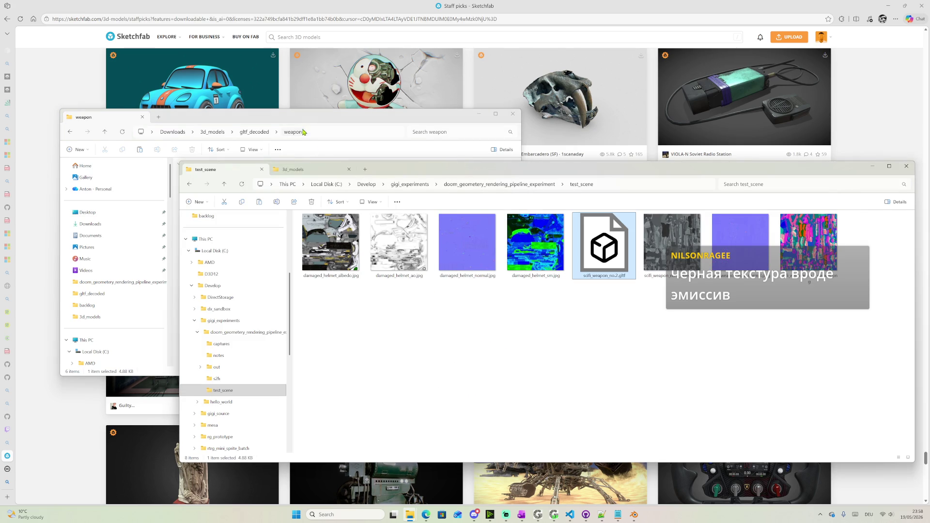
Drag DamagedHelmet.gltf and DamagedHelmet_data.bin from gltf_decoded into test_scene
left_click(305, 136)
left_click(255, 133)
left_click_drag(204, 261, 644, 335)
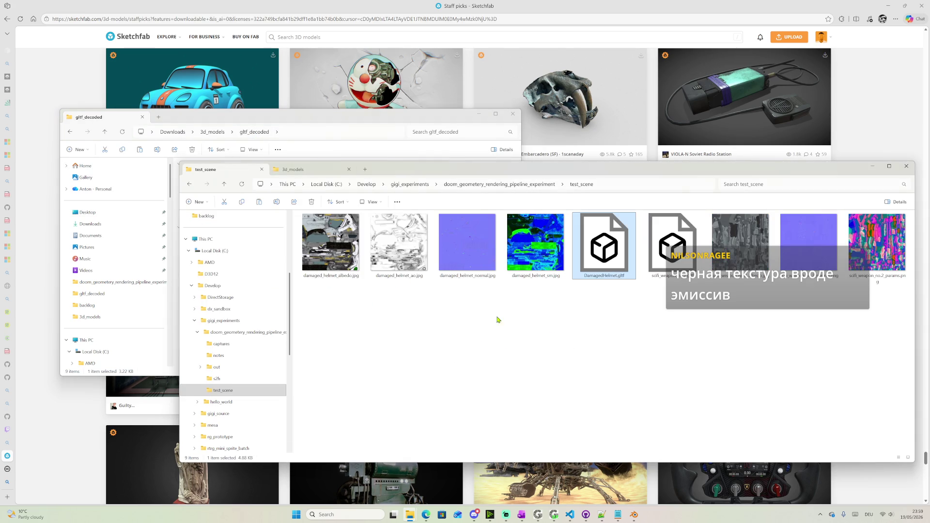
left_click(323, 121)
left_click_drag(204, 258, 559, 315)
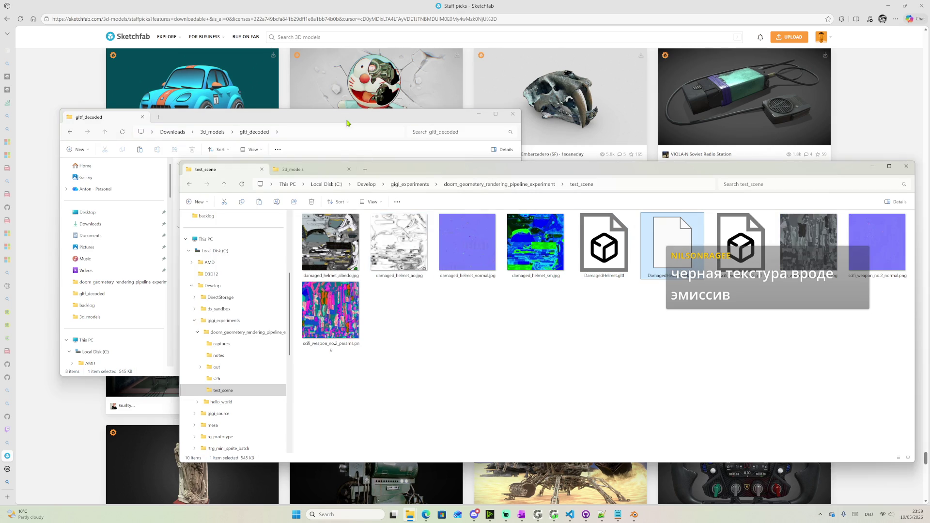
Paste the DamagedHelmet glTF and data.bin files back into gltf_decoded
left_click(347, 128)
double_click(207, 198)
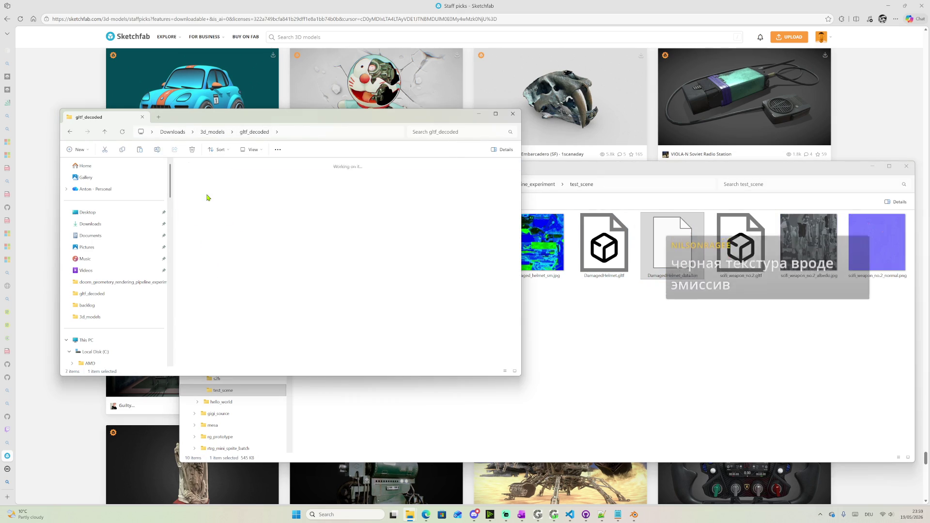
left_click(249, 133)
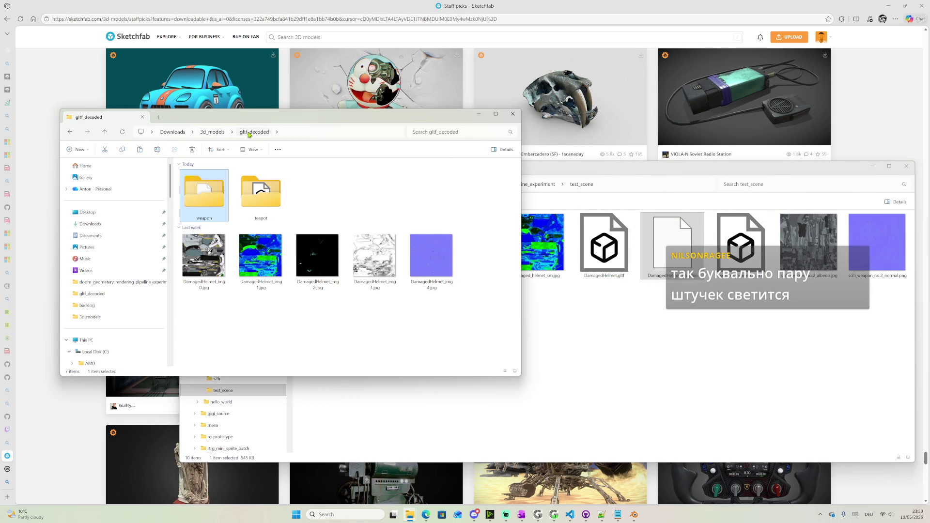
left_click(604, 243)
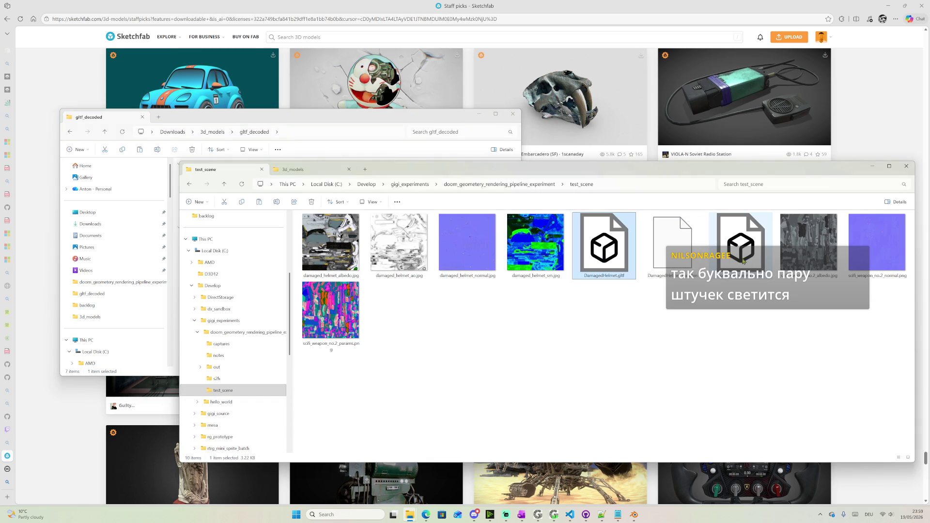
left_click(680, 251)
left_click(602, 259, "ctrl")
left_click(366, 122)
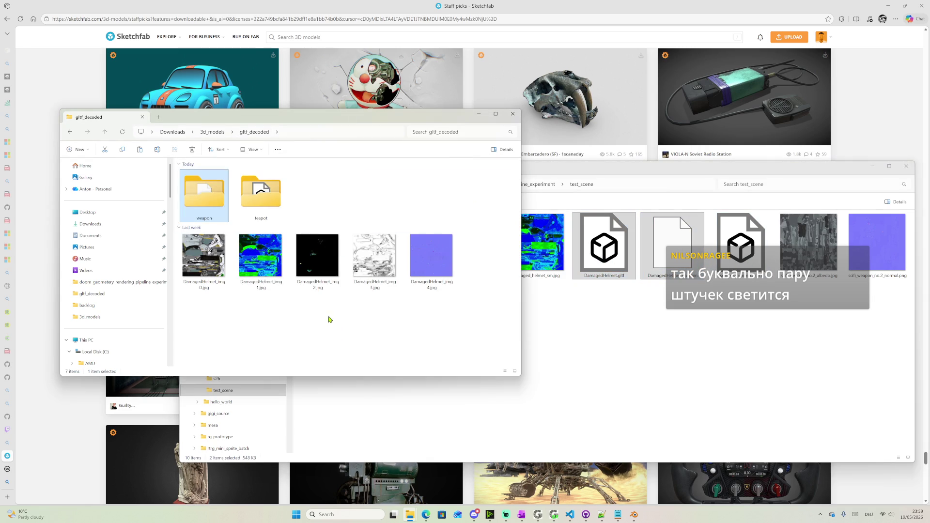
key("ctrl+v")
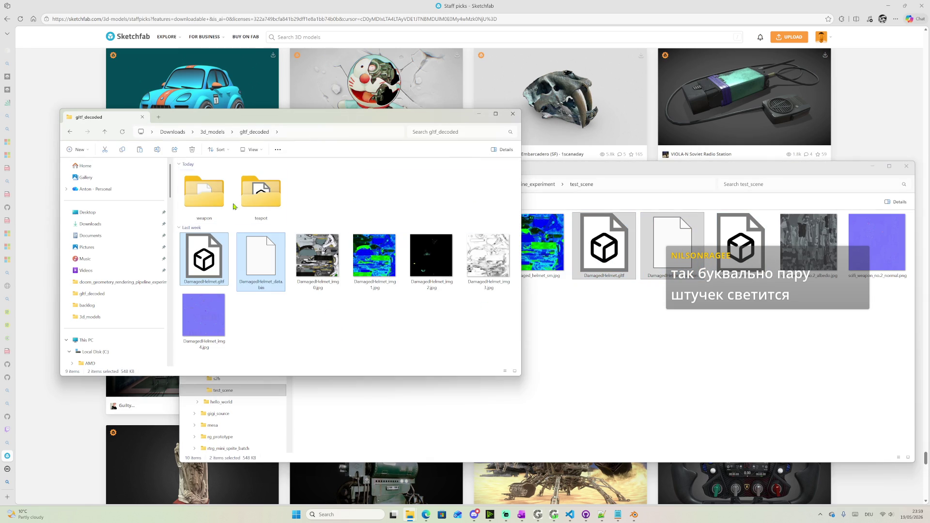
Copy scifi_weapon_no.2_data.bin into test_scene and open the teapot folder
double_click(221, 197)
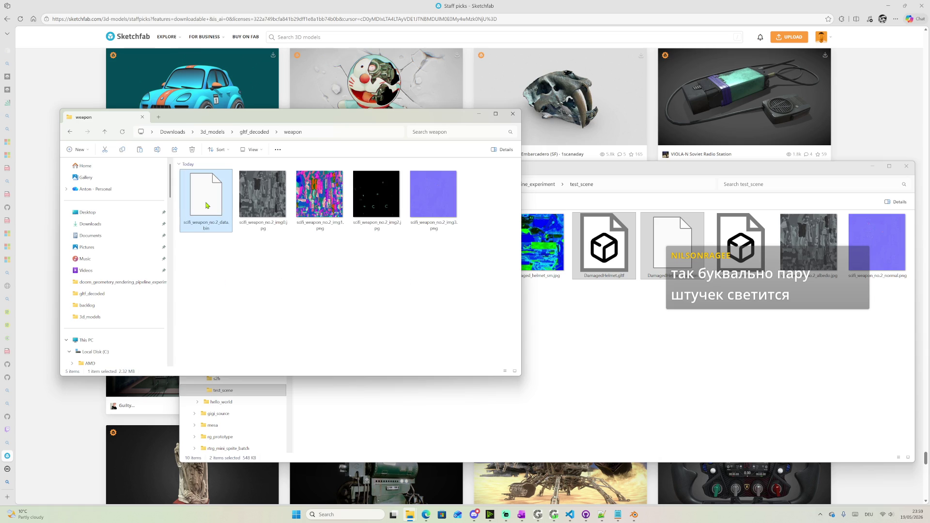
left_click_drag(225, 210, 767, 305)
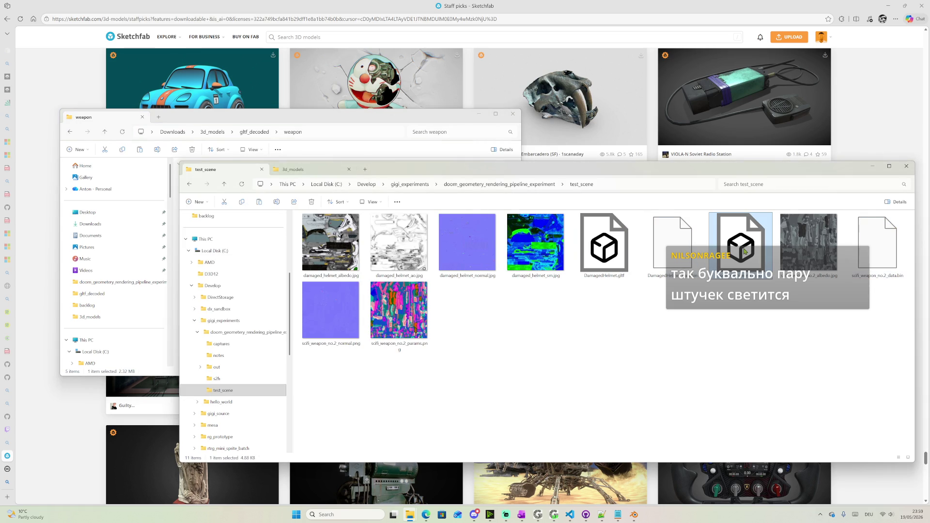
left_click(256, 122)
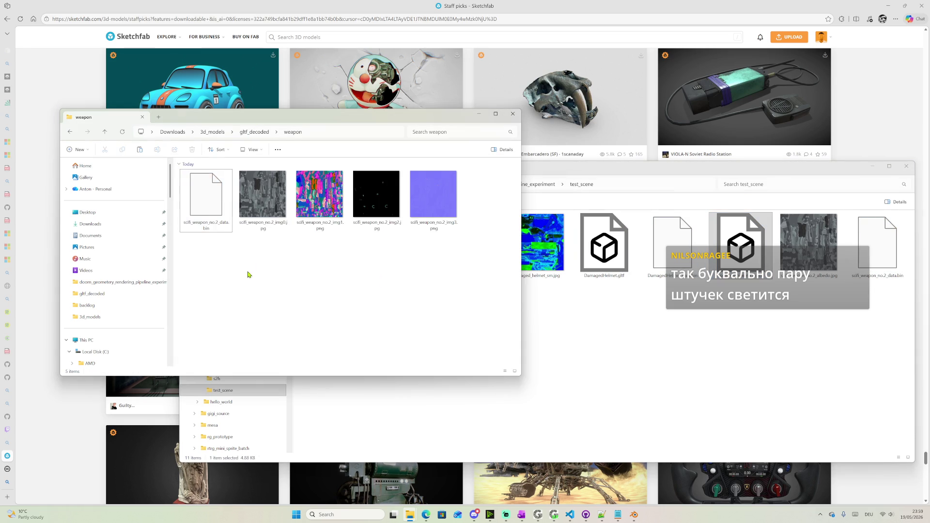
left_click(253, 131)
double_click(270, 195)
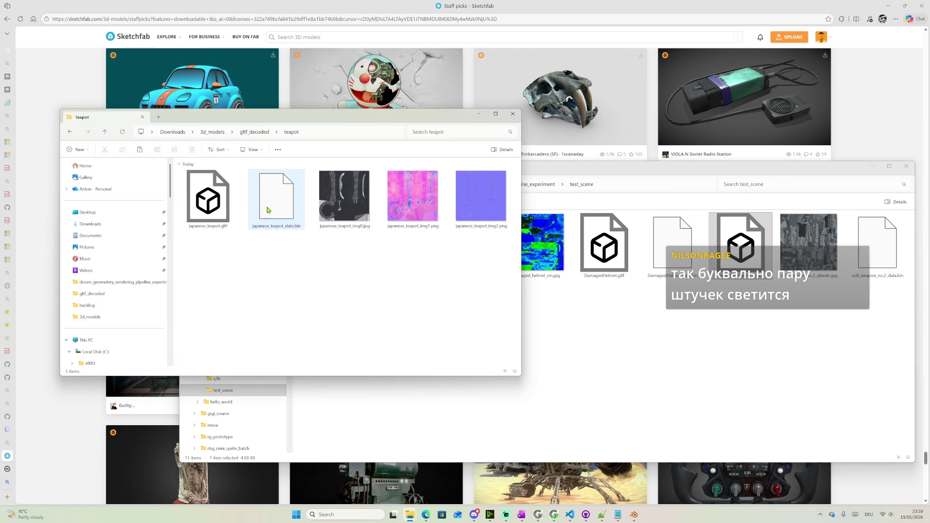
Paste all five japanese_teapot files into test_scene
left_click_drag(195, 262, 521, 223)
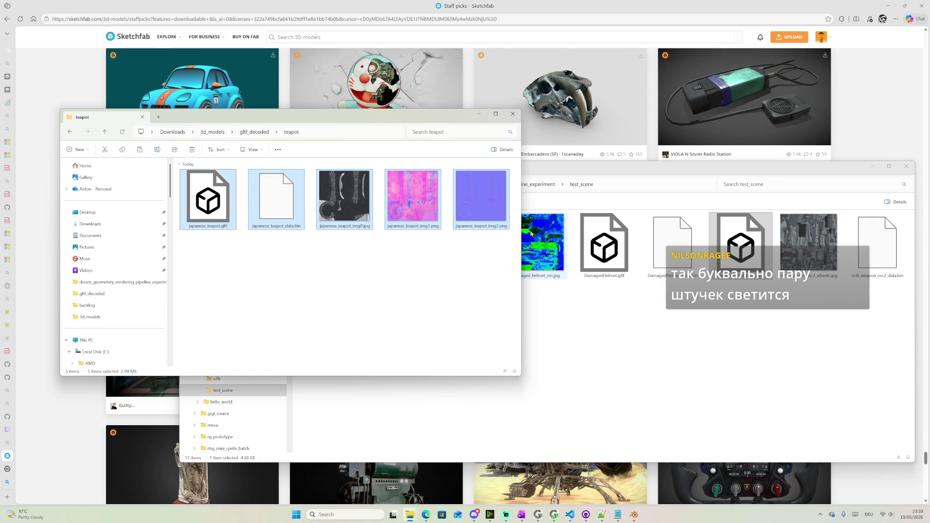
left_click(654, 326)
key("ctrl+v")
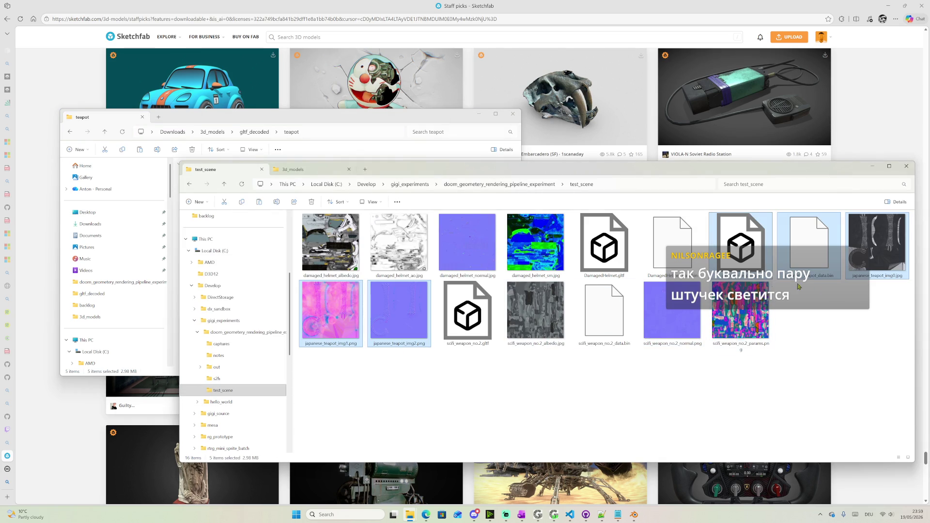
Rename the teapot img0 to japanese_teapot_albedo.jpg and img1 to japanese_teapot_params.png
left_click(878, 276)
left_click(885, 278)
left_click(895, 276)
key("BackSpace")
key("BackSpace")
key("BackSpace")
key("BackSpace")
key("BackSpace")
type("_albedo")
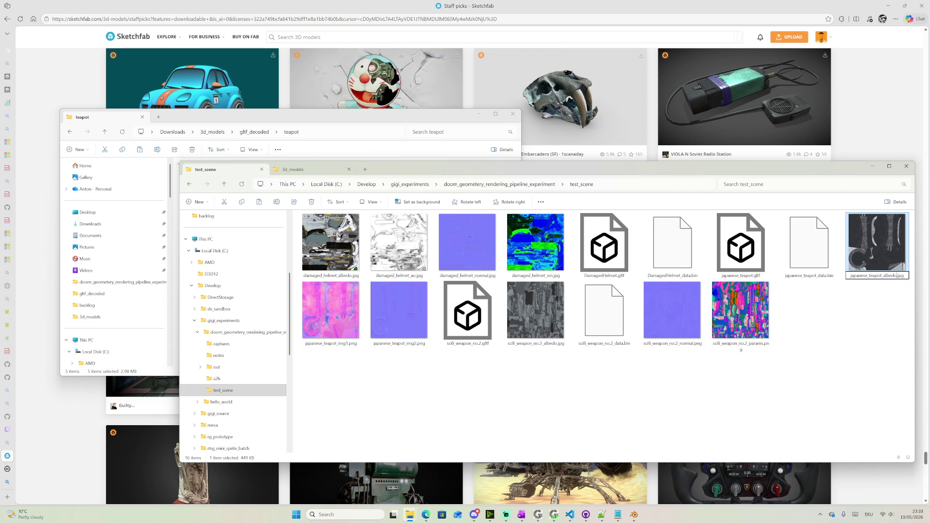
left_click(337, 344)
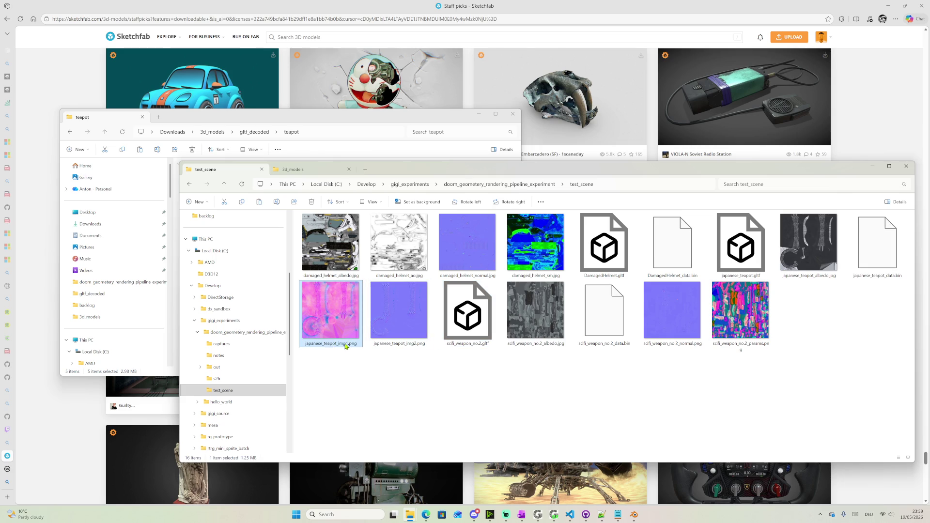
left_click(354, 346)
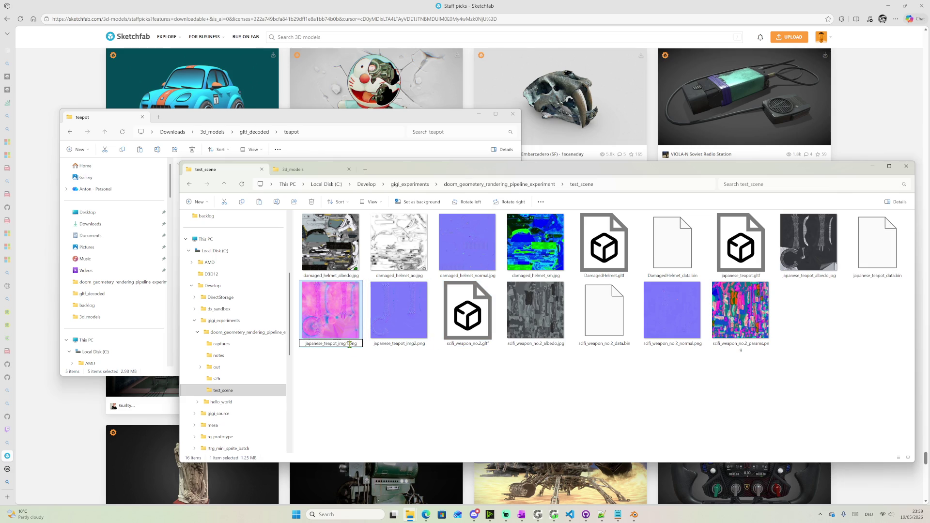
key("BackSpace")
key("BackSpace")
key("BackSpace")
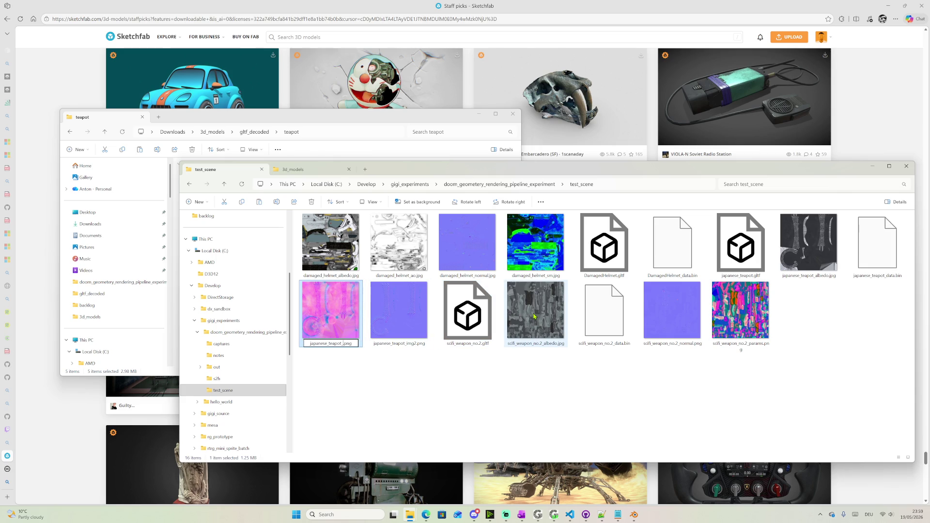
type("params")
Preview DamagedHelmet_img2.jpg from gltf_decoded in Photos and close it
left_click(332, 159)
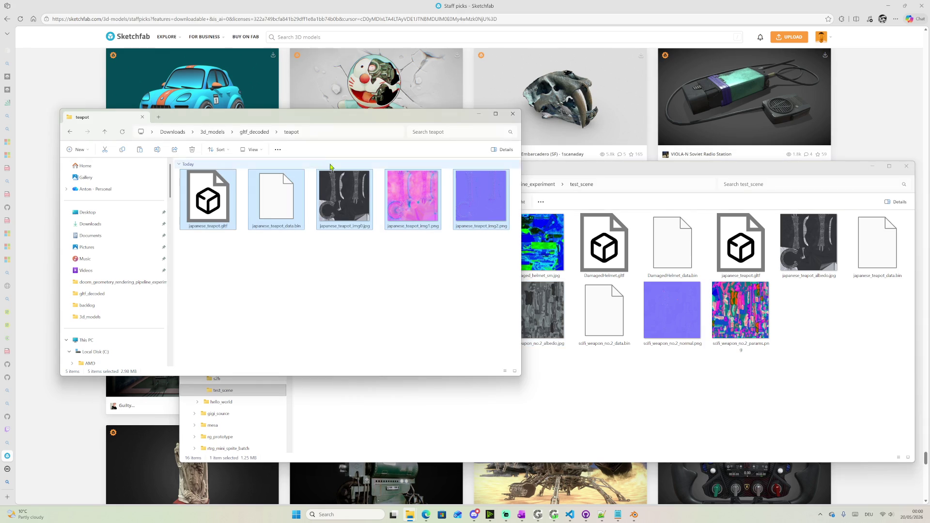
left_click(260, 132)
left_click(416, 247)
double_click(416, 247)
scroll(369, 272, "up", 2)
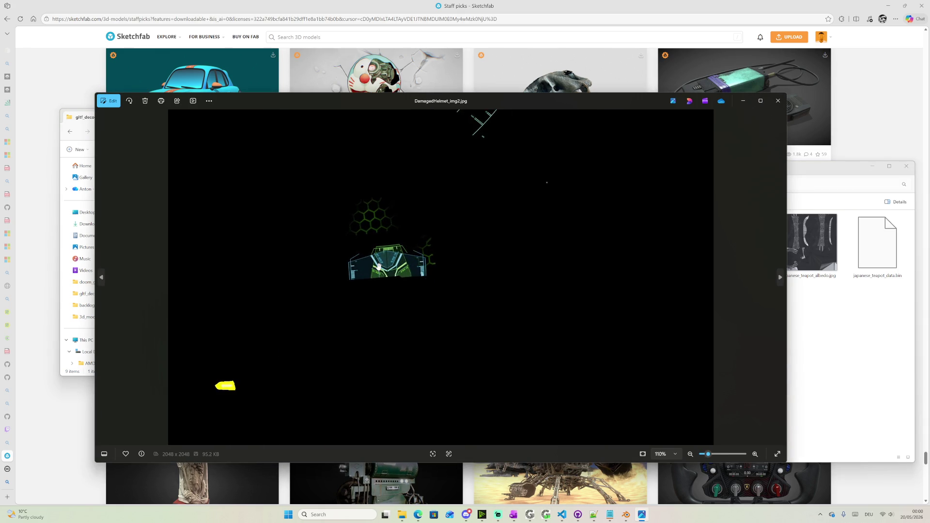
scroll(369, 271, "up", 2)
scroll(446, 189, "down", 3)
scroll(434, 244, "down", 2)
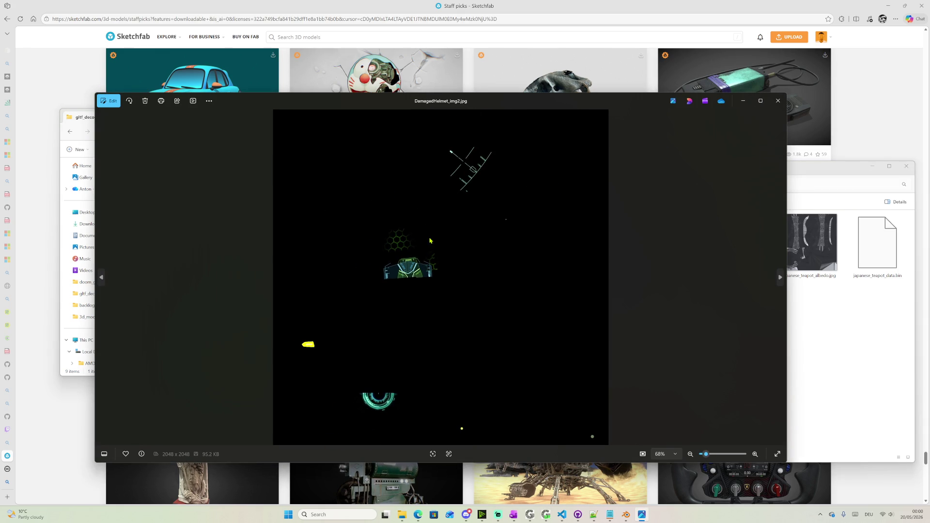
left_click(778, 101)
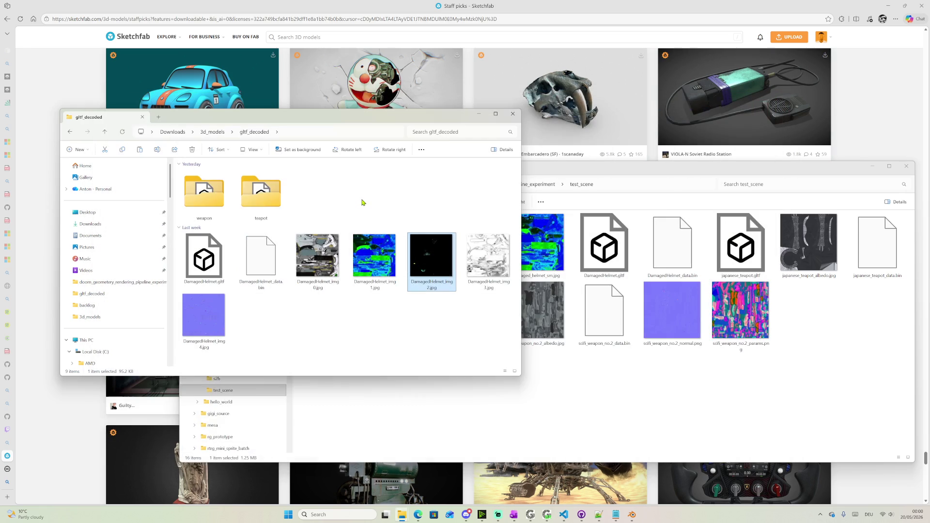
Preview scifi_weapon_no.2_img2.jpg, then move and narrow the weapon folder window
double_click(204, 192)
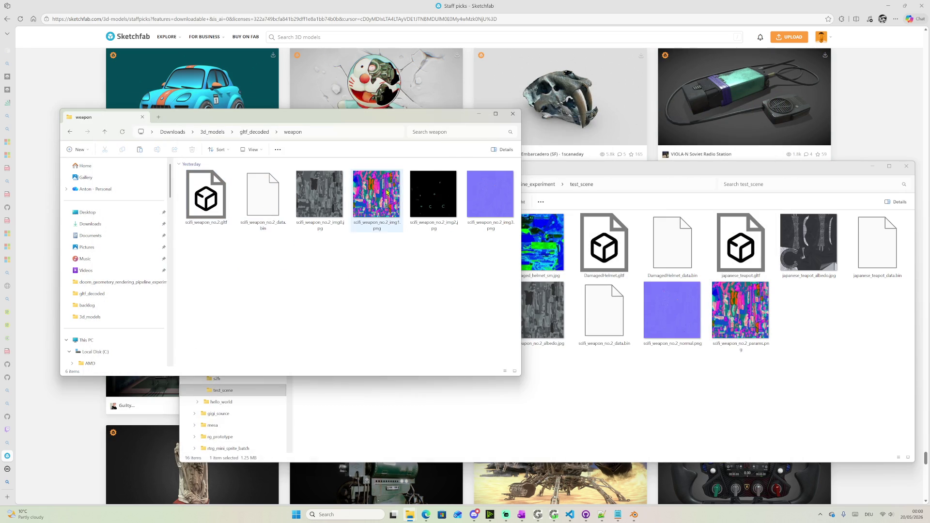
left_click(320, 190)
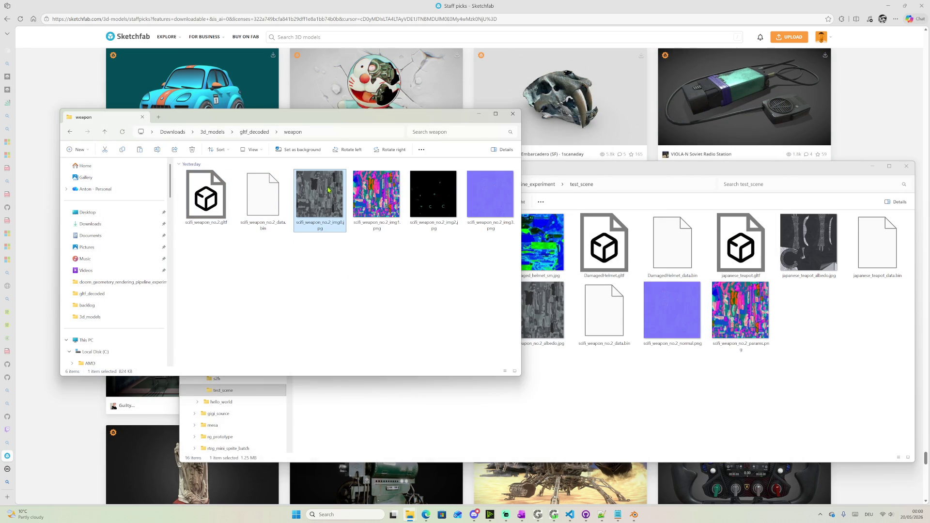
double_click(433, 193)
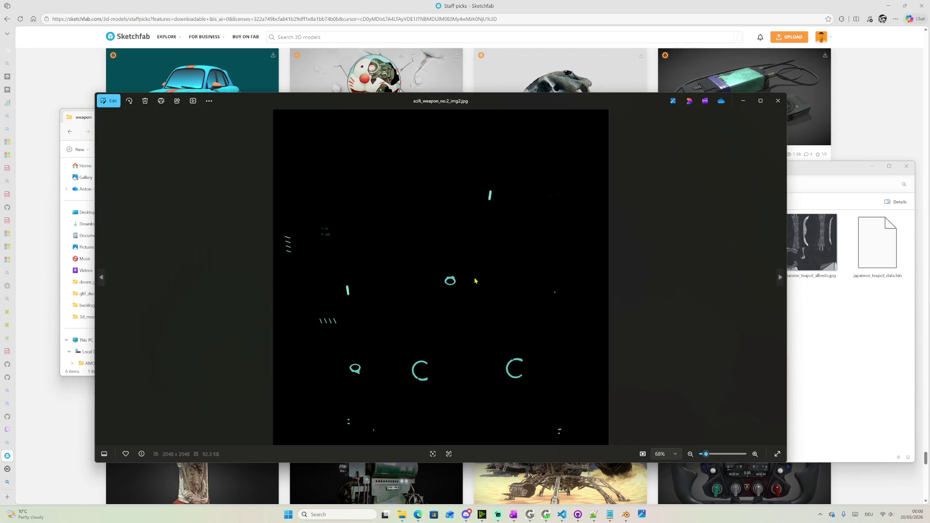
scroll(446, 285, "up", 2)
scroll(408, 294, "up", 2)
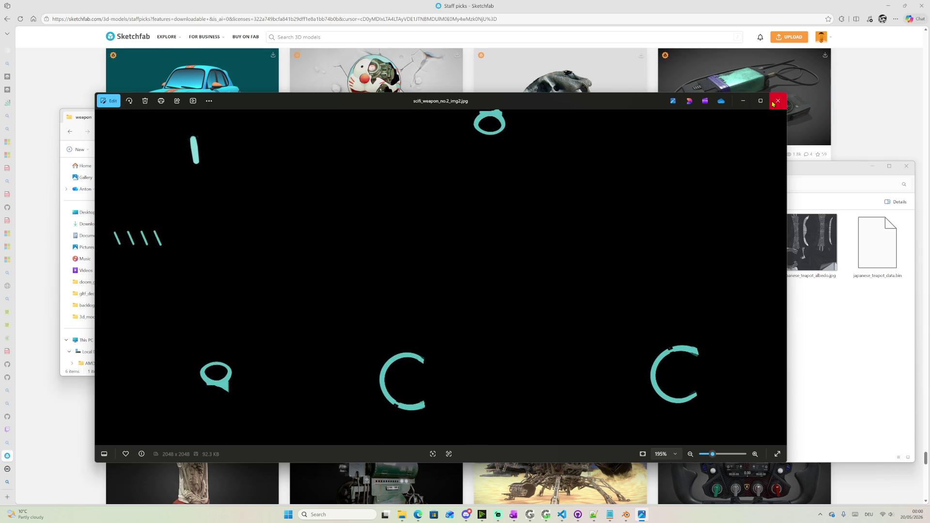
left_click(777, 100)
mouse_move(430, 119)
left_mouse_down()
mouse_move(392, 97)
mouse_move(395, 85)
left_mouse_up()
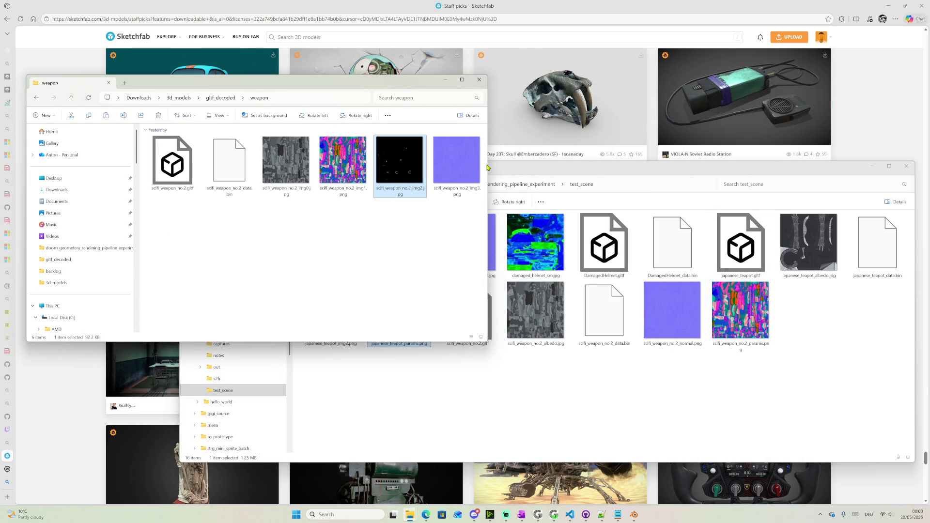
left_click_drag(490, 164, 411, 174)
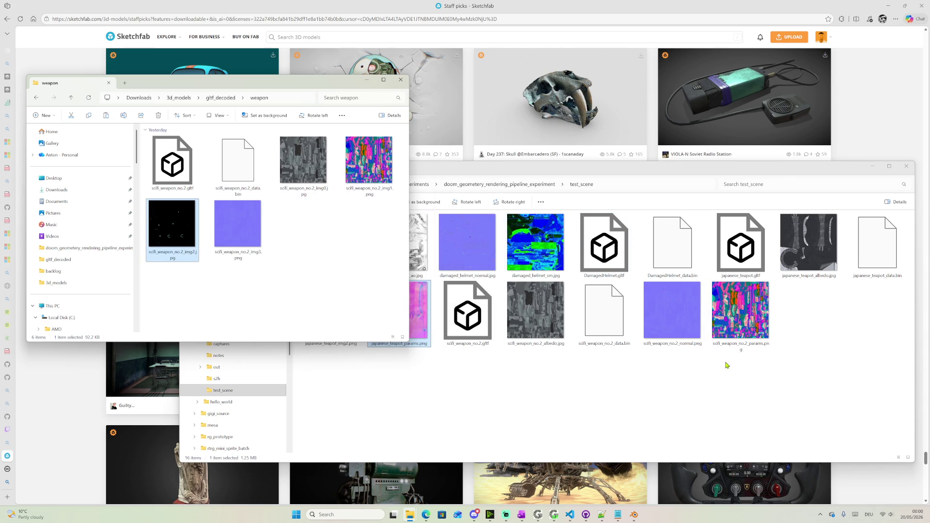
Rename japanese_teapot_img2.png to japanese_teapot_normal.png and switch to VS Code
left_click(683, 377)
left_click(340, 348)
left_click(353, 348)
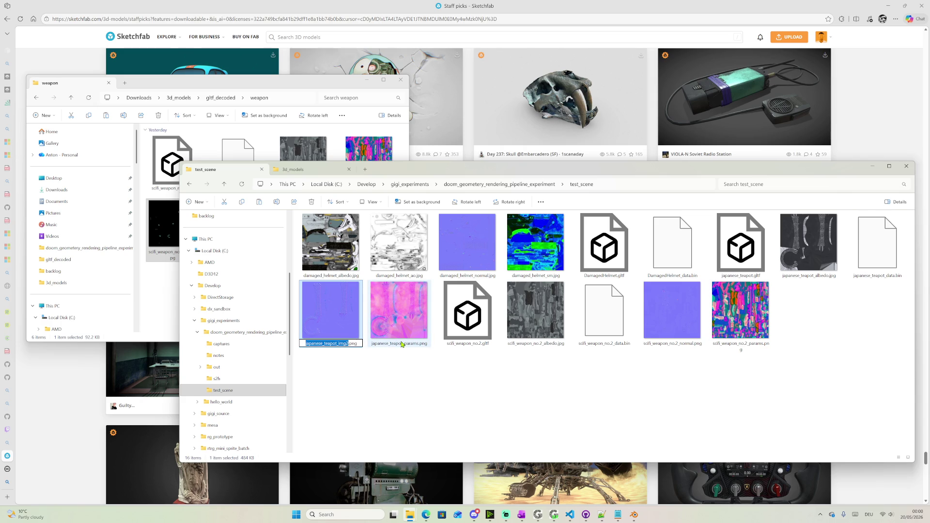
key("Home")
type("norma")
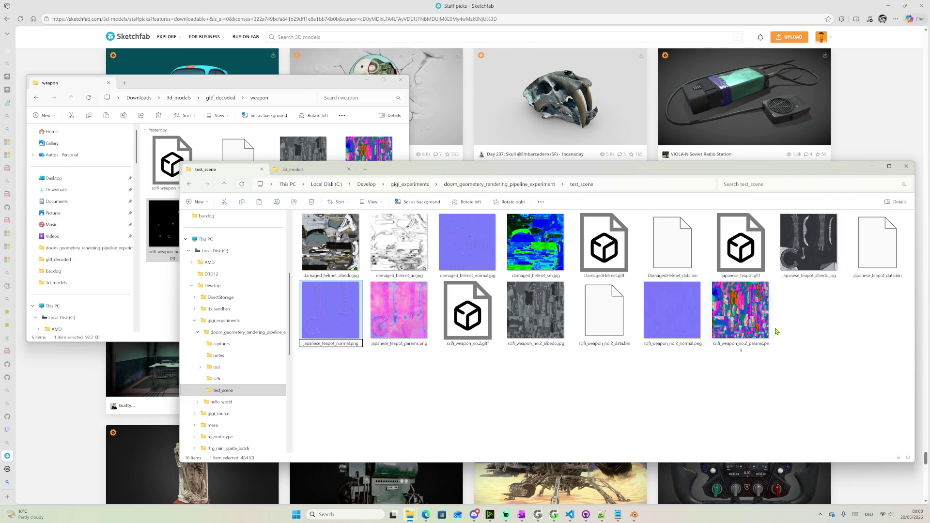
left_click(730, 382)
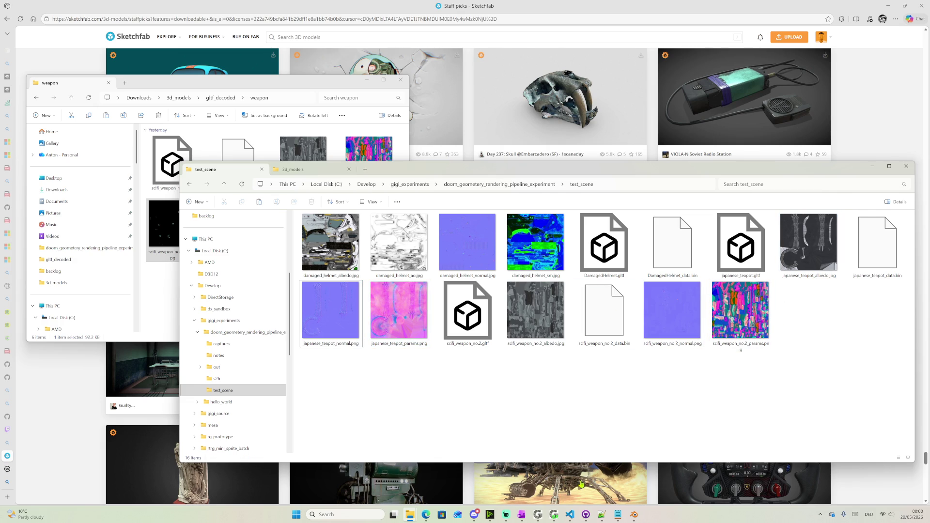
left_click(569, 518)
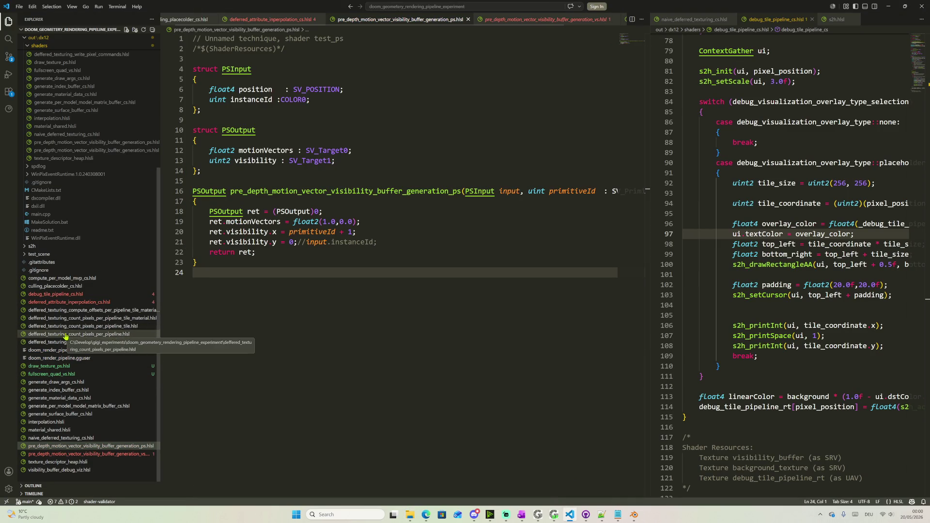
Review material_shared.hlsli, naive_deferred_texturing_cs.hlsl and texture_descriptor_heap.hlsl
left_click(63, 432)
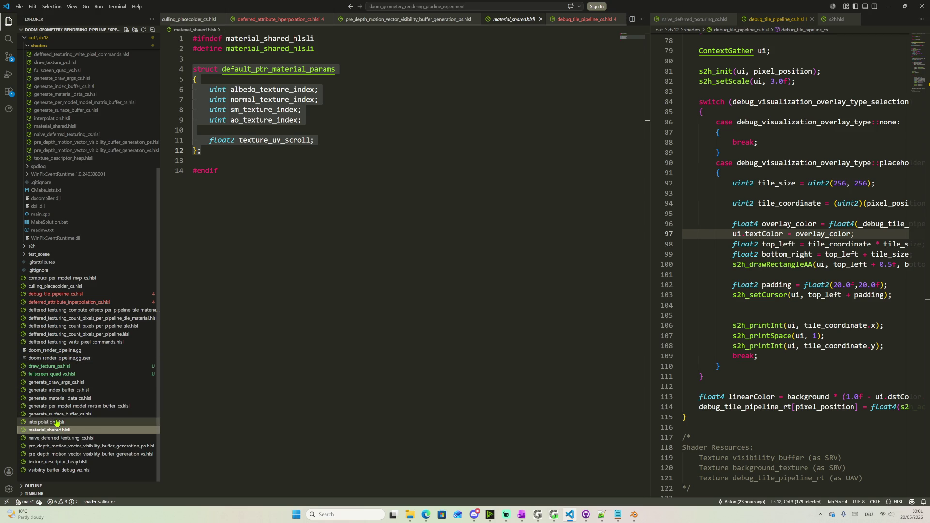
left_click(48, 439)
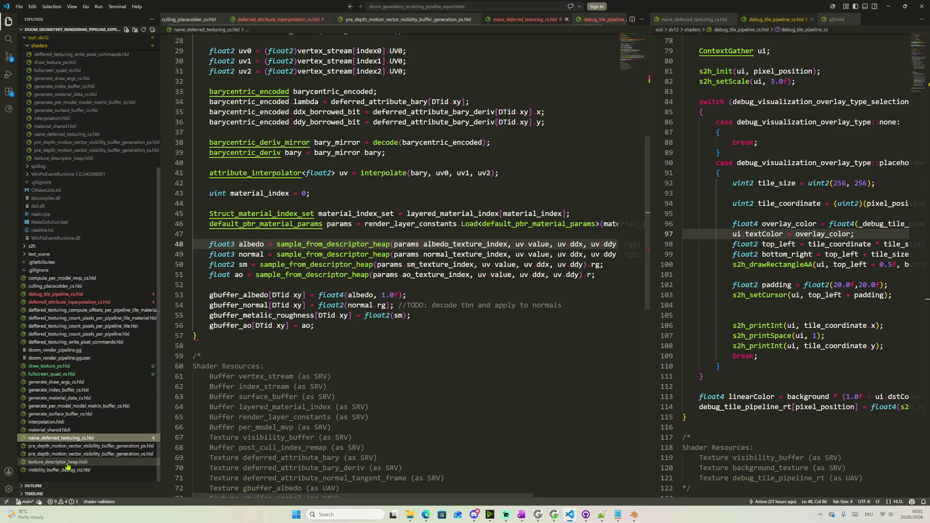
left_click(57, 461)
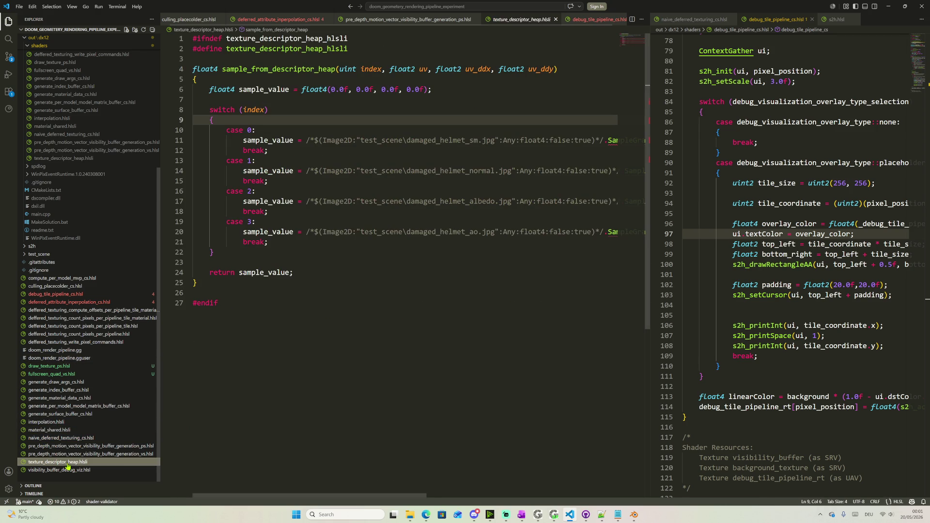
Add a case 4: / break; block after case 3 and paste several copies of it
left_click(297, 243)
key("Return")
key("BackSpace")
type("case ")
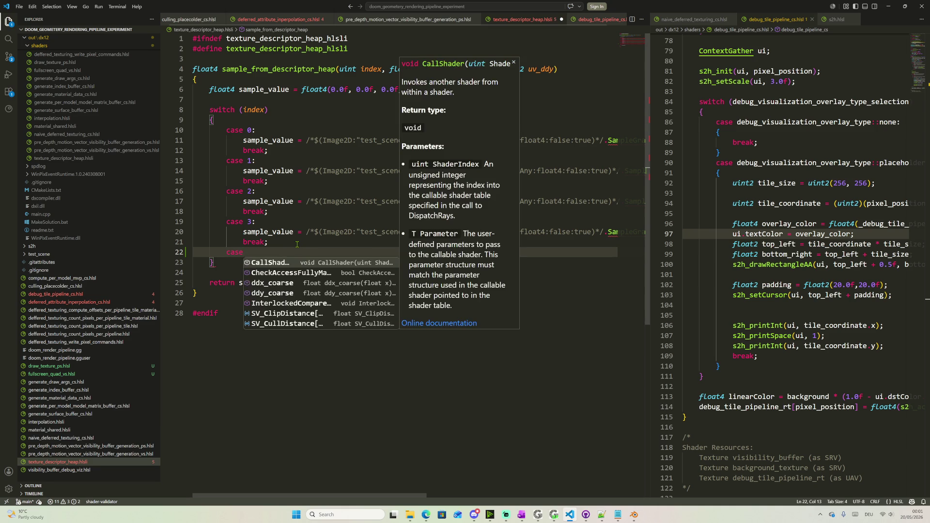
type("4:")
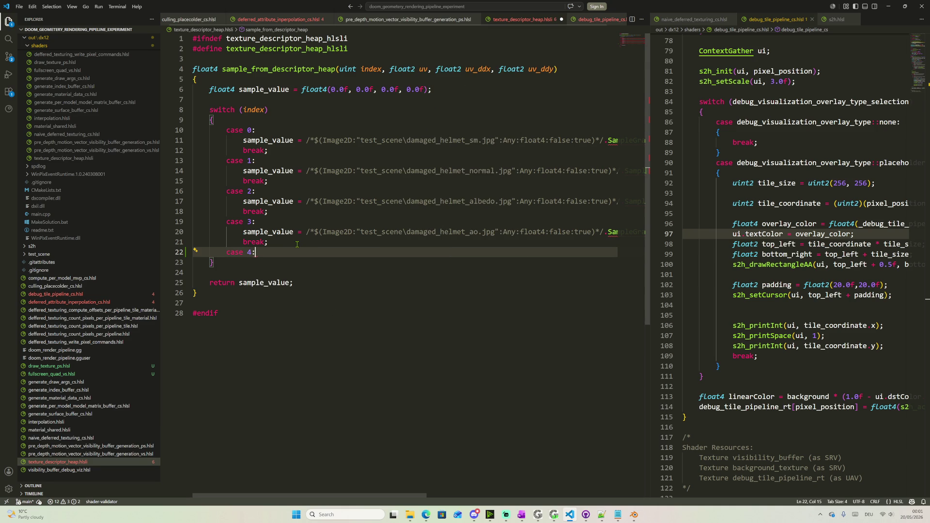
key("Return")
key("Tab")
type("break;")
key("shift+Up")
key("shift+Up")
key("shift+Home")
key("shift+Right")
key("shift+Right")
key("shift+Right")
key("shift+Right")
key("shift+Right")
key("ctrl+c")
key("Right")
key("ctrl+v")
key("ctrl+v")
key("ctrl+v")
key("ctrl+v")
key("ctrl+v")
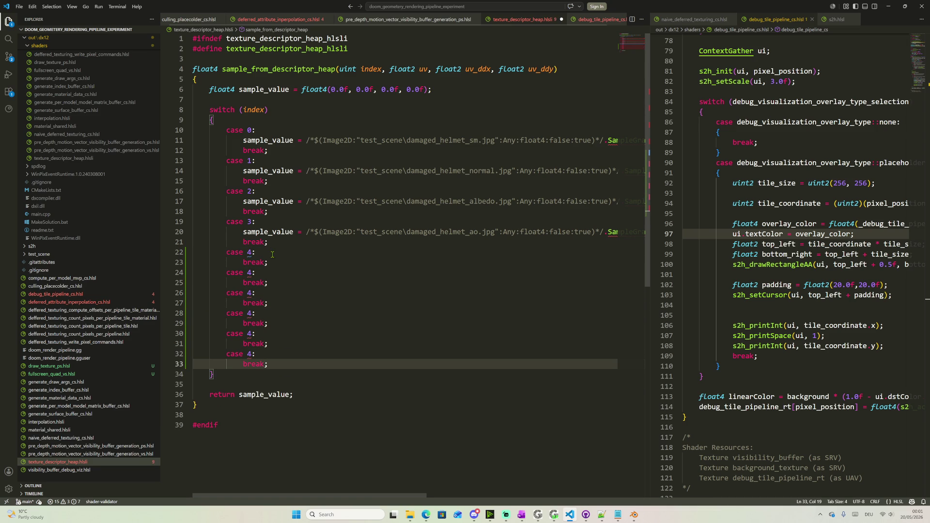
Fill the first case 4 with case 3's sample_value line and fix its indentation
mouse_move(243, 232)
left_mouse_down()
mouse_move(272, 241)
mouse_move(270, 262)
left_mouse_up()
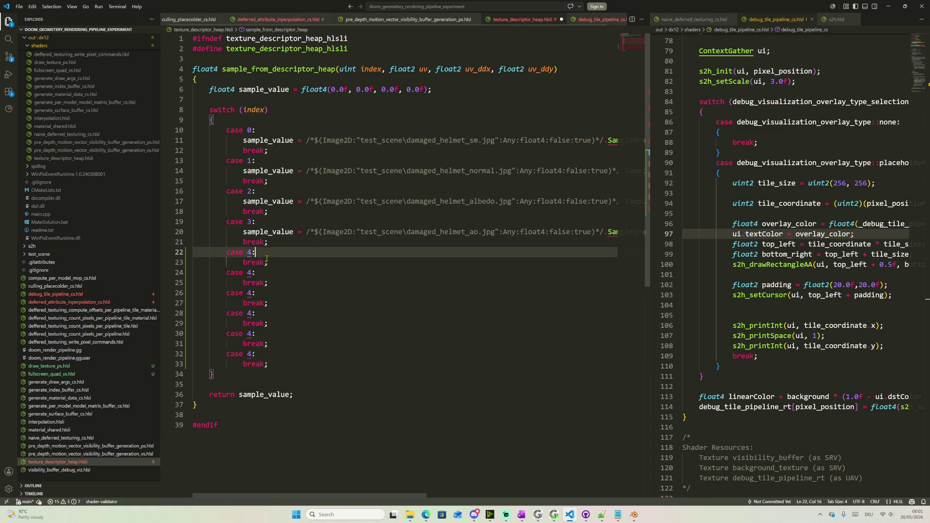
key("ctrl+v")
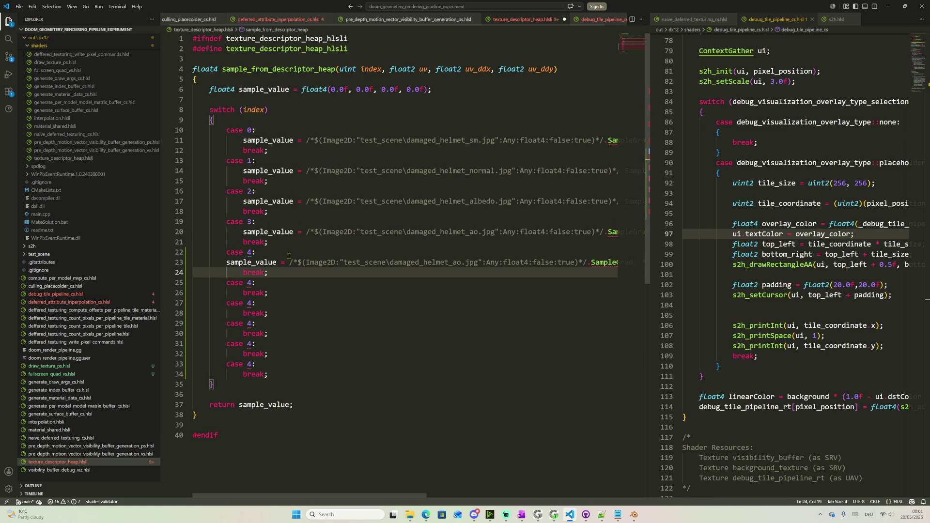
key("Up")
key("Left")
key("Tab")
key("Tab")
key("shift+Tab")
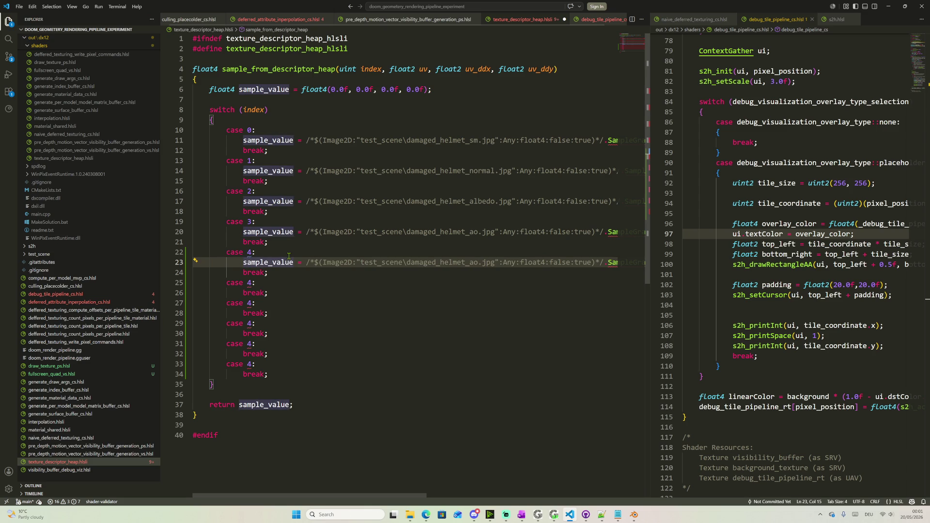
key("ctrl+l")
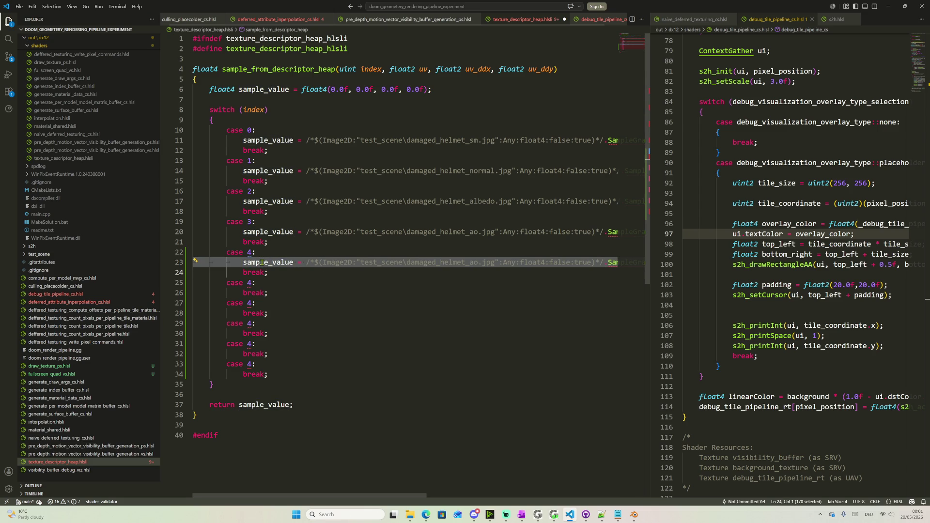
Paste the ao sampling line under each remaining case 4 branch
left_click(278, 283)
key("Return")
key("ctrl+v")
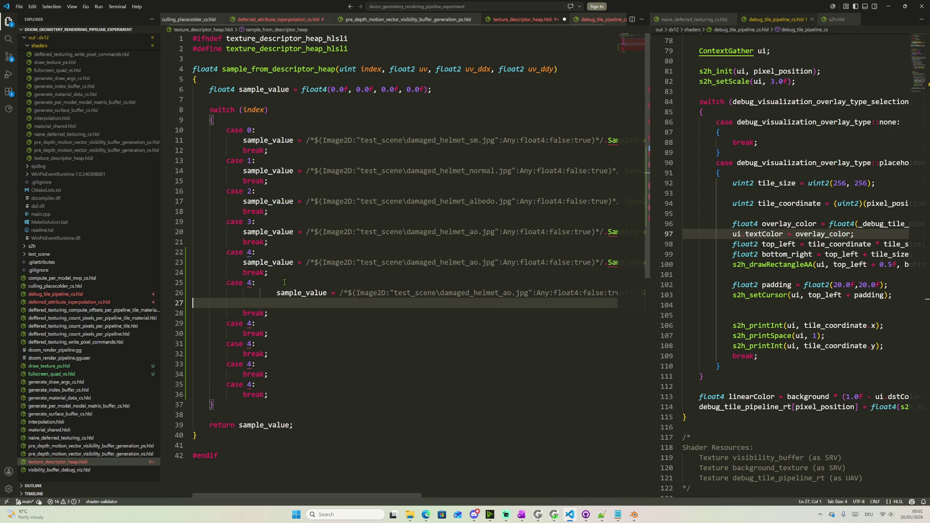
key("Down")
key("Down")
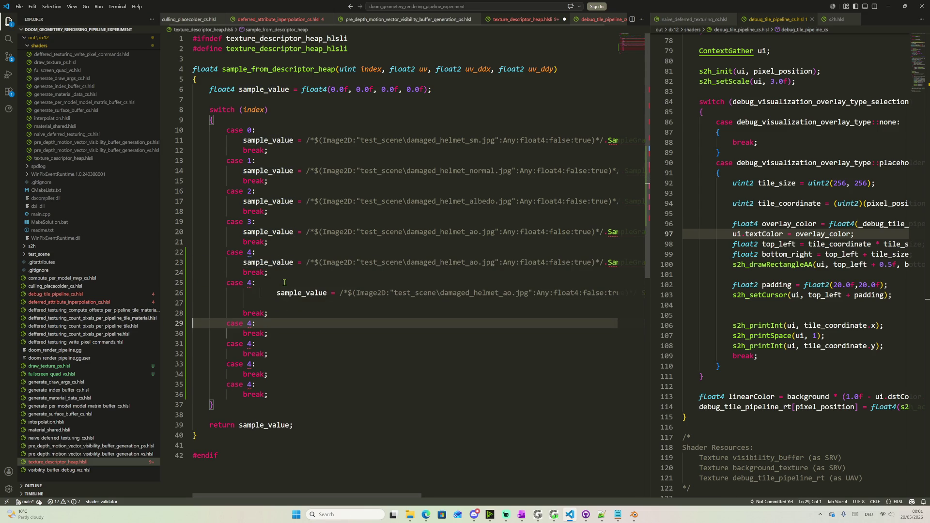
key("End")
key("Return")
key("ctrl+v")
key("Down")
key("Down")
key("End")
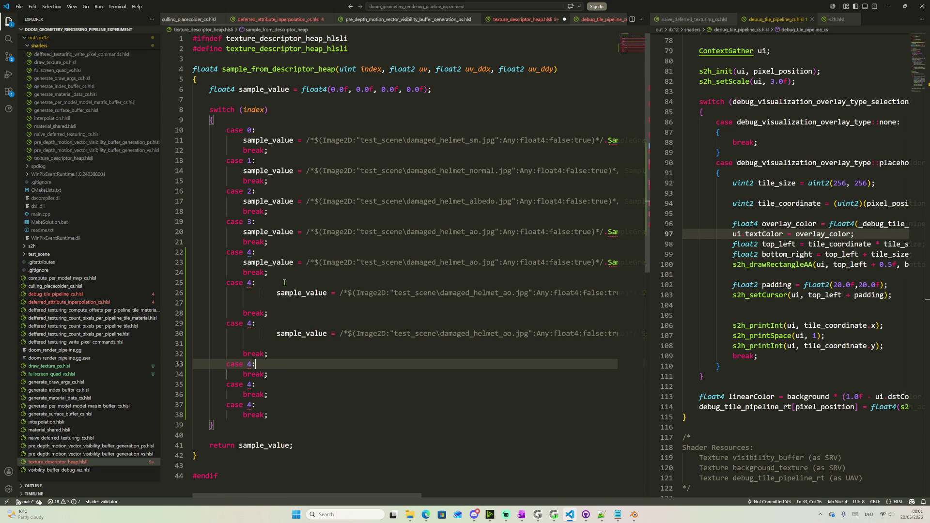
key("Return")
key("ctrl+v")
key("Down")
key("Down")
key("End")
key("Return")
key("ctrl+v")
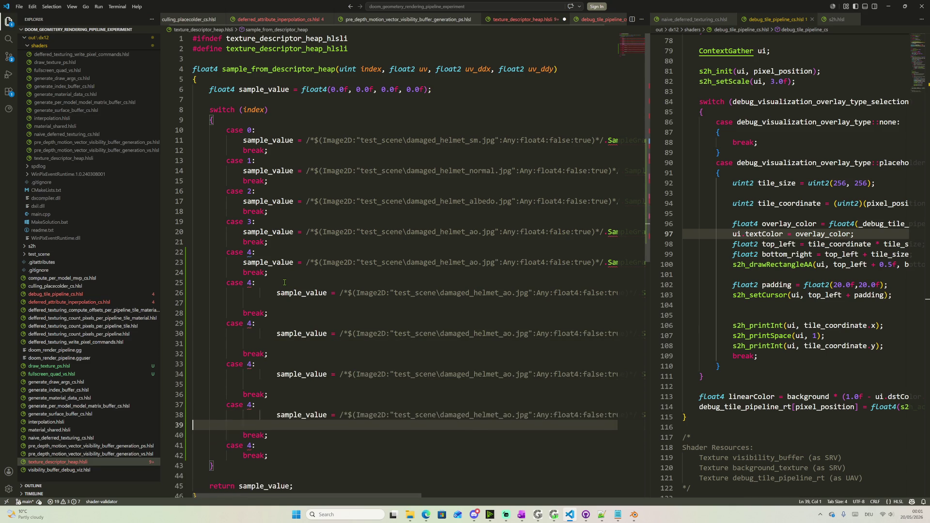
key("Down")
key("Down")
key("End")
key("Return")
key("ctrl+v")
scroll(284, 283, "down", 1)
Remove the extra indentation from line 26
key("Up")
key("Up")
key("Up")
key("Up")
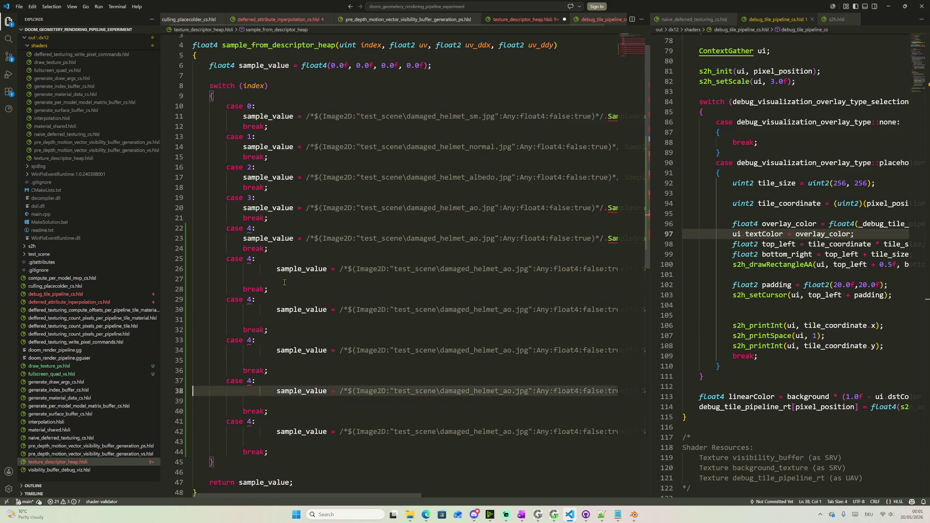
key("Up")
key("Up")
key("Up")
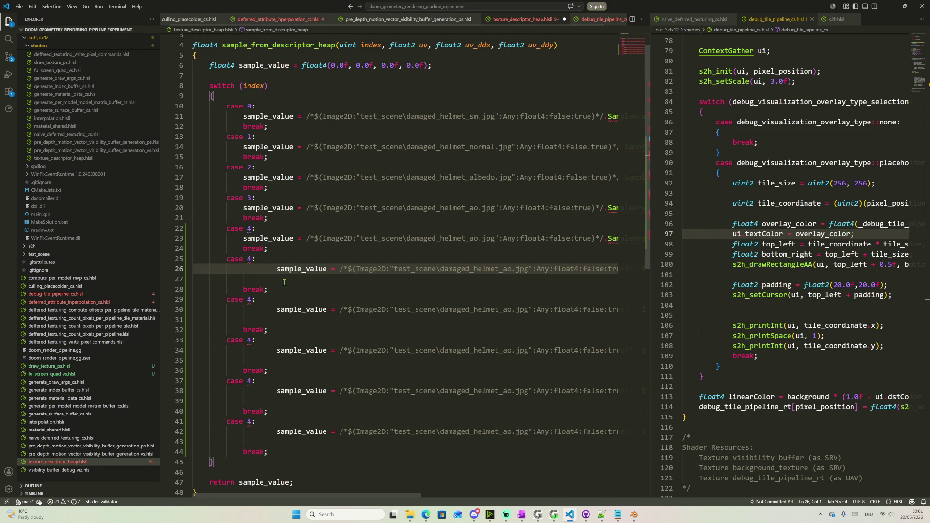
key("Home")
key("BackSpace")
key("BackSpace")
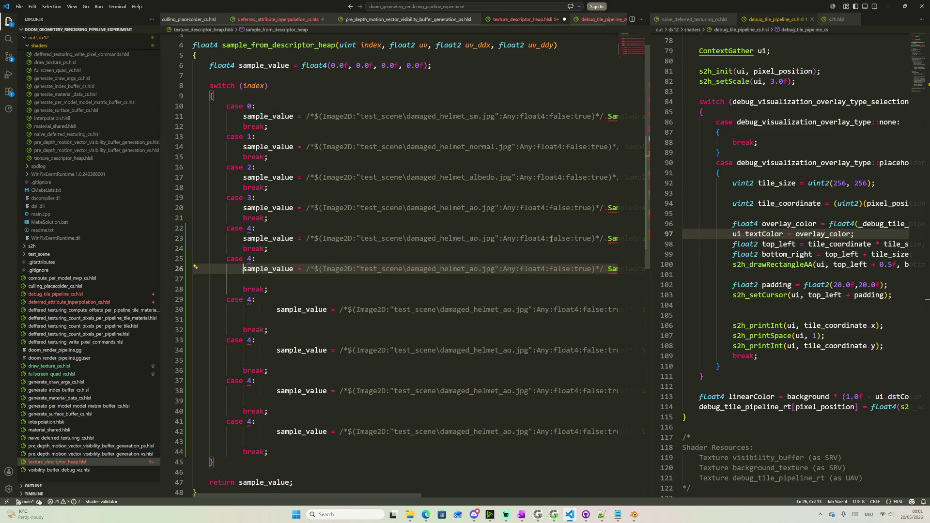
mouse_move(409, 514)
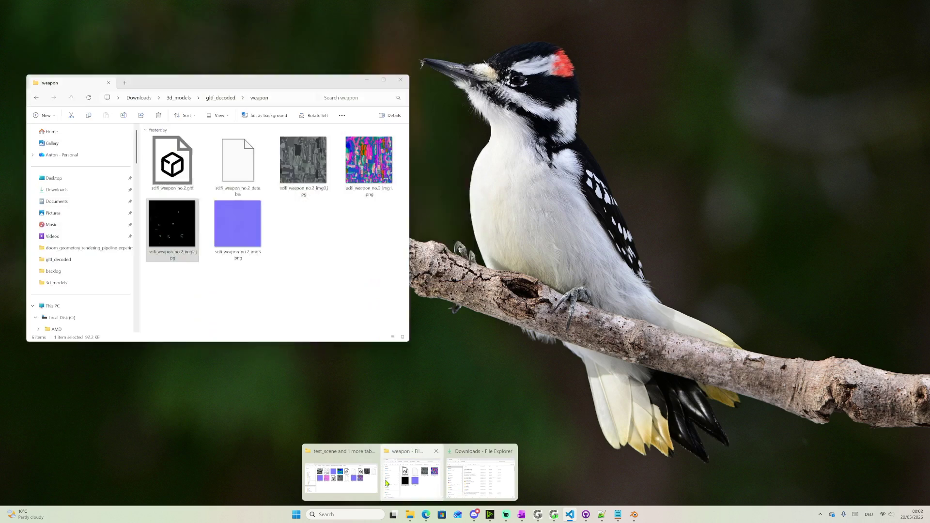
Sort test_scene by size and start renaming scifi_weapon_no.2_params.png
left_click(368, 477)
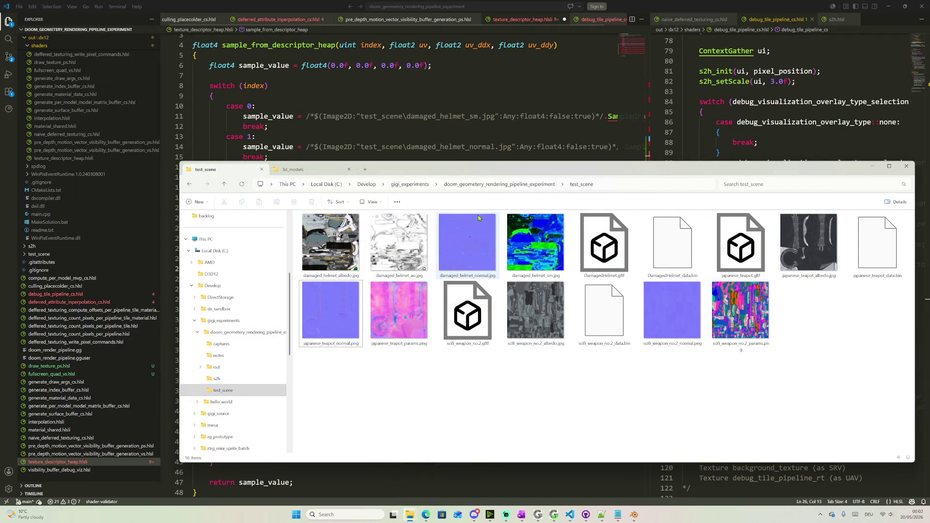
left_click(338, 202)
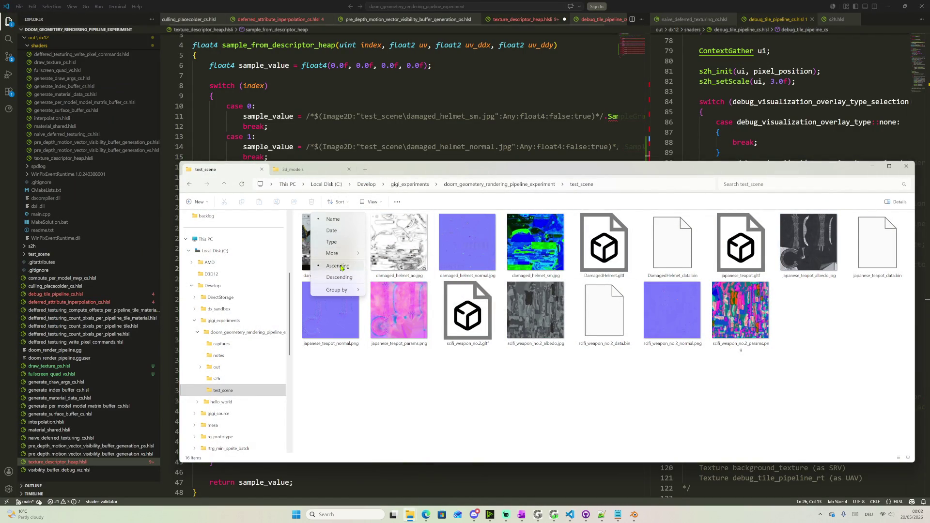
mouse_move(332, 253)
left_click(385, 255)
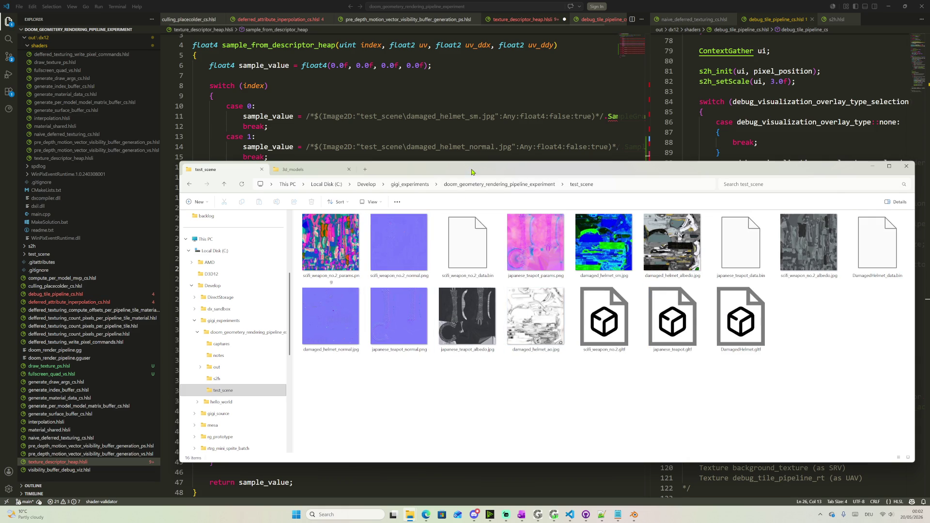
left_click_drag(474, 172, 668, 243)
left_click(526, 320)
left_click(547, 349)
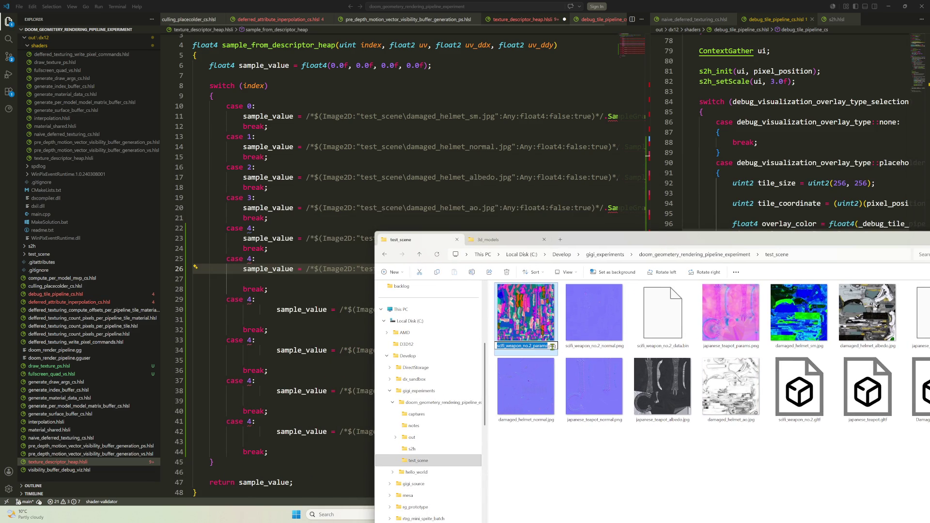
Replace damaged_helmet_ao.jpg with scifi_weapon_no.2_params.png on lines 23 and 26
key("ctrl+a")
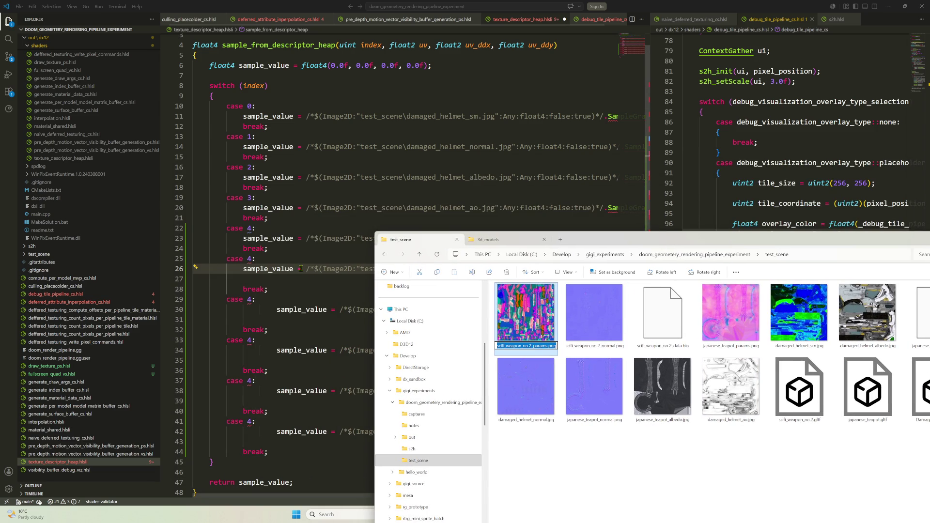
key("alt+Tab")
double_click(446, 269)
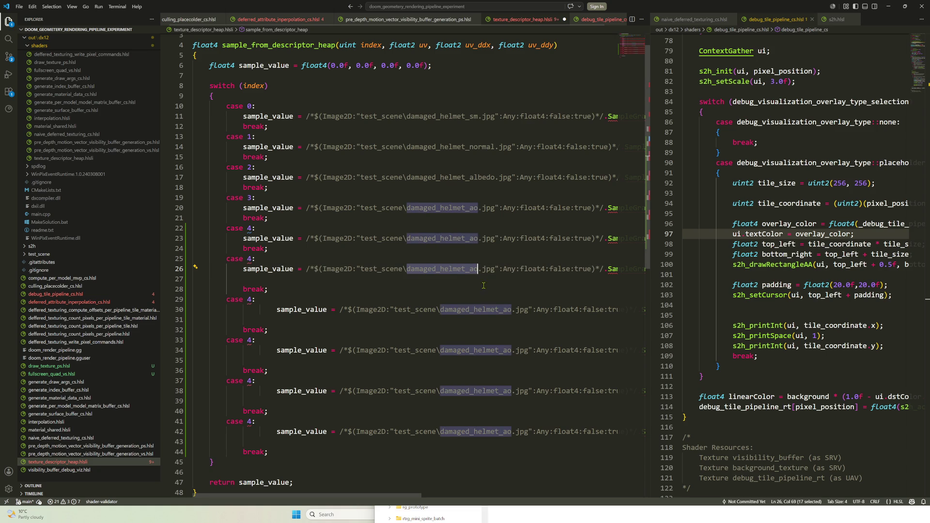
left_click_drag(496, 271, 407, 270)
key("ctrl+v")
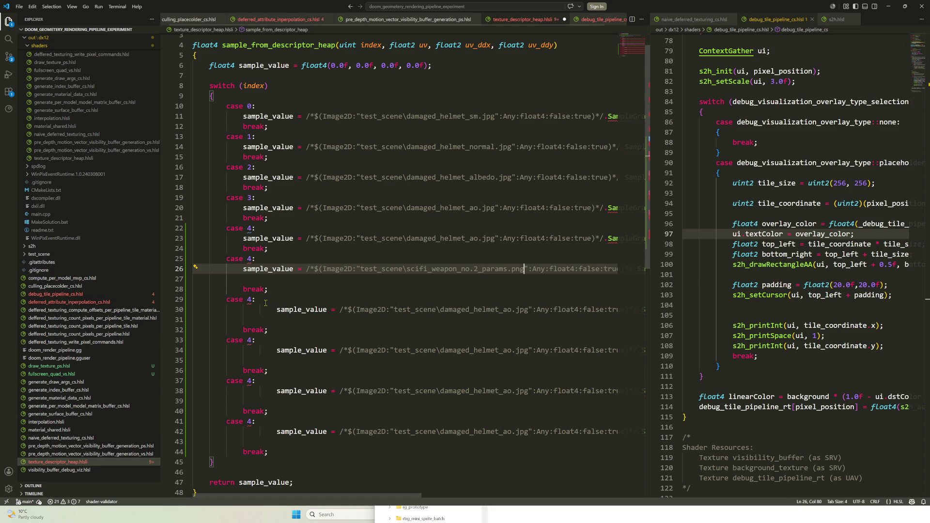
double_click(440, 239)
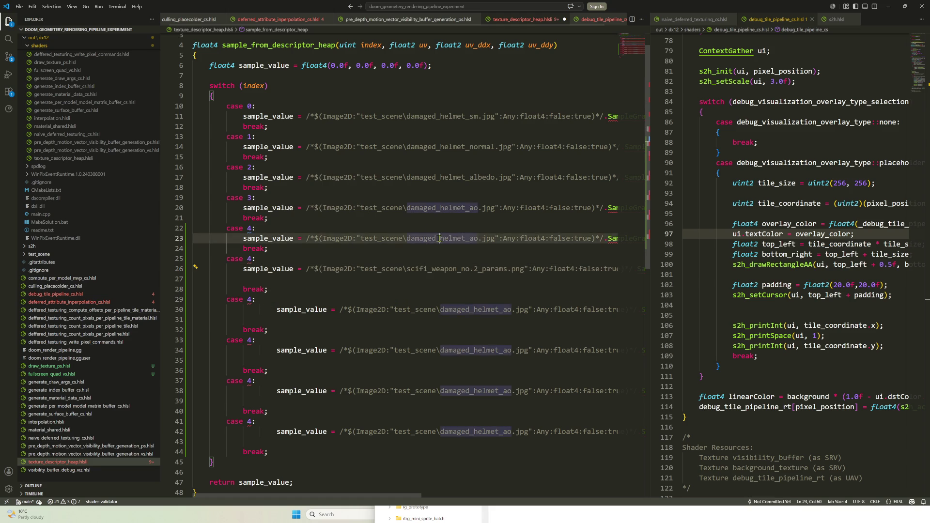
left_click_drag(495, 239, 407, 239)
key("ctrl+v")
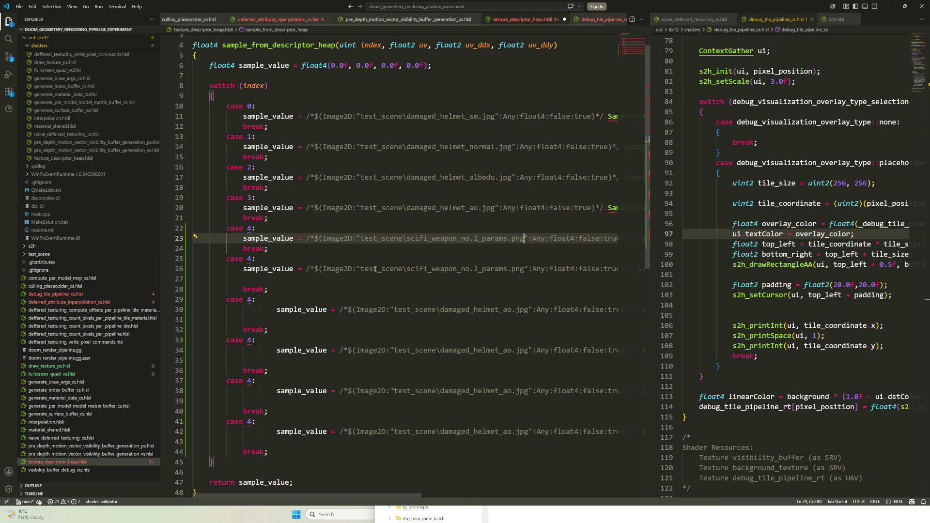
Make case 5 sample scifi_weapon_no.2_normal.png, copying the name from the test_scene folder
double_click(251, 259)
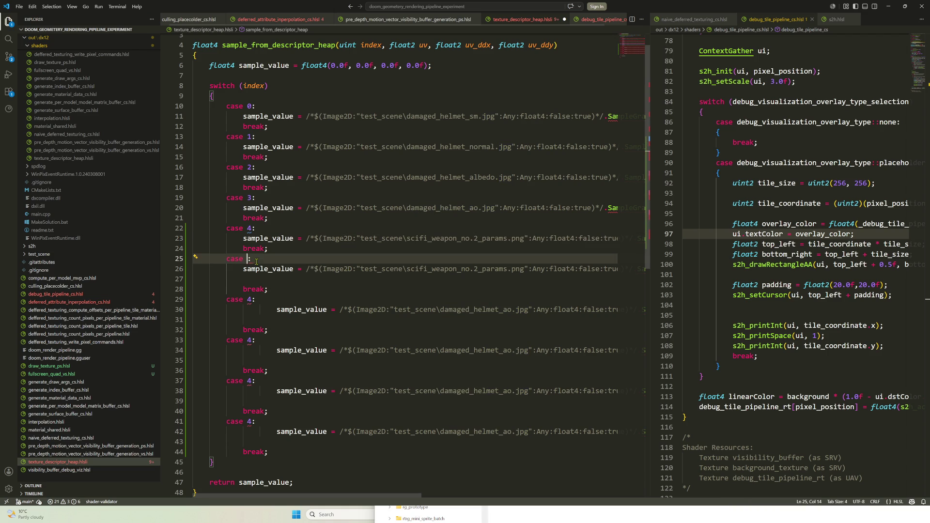
type("5")
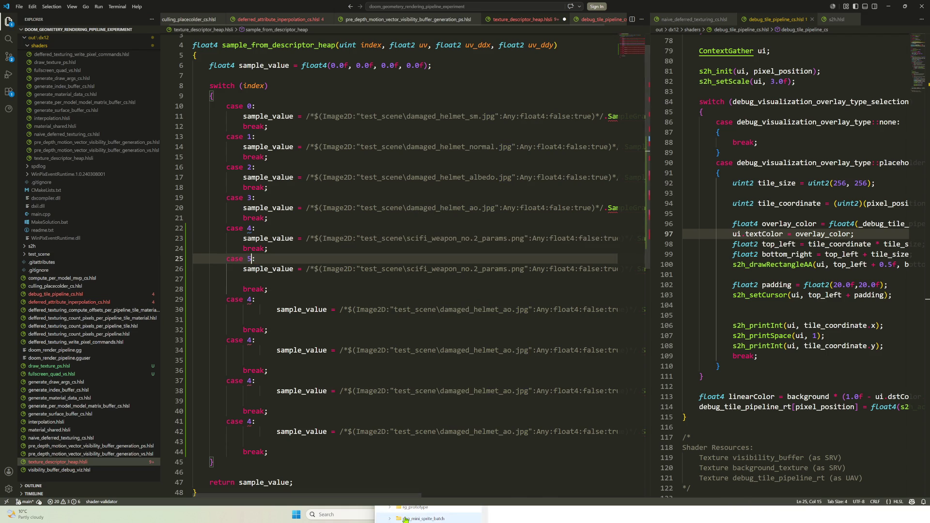
left_click(414, 511)
left_click(598, 352)
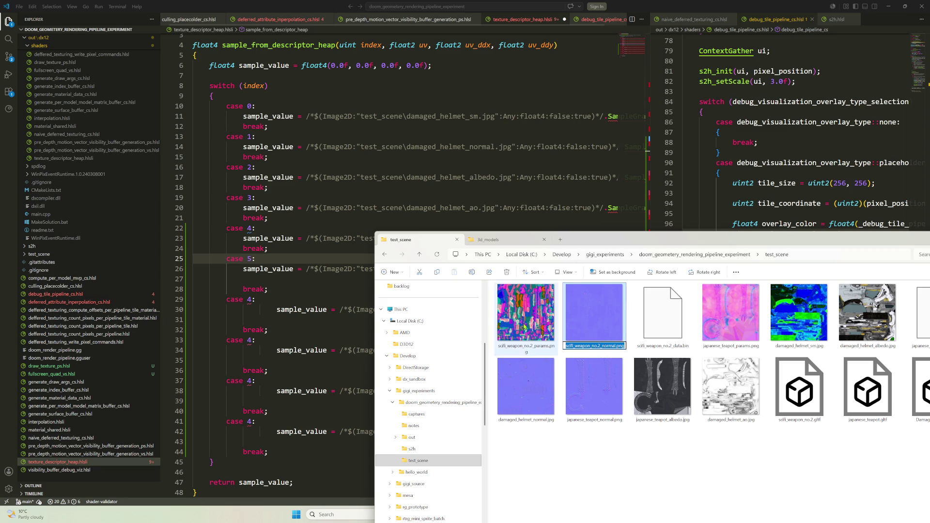
left_click(327, 256)
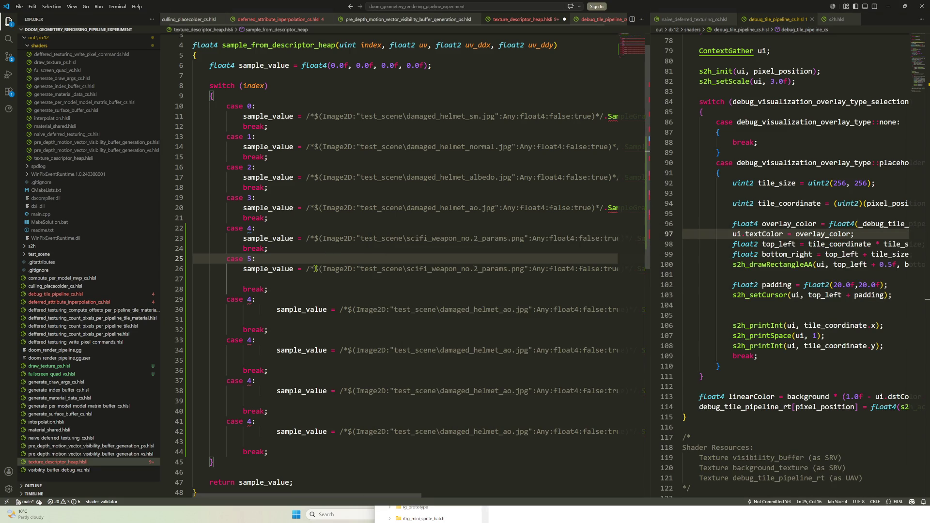
left_click_drag(407, 269, 526, 269)
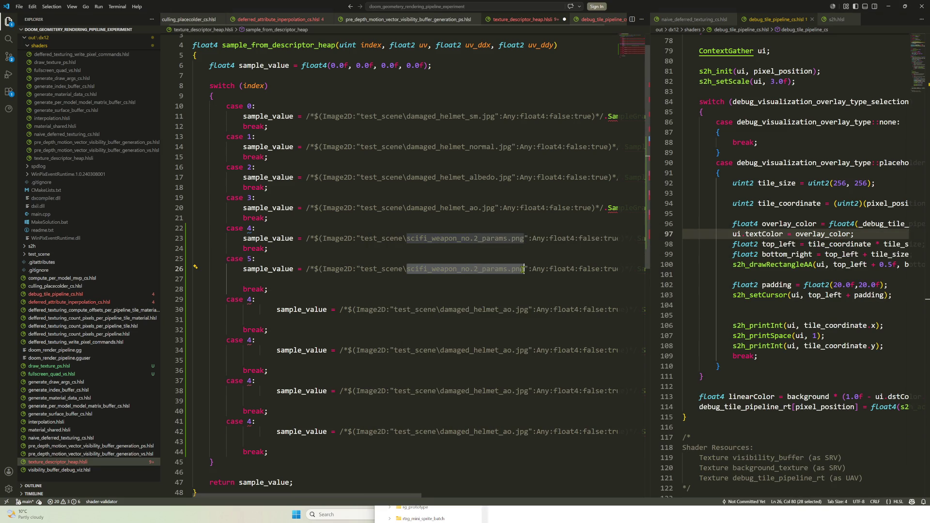
type("scifi_weapon_no.2_normal.png")
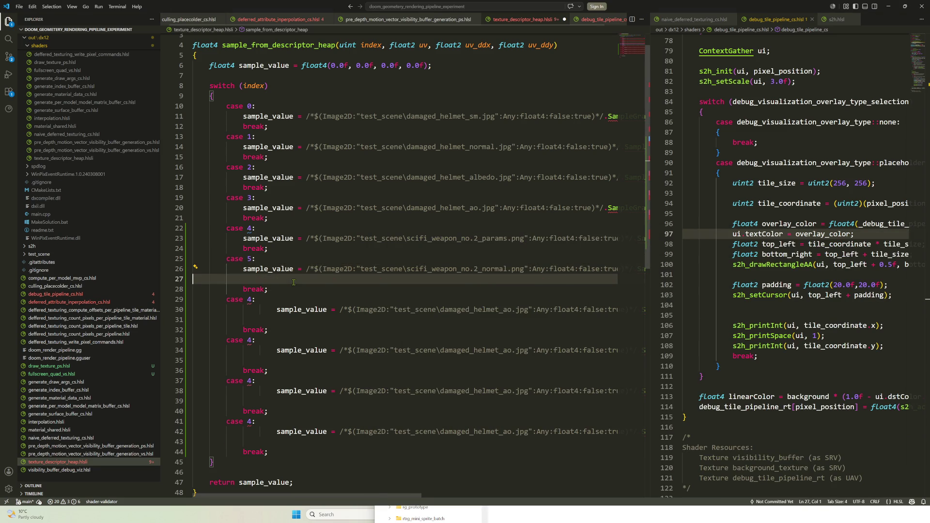
key("End")
key("Home")
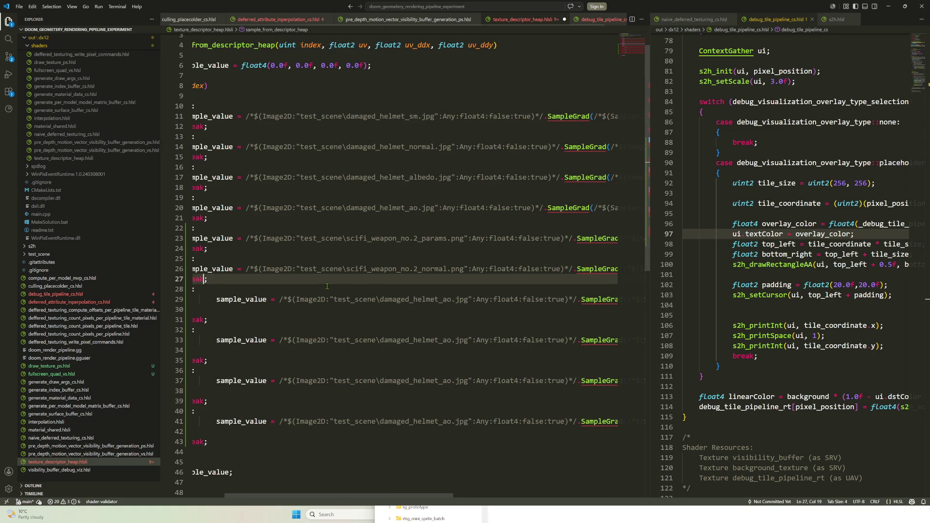
key("End")
key("Left")
key("Left")
key("Left")
Renumber the duplicated case to 6 and align its sample line with the other cases
left_click(325, 290)
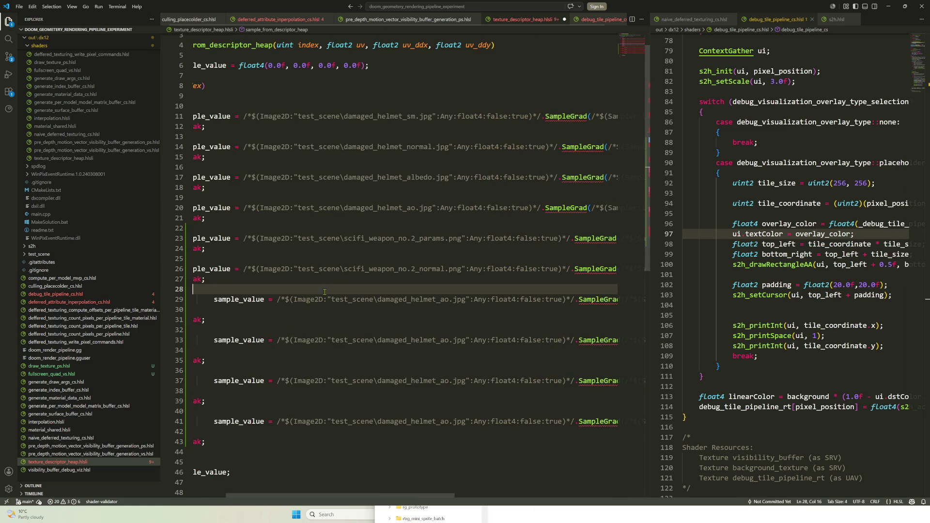
key("Left")
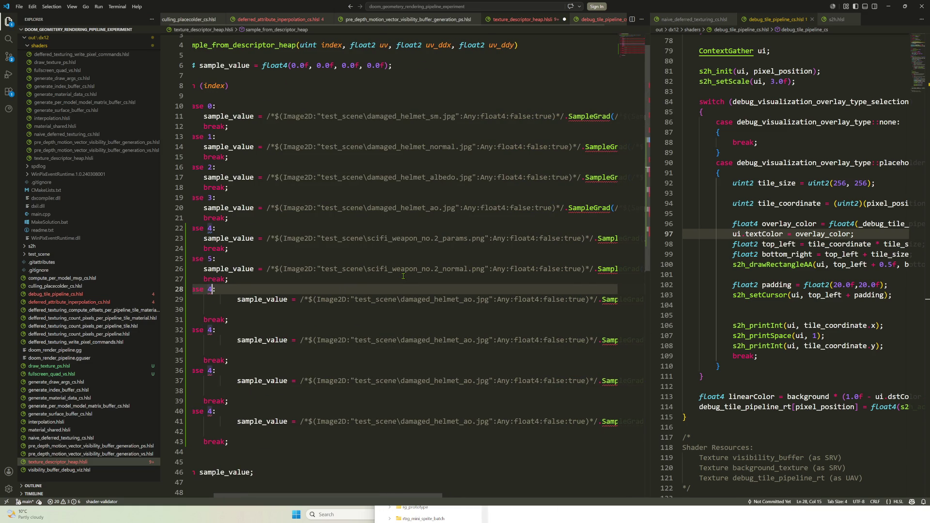
key("Delete")
type("6")
key("Down")
key("BackSpace")
key("Delete")
key("Delete")
key("Delete")
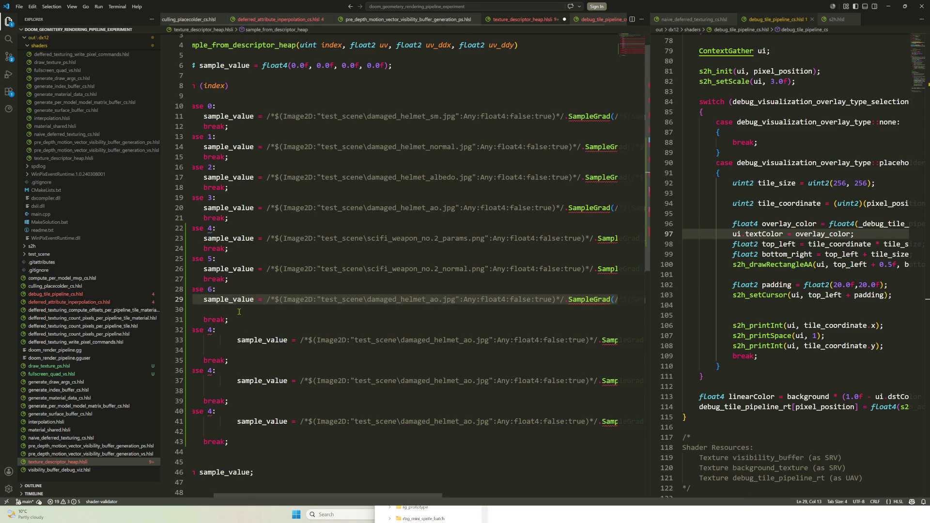
key("End")
key("Home")
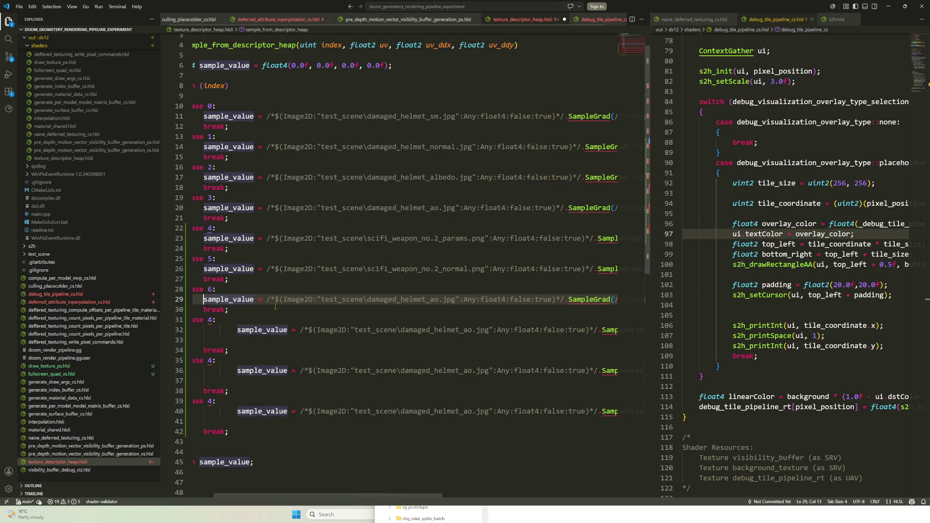
Make case 6 sample japanese_teapot_params.png instead of the helmet AO texture on line 29
left_click(429, 512)
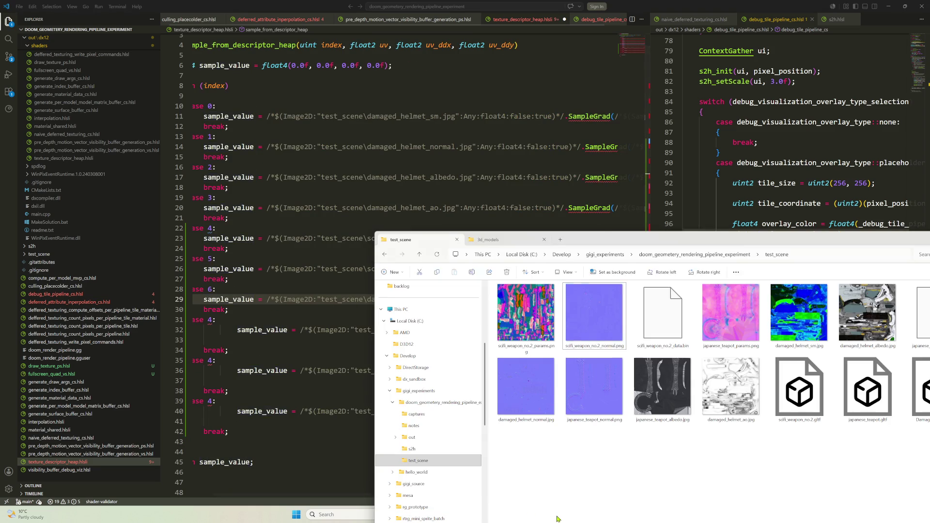
left_click(745, 350)
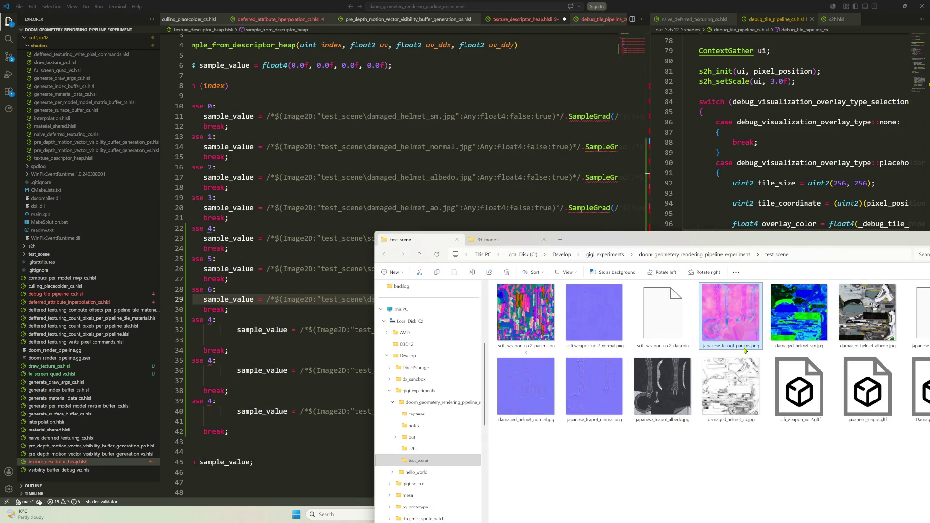
left_click(744, 351)
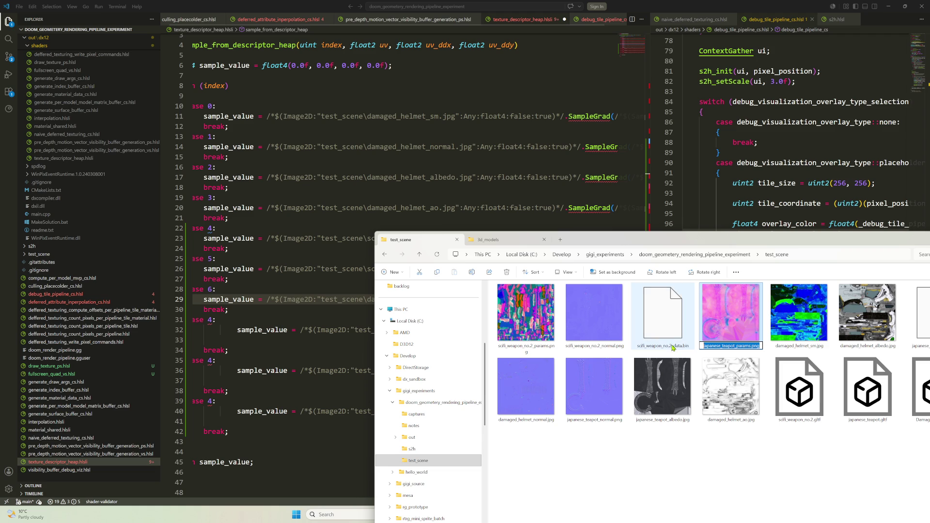
left_click(329, 300)
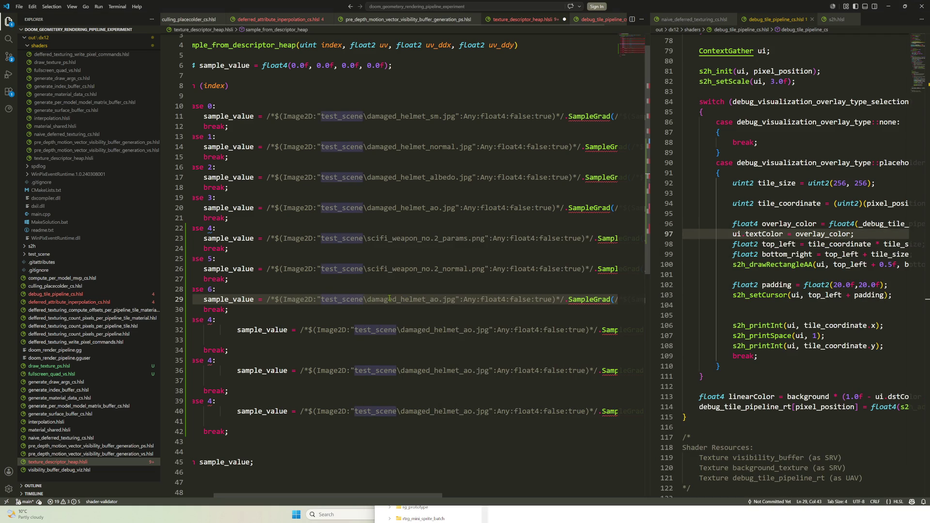
left_click_drag(366, 298, 458, 299)
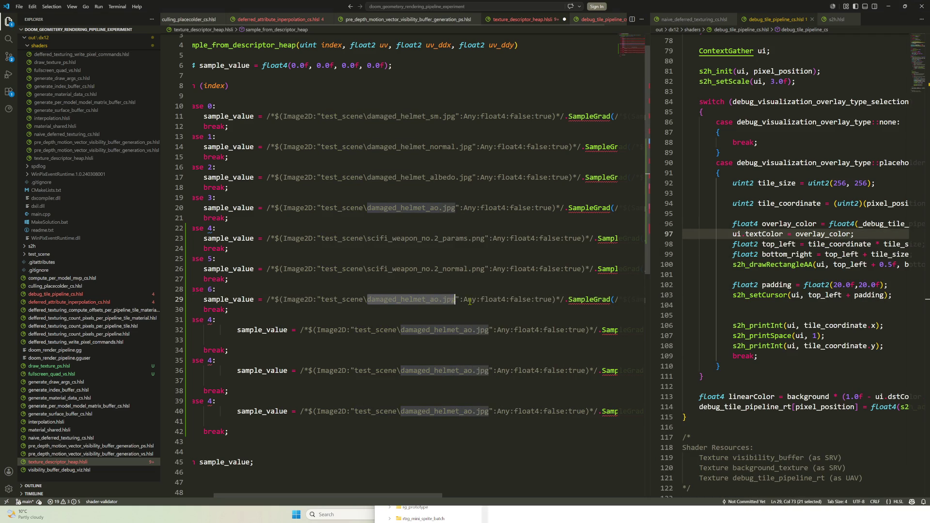
type("japanese_teapot_params.png")
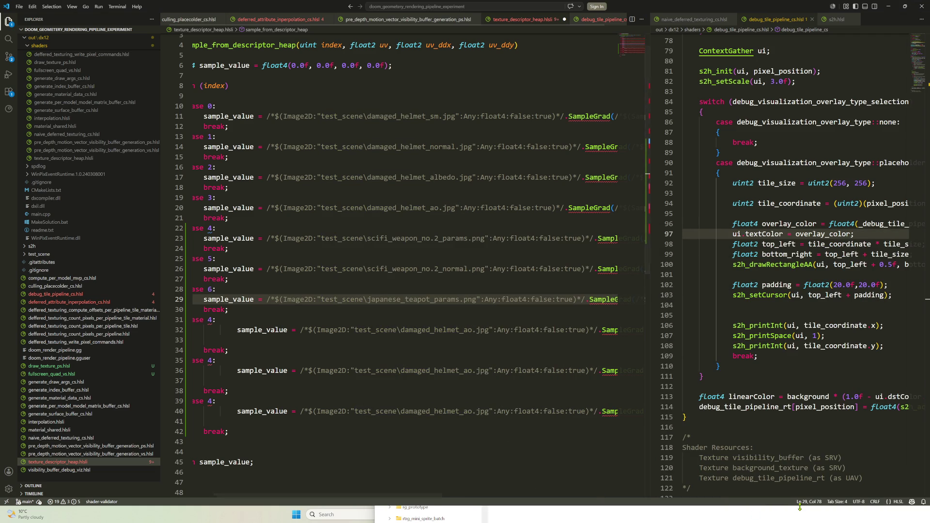
Copy the scifi_weapon_no.2_albedo.jpg name from the folder for the next duplicated case
left_click(801, 510)
left_click(799, 347)
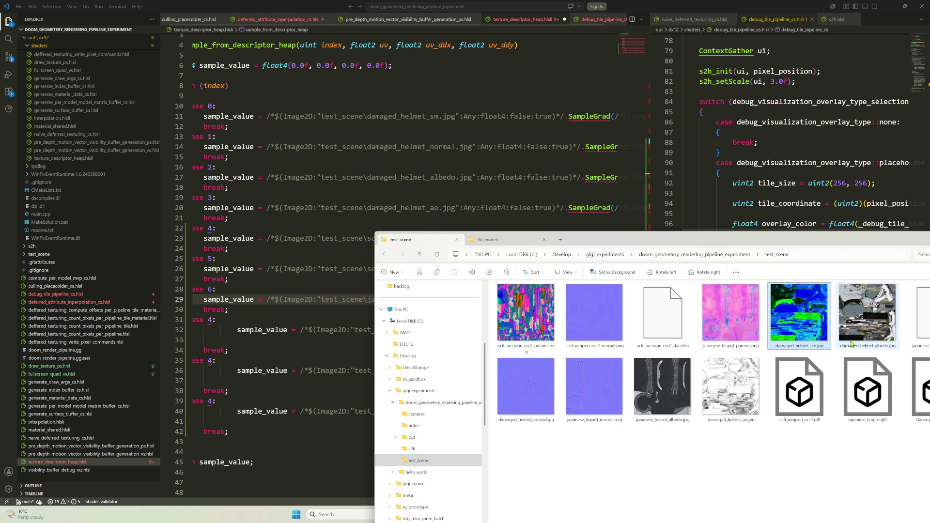
mouse_move(841, 241)
left_mouse_down()
mouse_move(714, 236)
mouse_move(589, 247)
left_mouse_up()
left_click(759, 352)
left_click(761, 354)
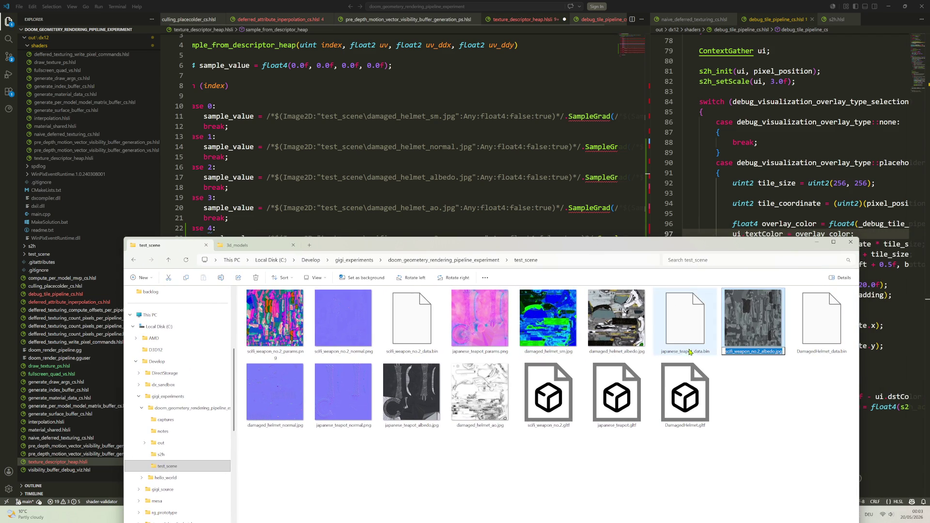
left_click(384, 208)
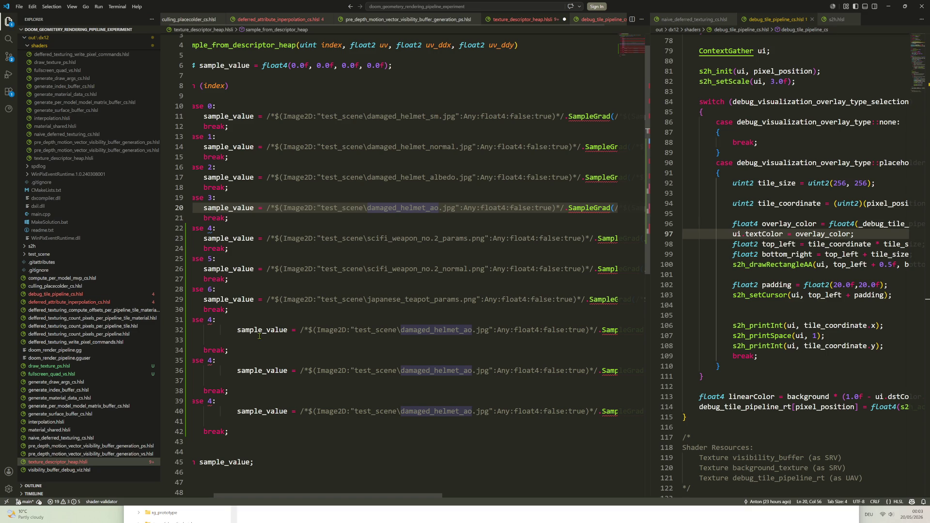
left_click(211, 320)
type("7")
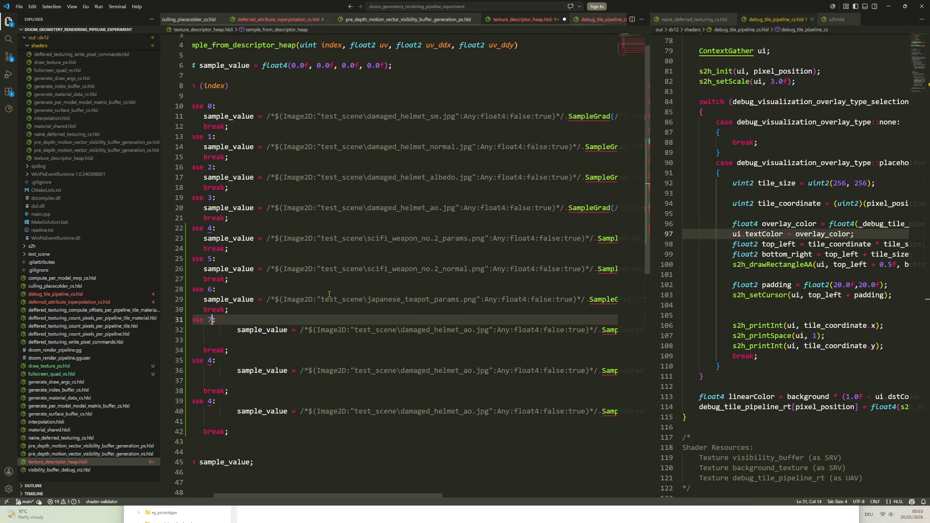
Align case 7's sample line and swap its damaged_helmet_ao name for the weapon albedo texture
left_click(236, 330)
key("shift+Tab")
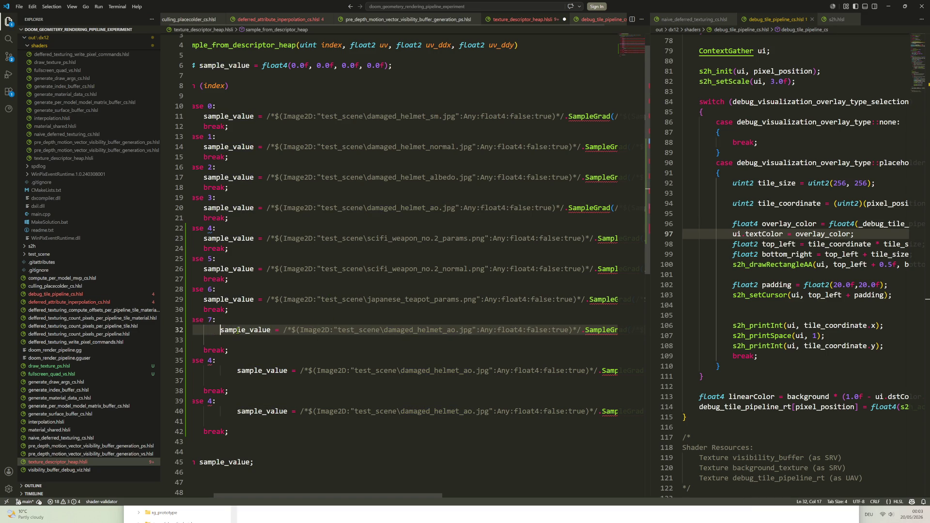
key("shift+Tab")
double_click(386, 330)
key("BackSpace")
type("scifi_weapon_no.2_albedo")
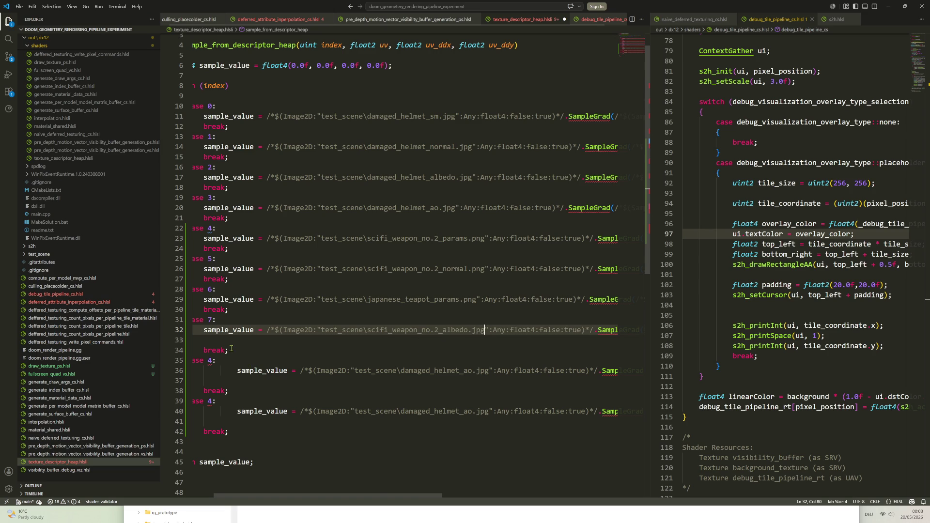
key("End")
key("Home")
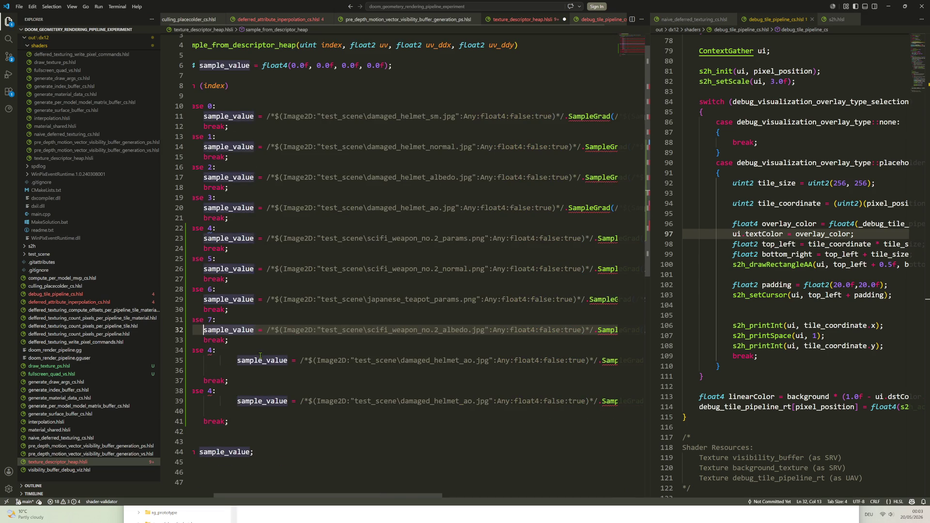
Remove the blank line between cases and align line 35 with the other cases
key("Down")
key("Down")
key("Down")
key("Delete")
key("Delete")
key("Down")
key("BackSpace")
key("Home")
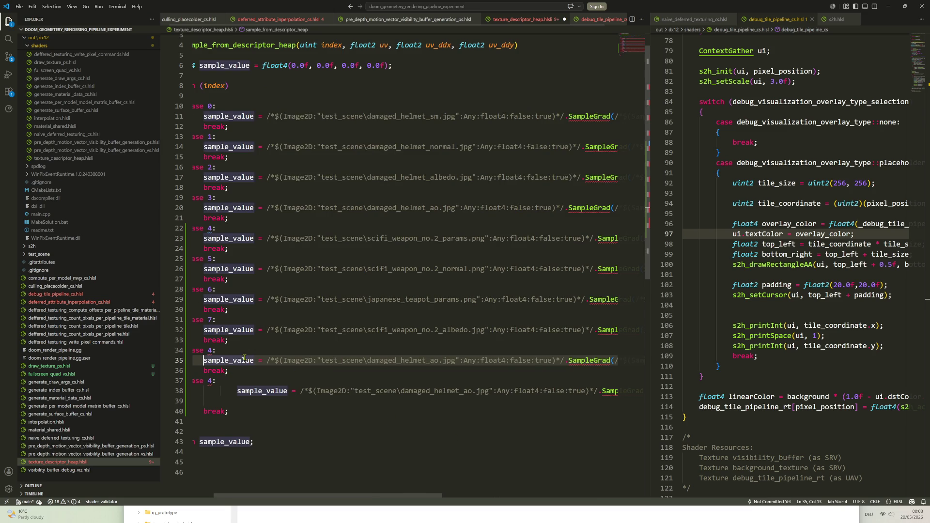
Make case 8 sample japanese_teapot_normal.png, copied from the test_scene folder
key("alt+Tab")
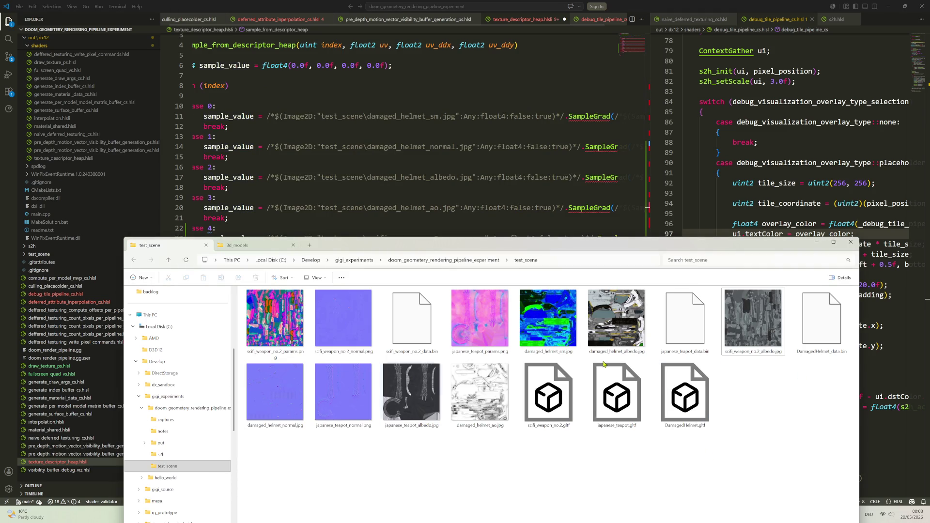
left_click(348, 428)
key("F2")
left_click_drag(375, 425, 314, 425)
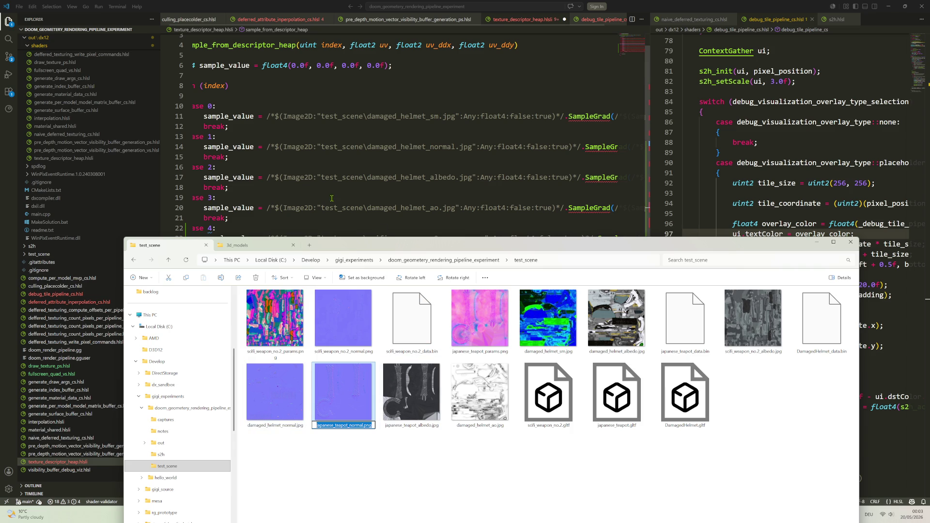
left_click(331, 198)
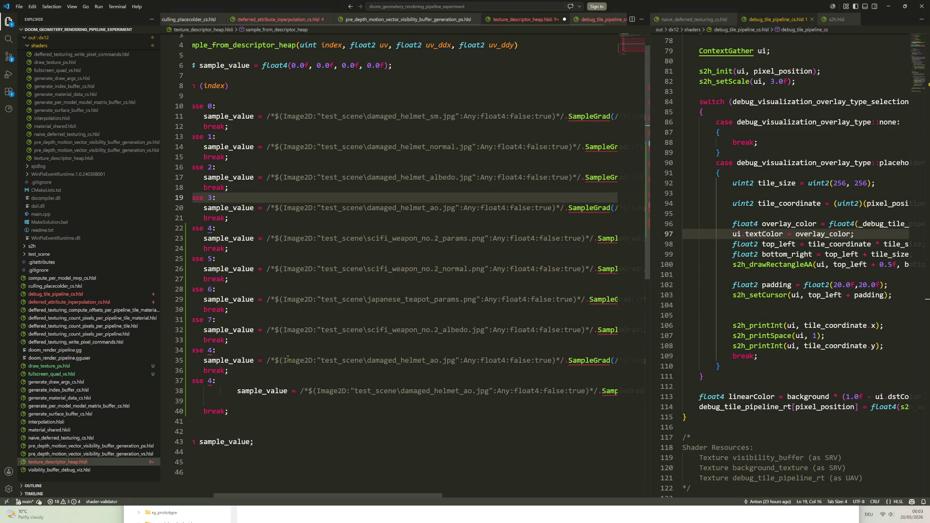
left_click_drag(367, 360, 456, 360)
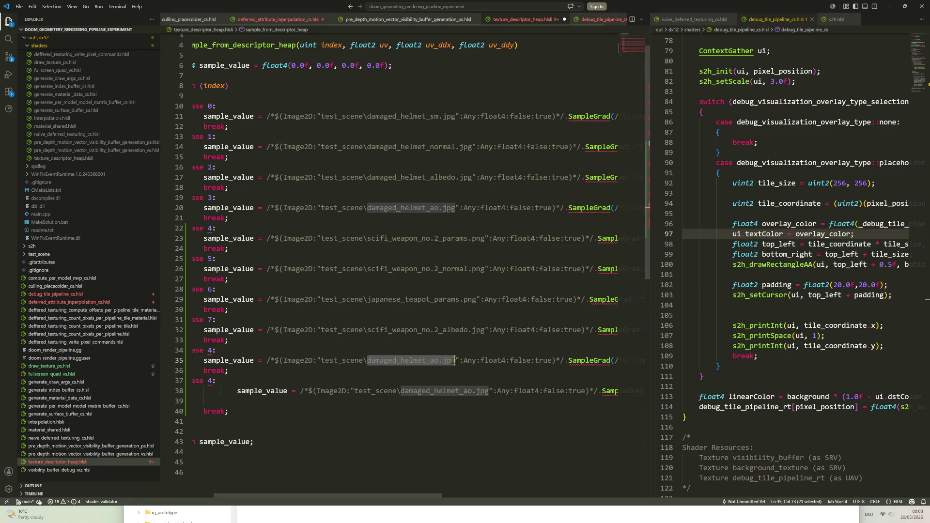
type("japanese_teapot_normal.png")
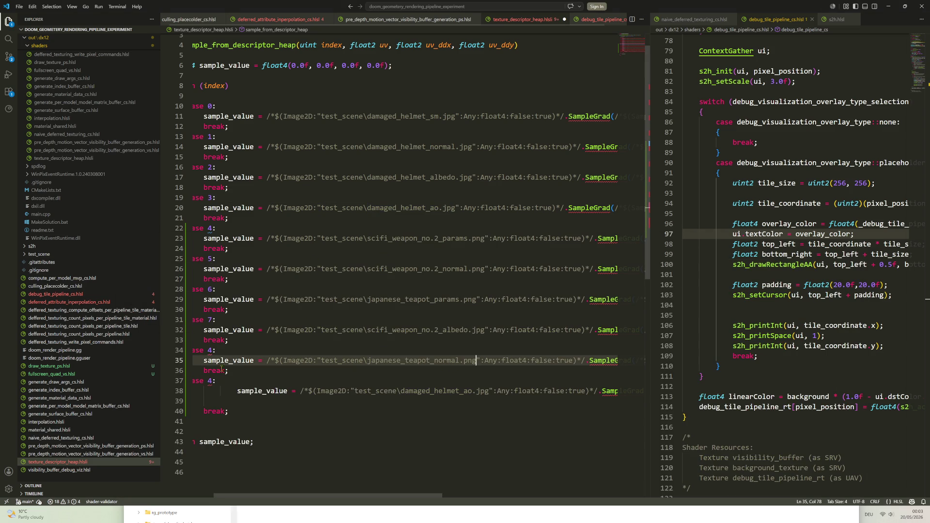
Renumber the case labels on lines 34 and 37 to 8 and 9
left_click(212, 350)
double_click(210, 351)
type("8")
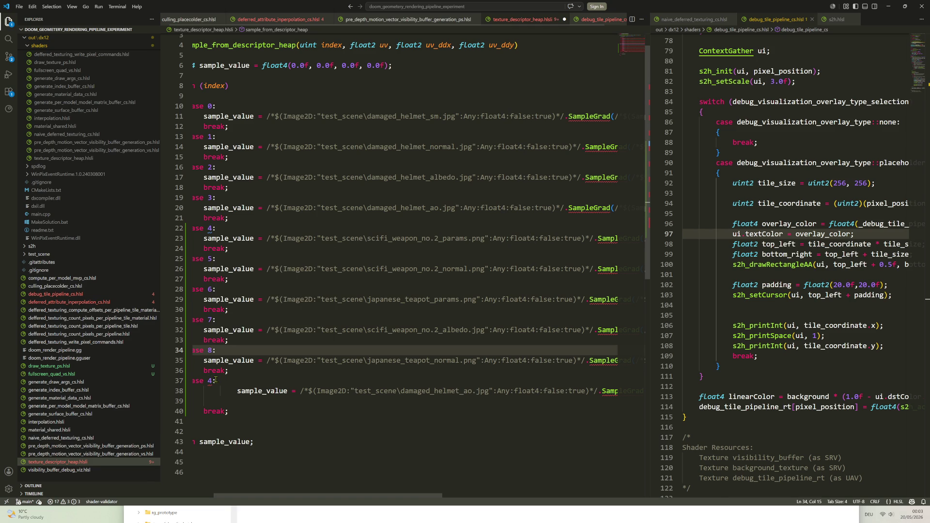
double_click(210, 381)
type("9")
left_click(237, 391)
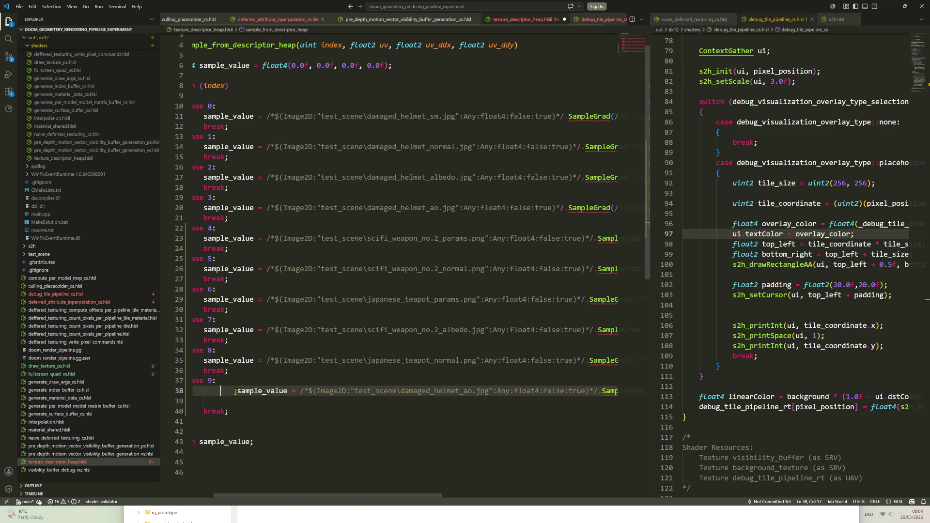
Align the last sample line and copy japanese_teapot_albedo.jpg's name from the folder
key("BackSpace")
key("BackSpace")
key("BackSpace")
key("BackSpace")
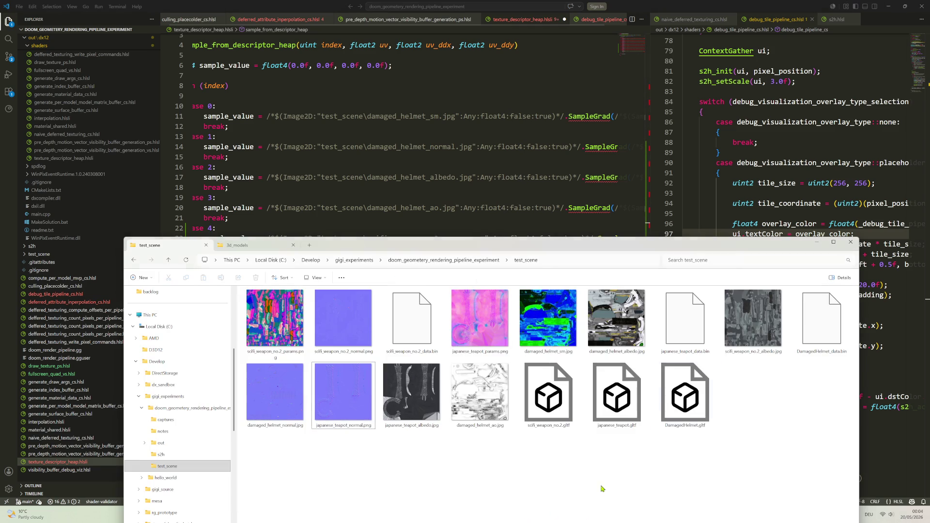
left_click(582, 513)
left_click(429, 427)
left_click(433, 427)
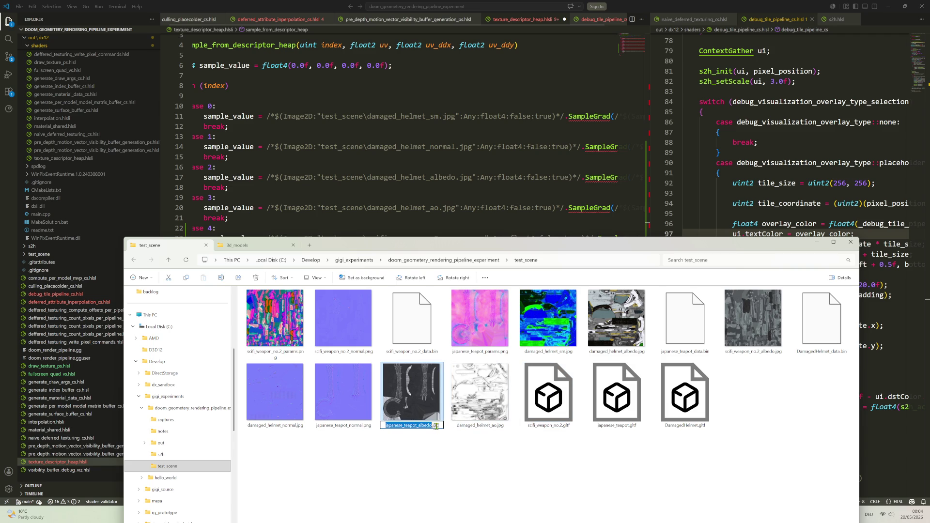
key("ctrl+a")
key("ctrl+c")
key("alt+Tab")
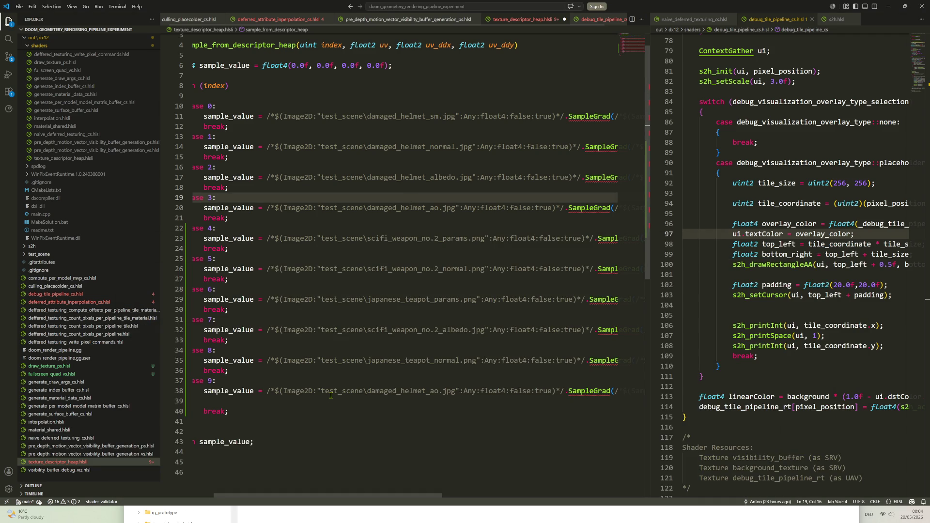
Paste japanese_teapot_albedo.jpg over damaged_helmet_ao.jpg on line 38 and delete the stray letter
left_click_drag(369, 390, 455, 391)
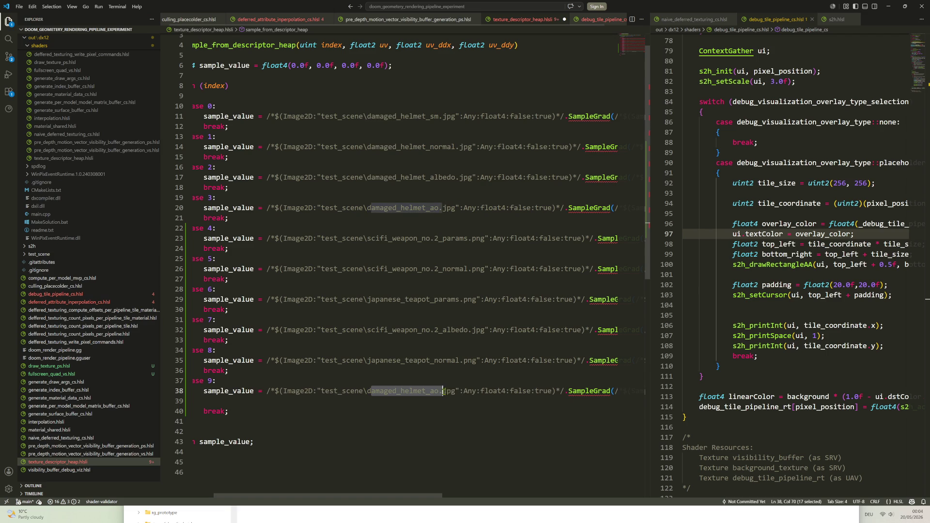
key("ctrl+v")
left_click(368, 391)
key("BackSpace")
key("End")
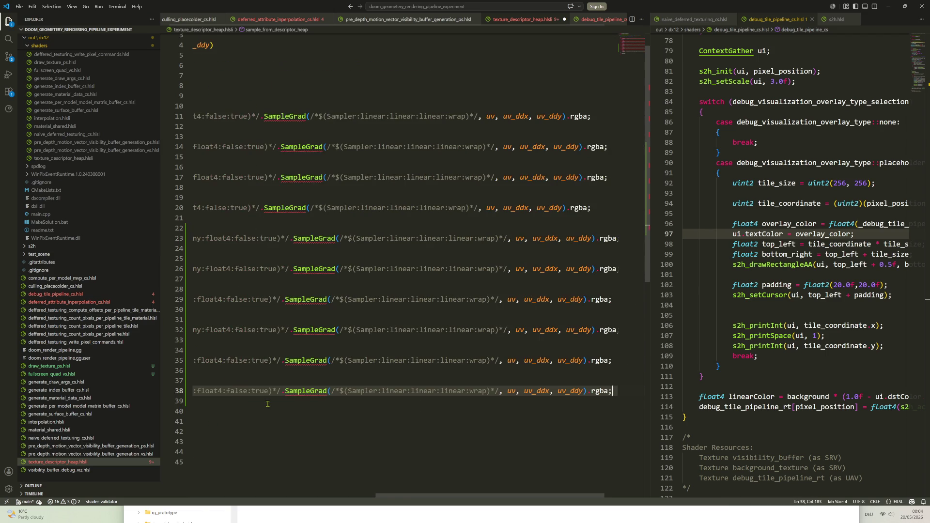
key("Home")
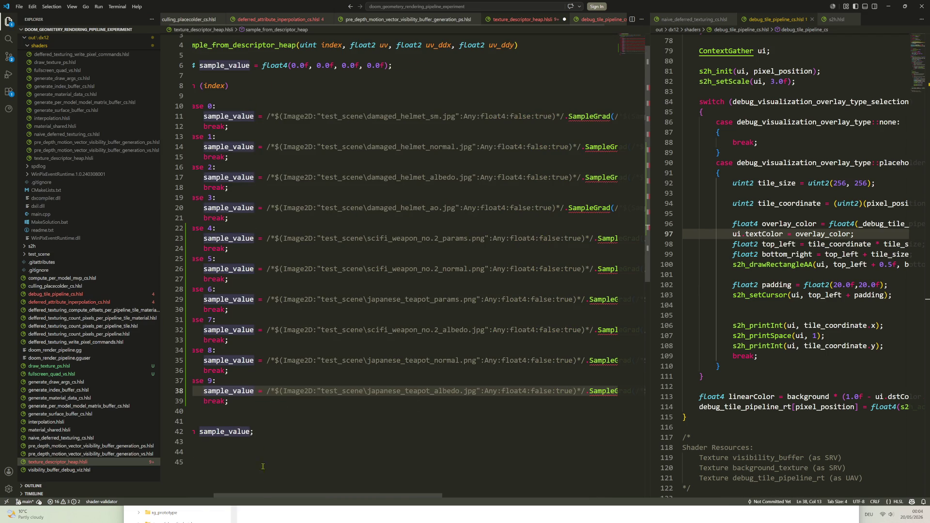
left_click_drag(254, 497, 231, 497)
left_click(369, 379)
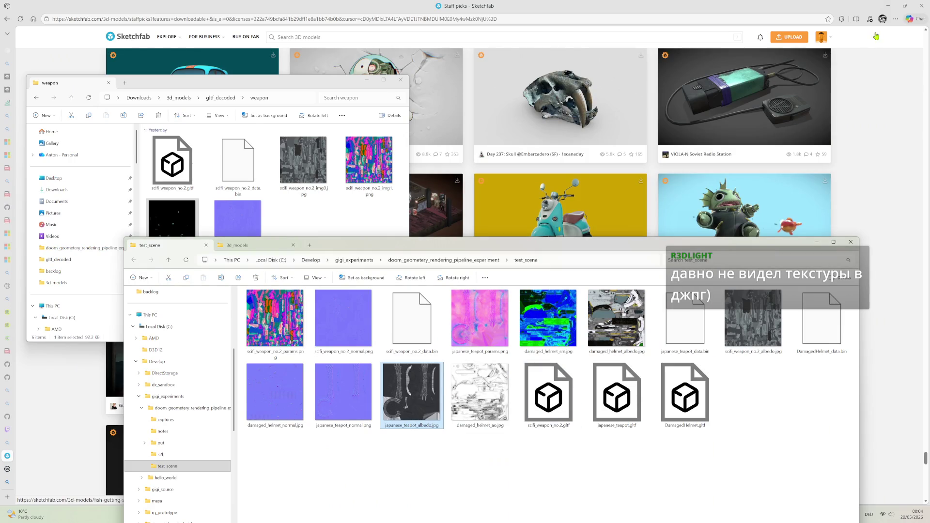
Shrink and raise the test_scene folder window, then bring Gigi Edit's build log forward
mouse_move(795, 239)
left_mouse_down()
mouse_move(794, 339)
mouse_move(798, 153)
left_mouse_up()
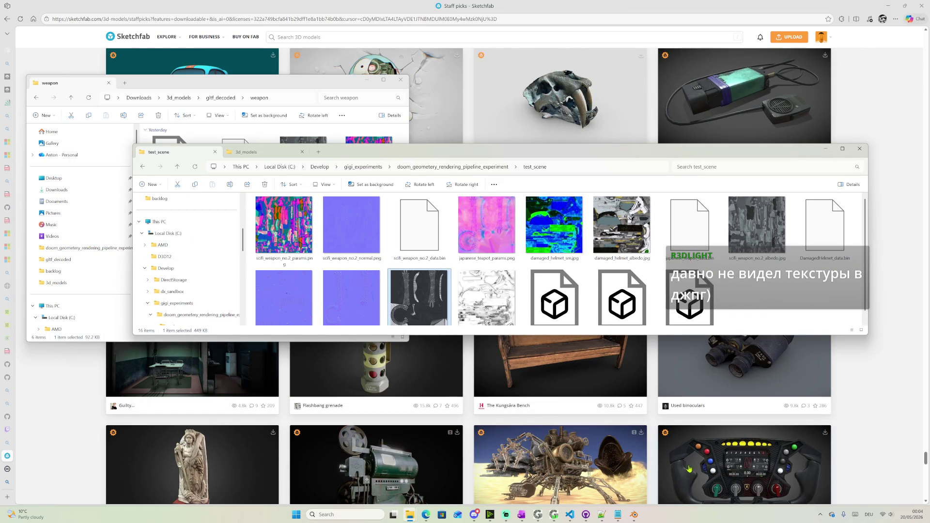
left_click(538, 515)
left_click(67, 14)
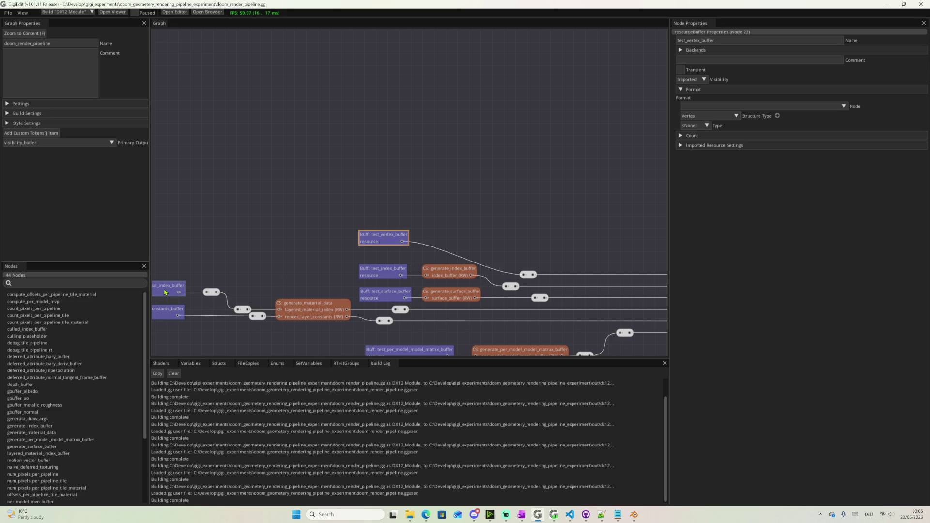
Pan the doom_render_pipeline graph, return to VS Code and widen the second editor group
middle_click_drag(382, 142, 435, 136)
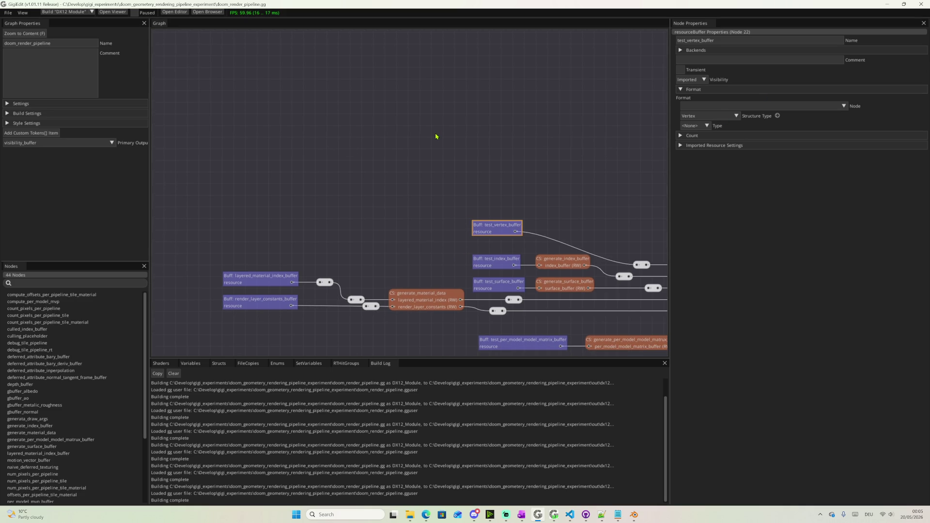
scroll(495, 200, "up", 2)
scroll(495, 199, "down", 4)
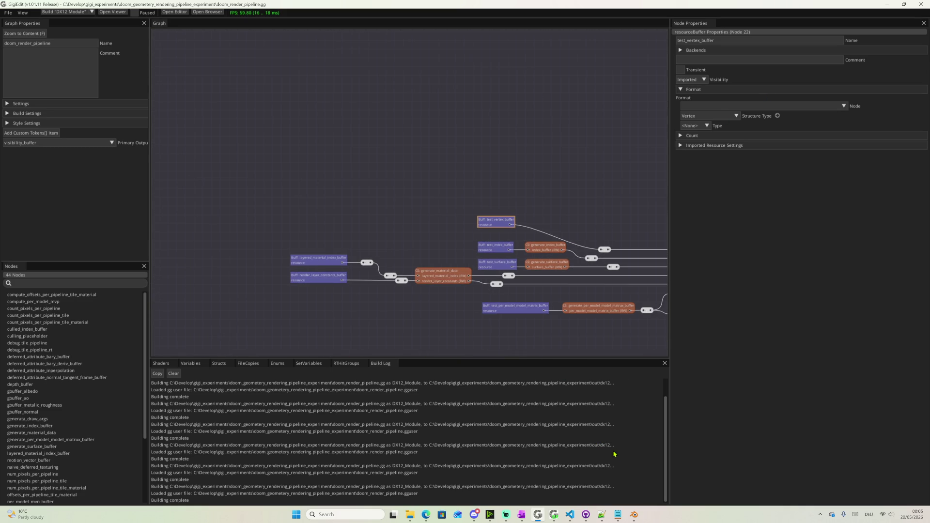
scroll(409, 206, "up", 1)
scroll(415, 212, "up", 3)
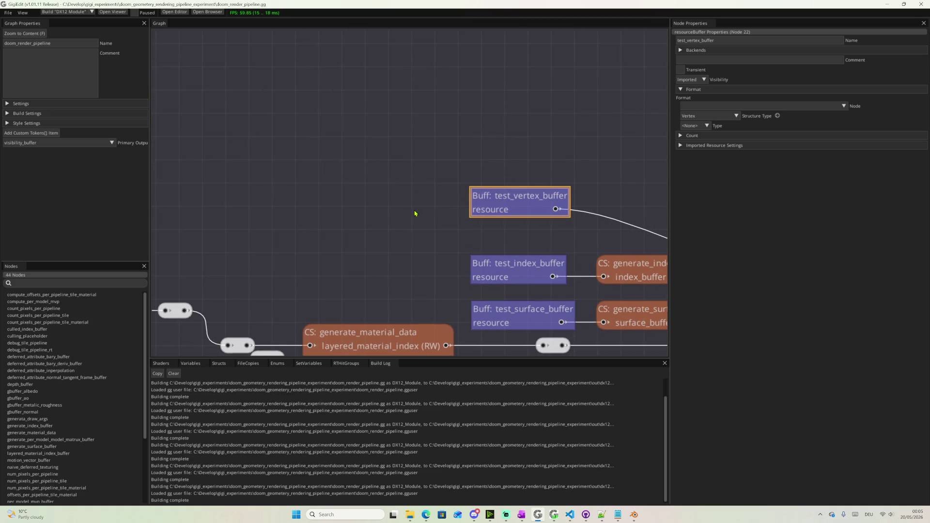
scroll(417, 215, "down", 2)
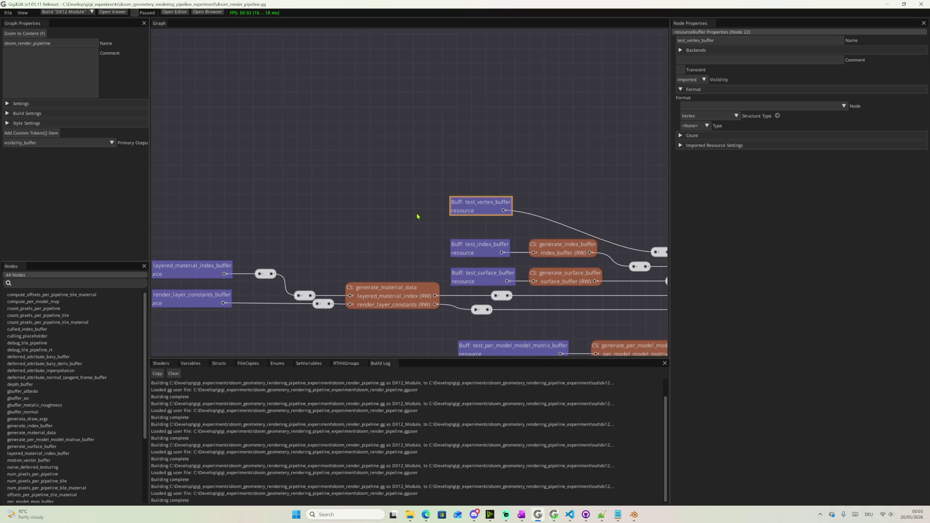
left_click(569, 515)
left_click_drag(648, 281, 554, 281)
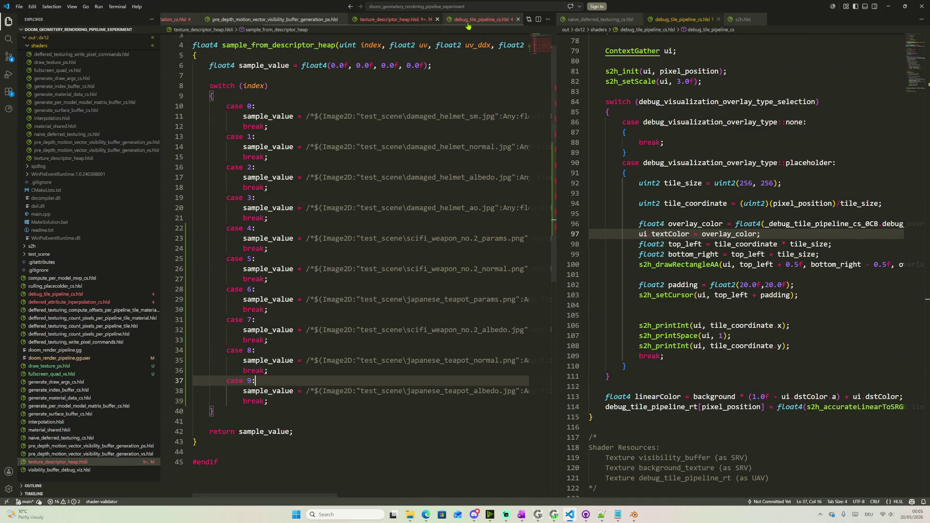
Show texture_descriptor_heap.hlsli beside naive_deferred_texturing_cs.hlsl in the two editors
left_click(479, 19)
left_click(398, 20)
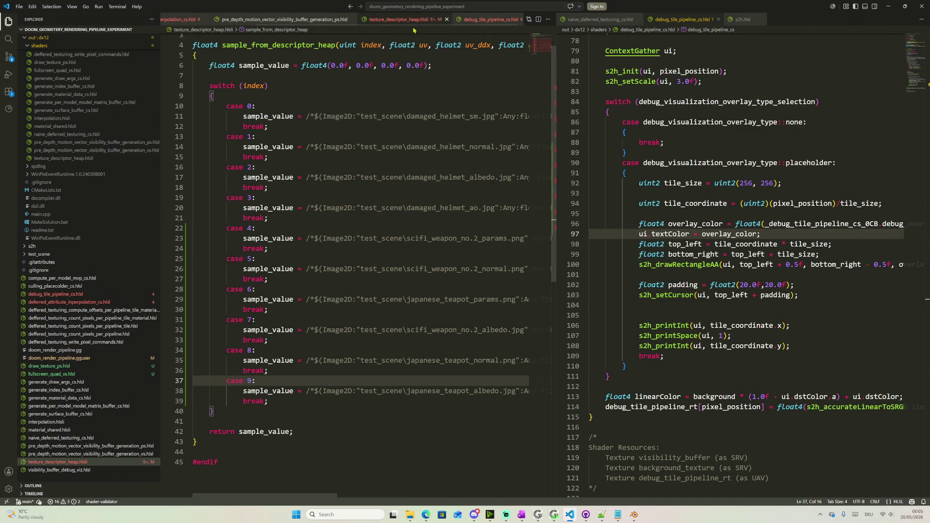
scroll(84, 174, "up", 2)
scroll(84, 175, "up", 5)
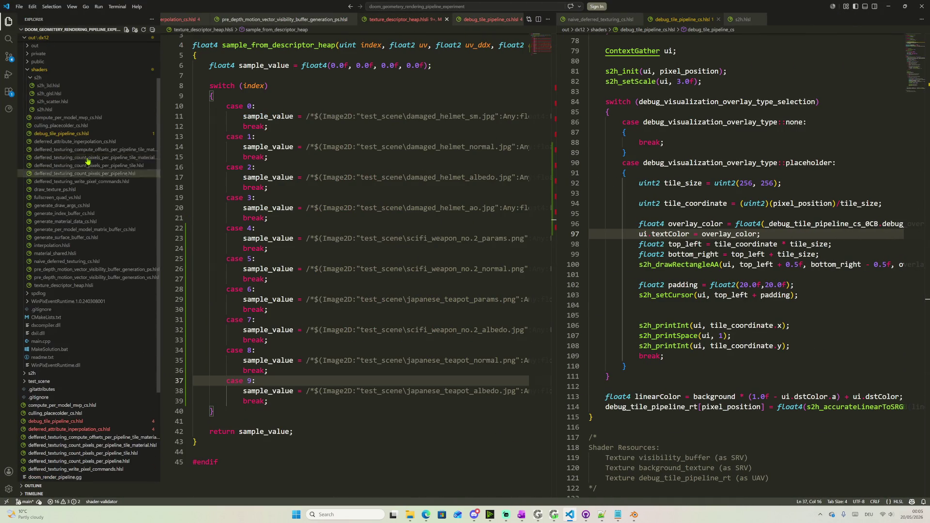
left_click(62, 285)
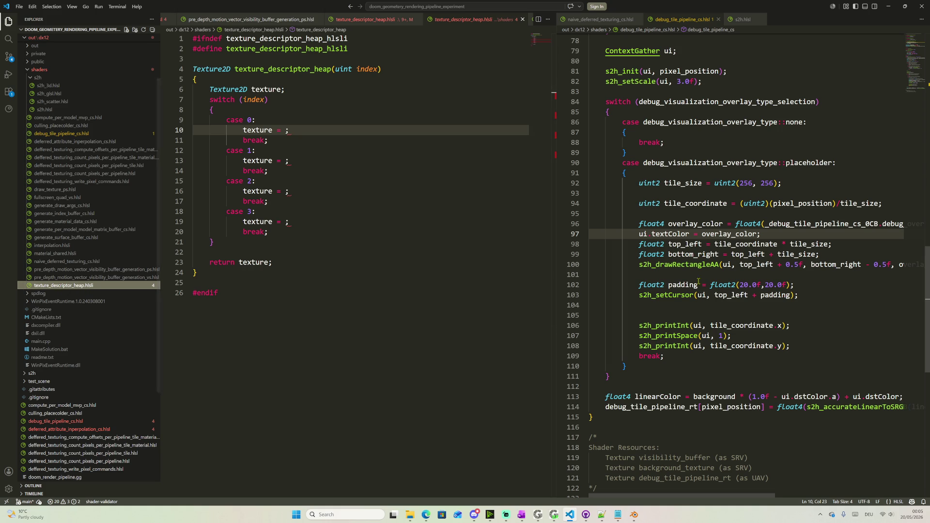
left_click(591, 22)
scroll(727, 291, "up", 3)
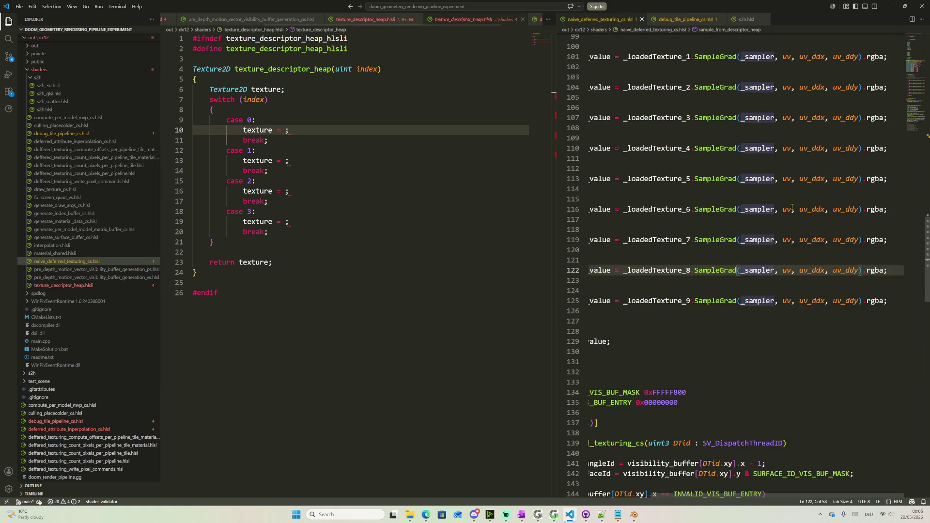
scroll(727, 291, "up", 3)
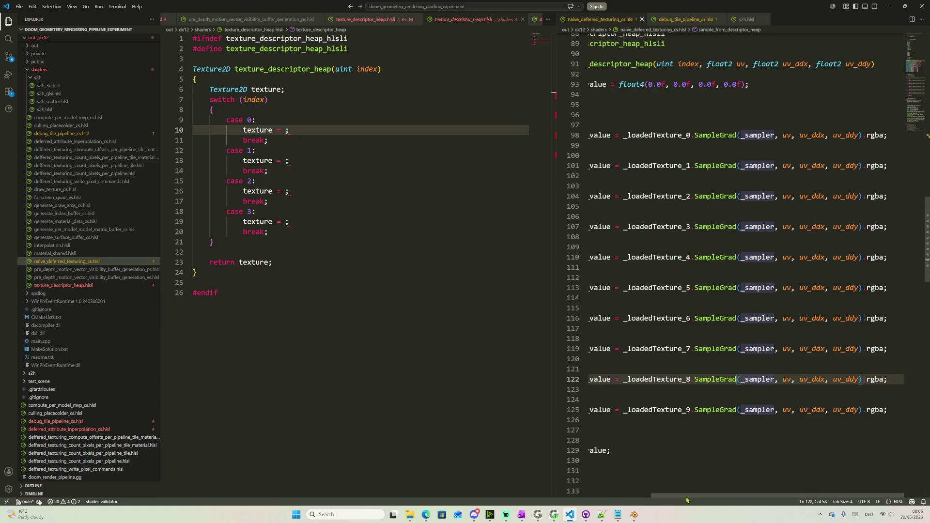
scroll(698, 472, "left", 3)
scroll(727, 327, "up", 5)
scroll(727, 326, "up", 3)
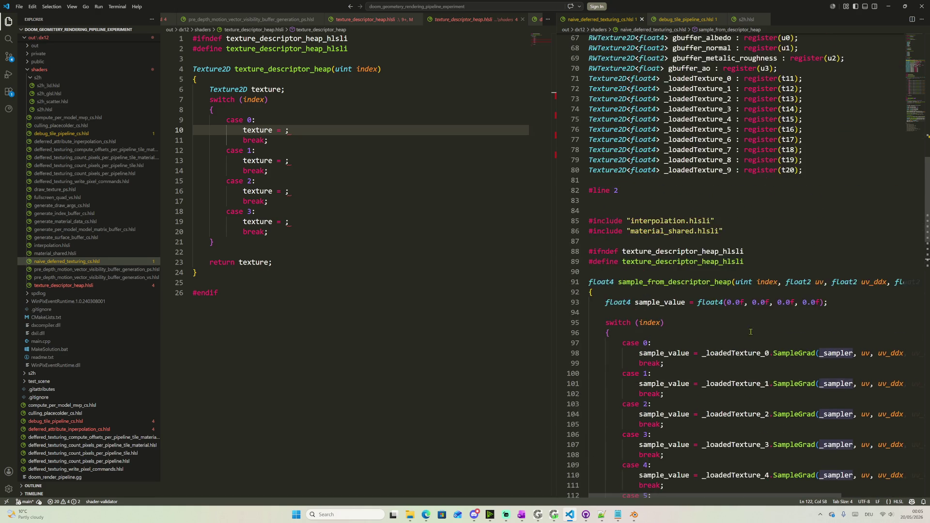
scroll(726, 327, "up", 2)
mouse_move(803, 261)
left_mouse_down()
mouse_move(707, 241)
mouse_move(587, 168)
left_mouse_up()
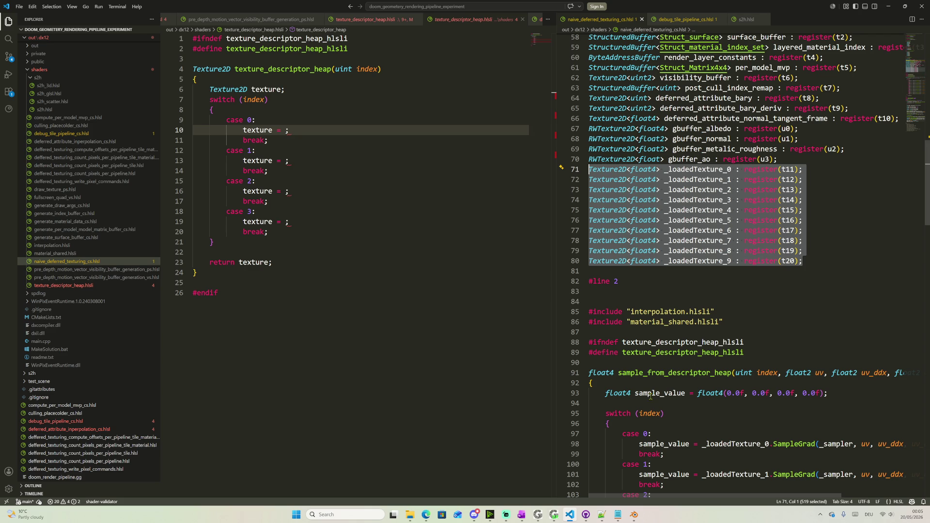
Inspect the sample_from_descriptor_heap call, then switch to Streamlabs Desktop
double_click(667, 373)
mouse_move(674, 373)
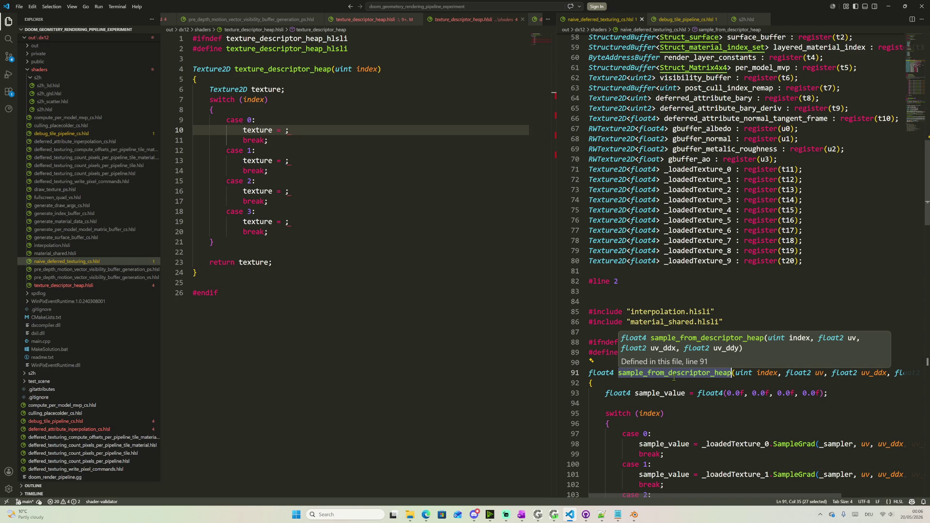
left_click(680, 379)
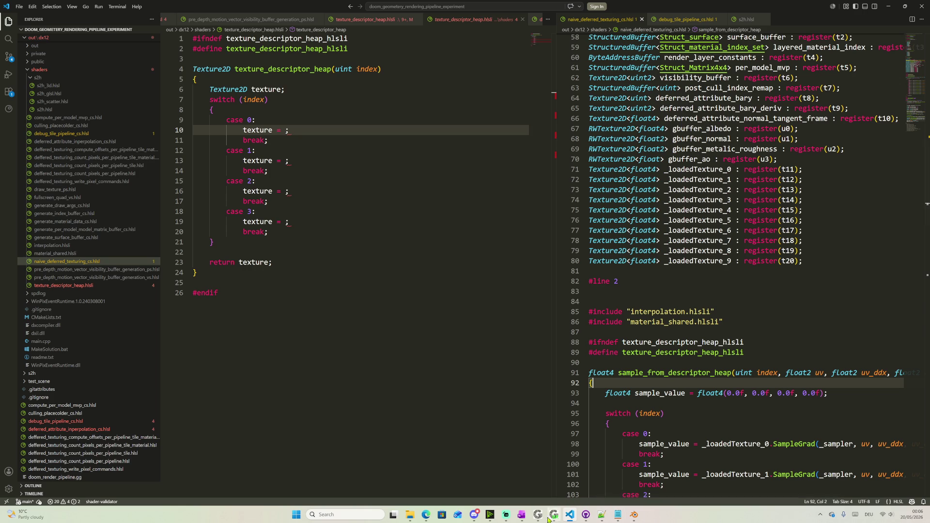
mouse_move(474, 515)
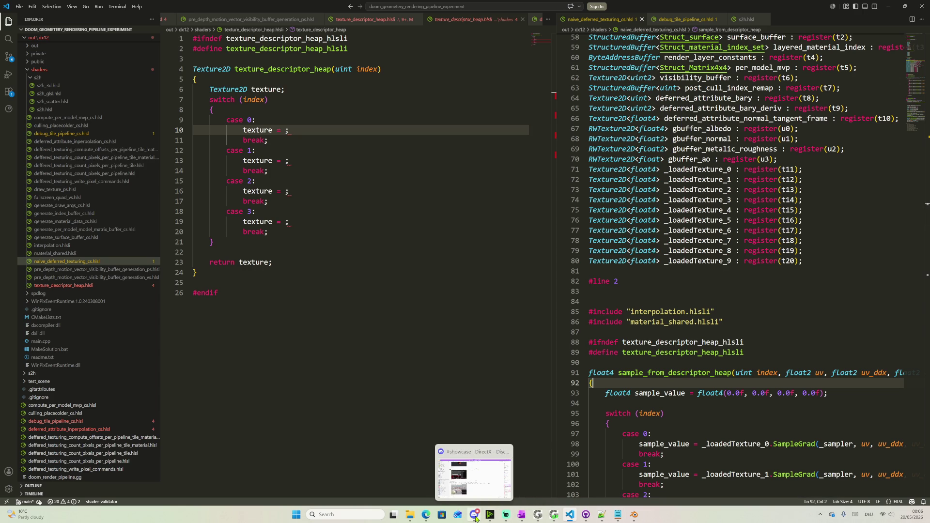
left_click(512, 516)
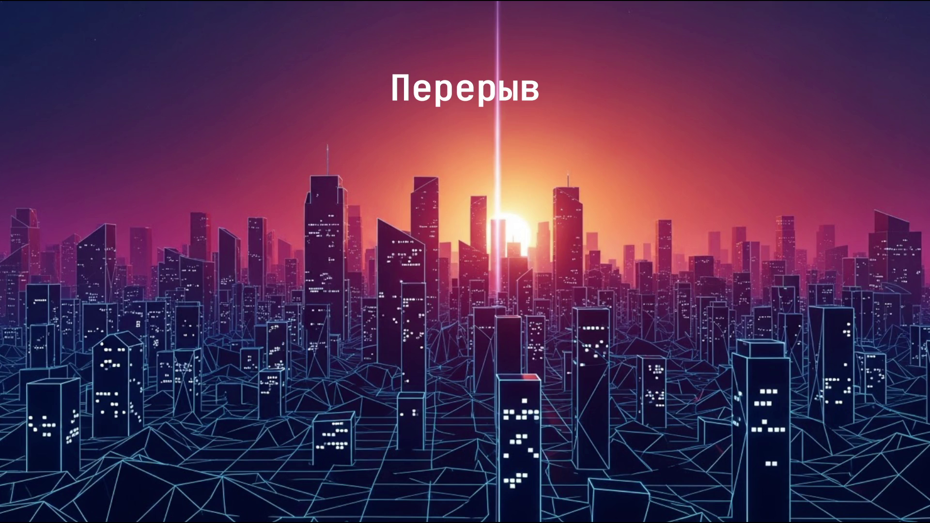
Switch the live stream from the break scene back to Desktop Screen
left_click(131, 383)
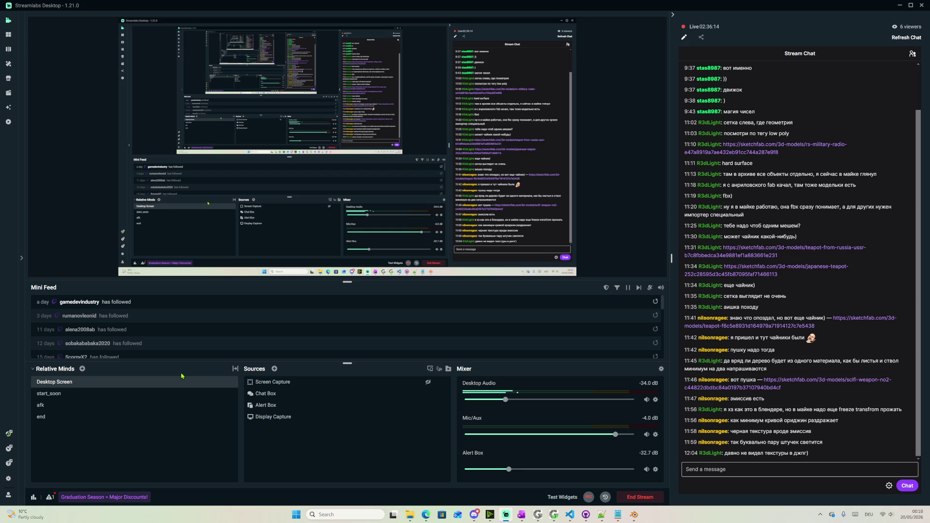
Delete the stub texture_descriptor_heap.hlsli from the Explorer, sending it to the Recycle Bin
left_click(899, 6)
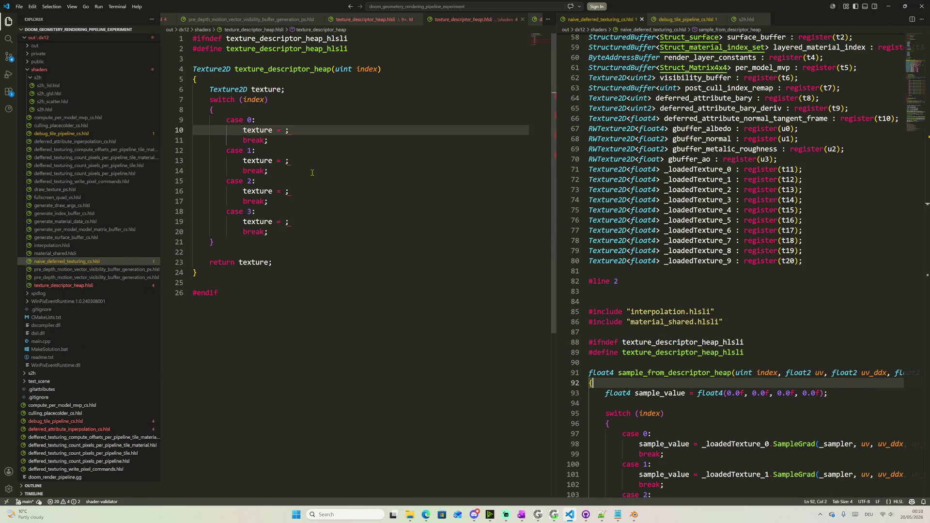
mouse_move(47, 245)
right_click(66, 286)
left_click(58, 292)
right_click(58, 291)
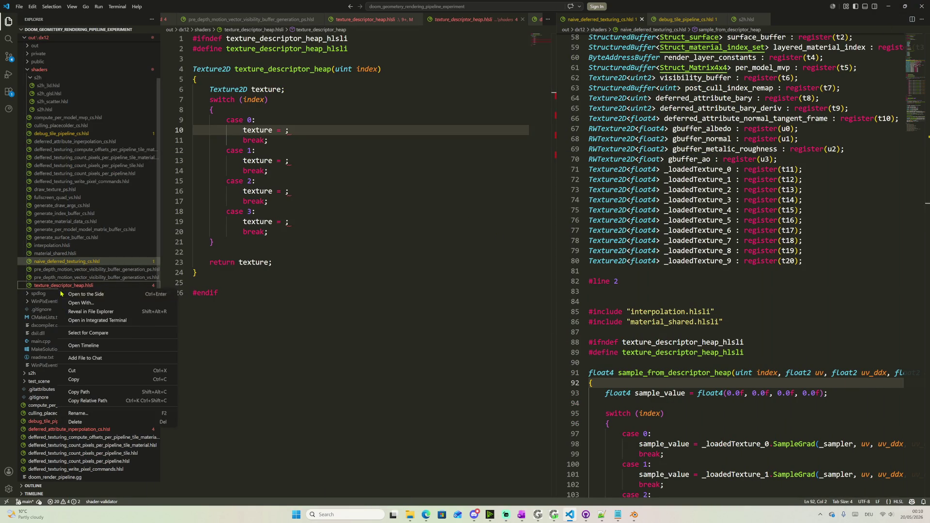
left_click(101, 424)
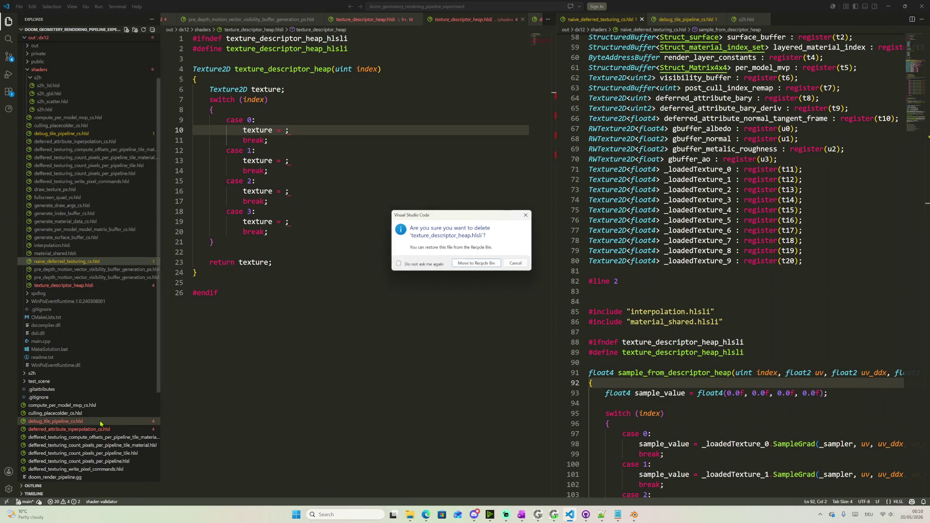
left_click(476, 263)
left_click(476, 278)
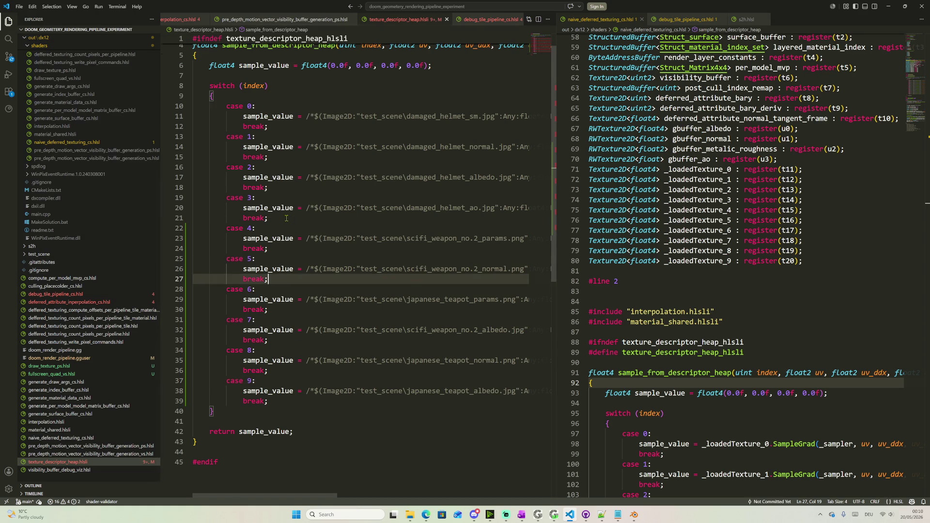
scroll(406, 233, "down", 5)
scroll(345, 189, "up", 5)
scroll(726, 218, "up", 6)
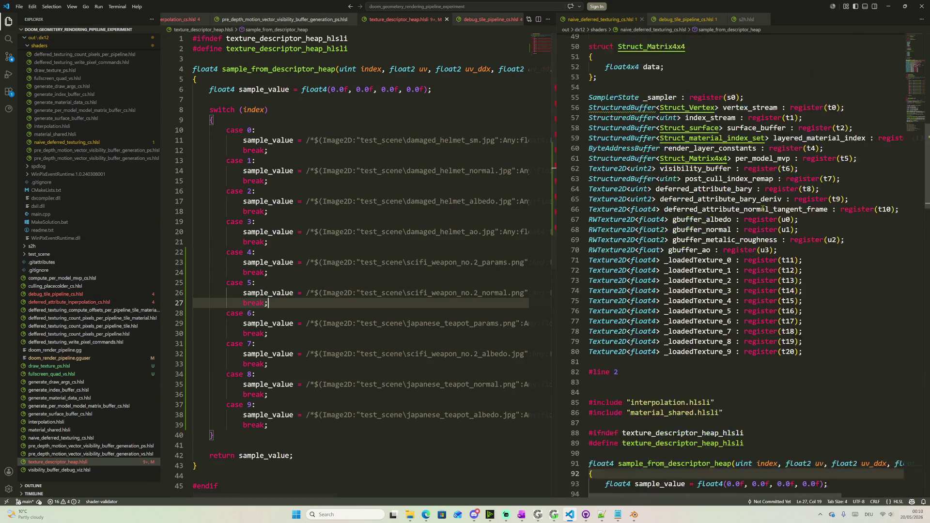
Minimize VS Code and bring up the node-creation list on empty Gigi graph space
left_click(889, 5)
middle_click_drag(376, 168, 470, 154)
right_click(391, 149)
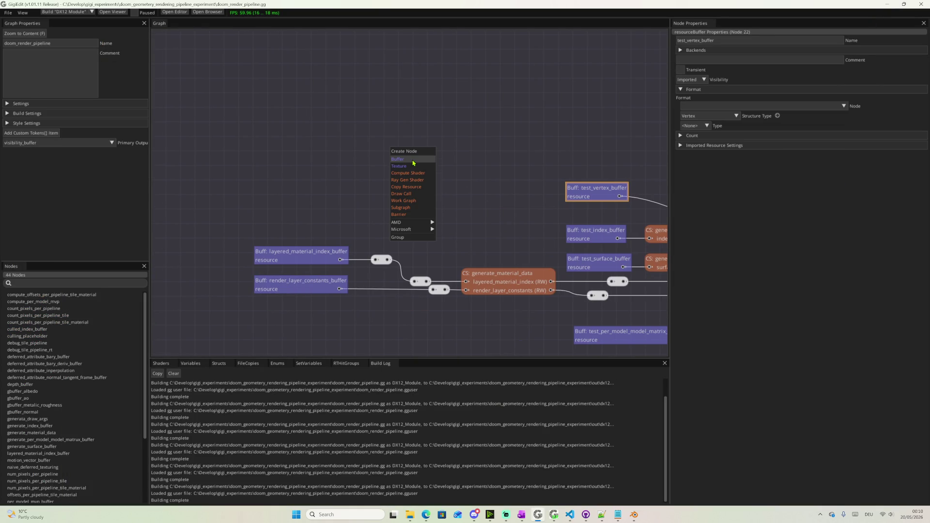
Create a new buffer node named damaged_helmet_vertex_data
left_click(414, 162)
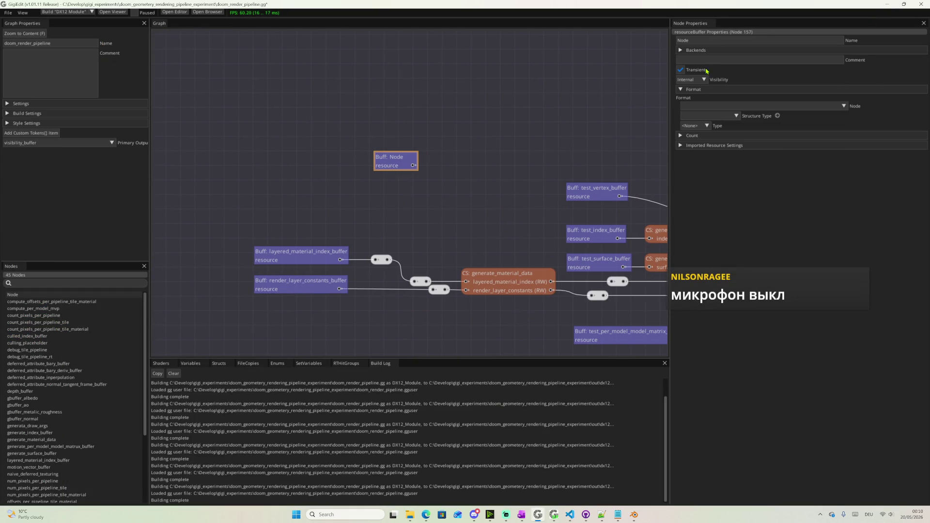
left_click(727, 43)
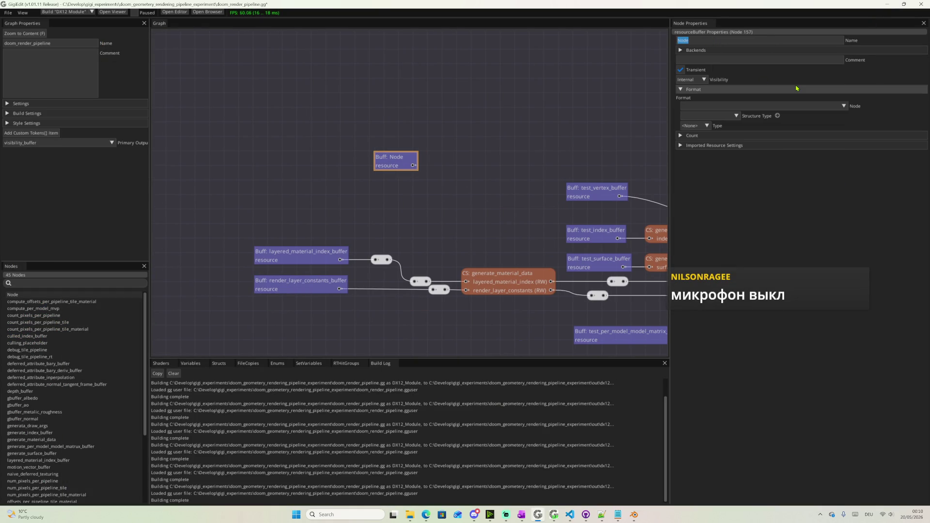
type("damag")
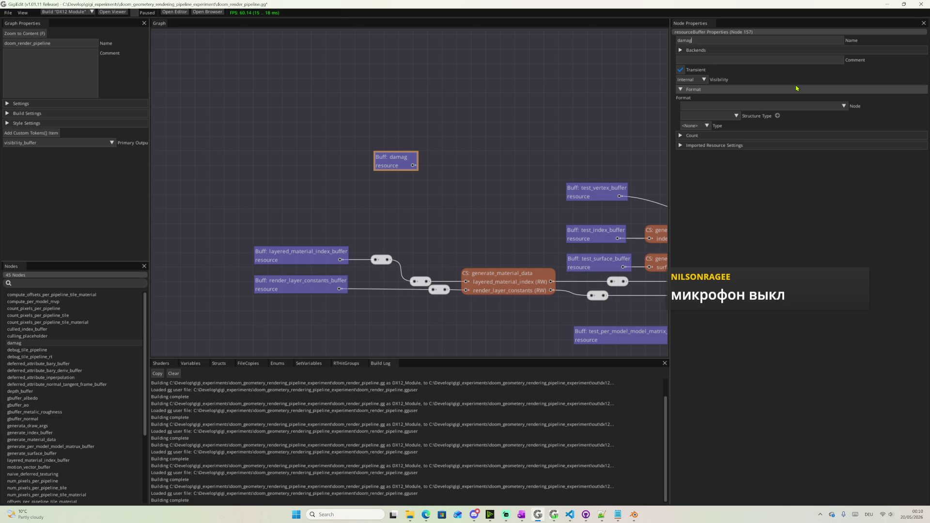
type("ed_helmet_")
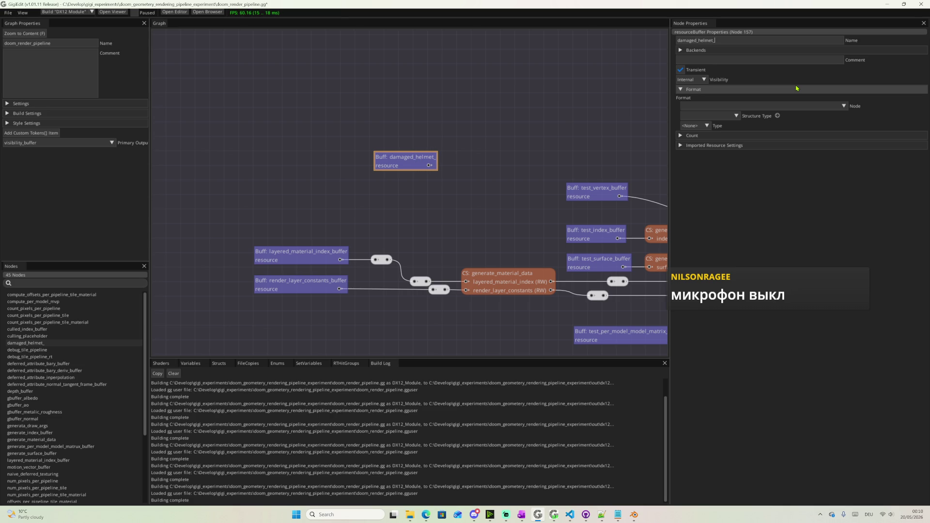
type("data")
key("BackSpace")
key("BackSpace")
key("BackSpace")
key("BackSpace")
type("vertex_data")
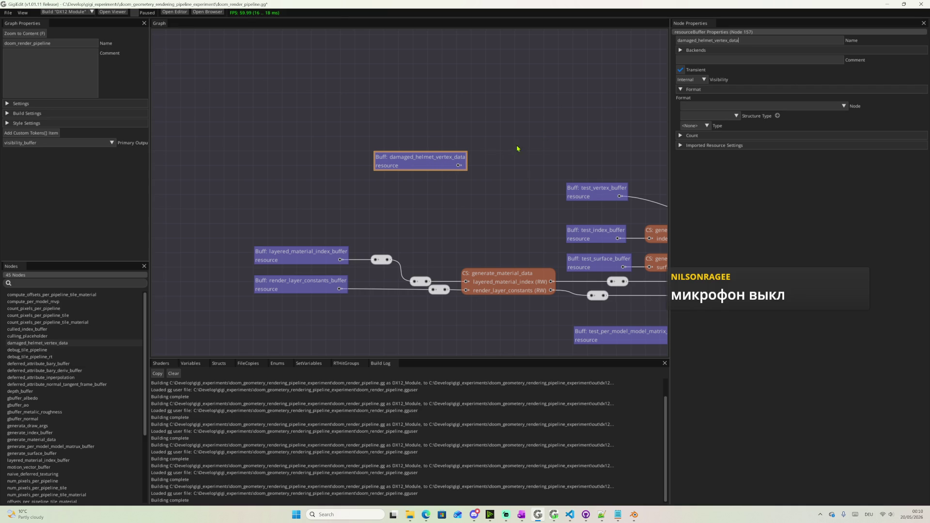
Expand the buffer's Imported Resource Settings and browse for its imported file
left_click(591, 193)
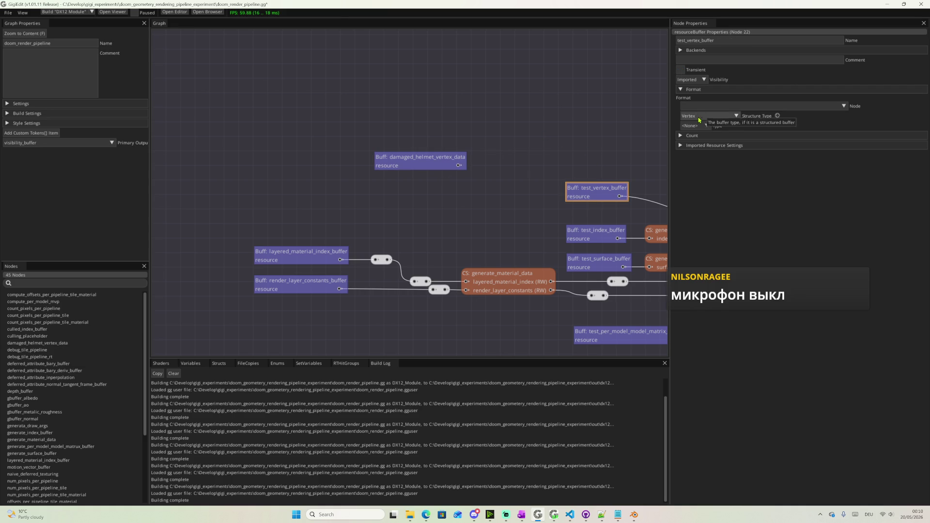
left_click(429, 165)
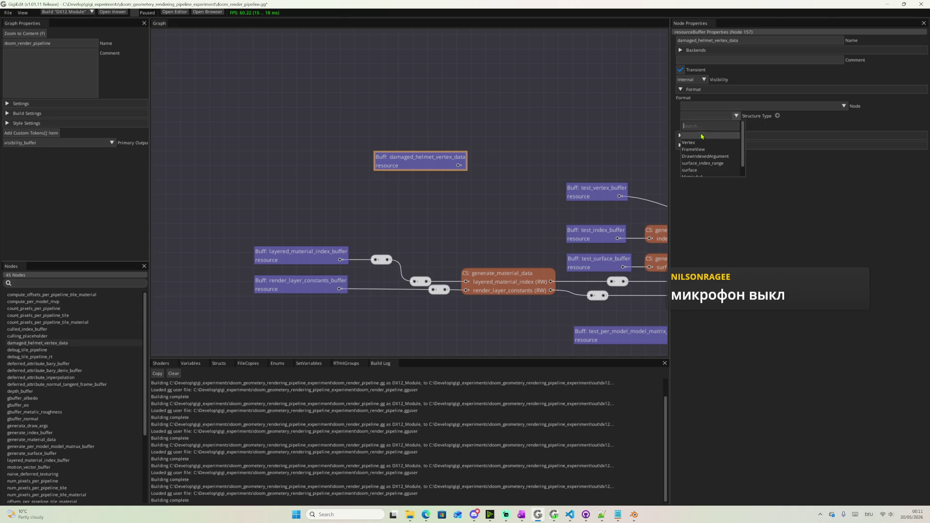
left_click(680, 146)
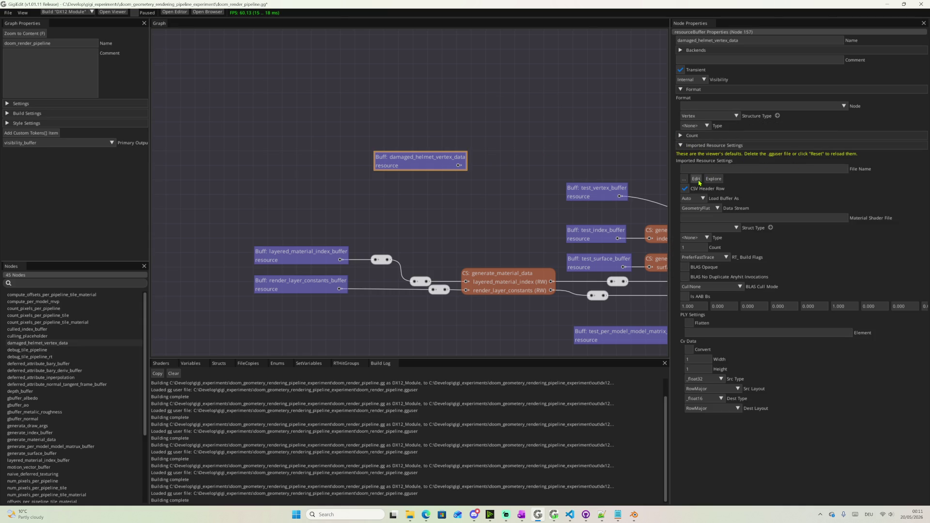
left_click(706, 167)
left_click(684, 179)
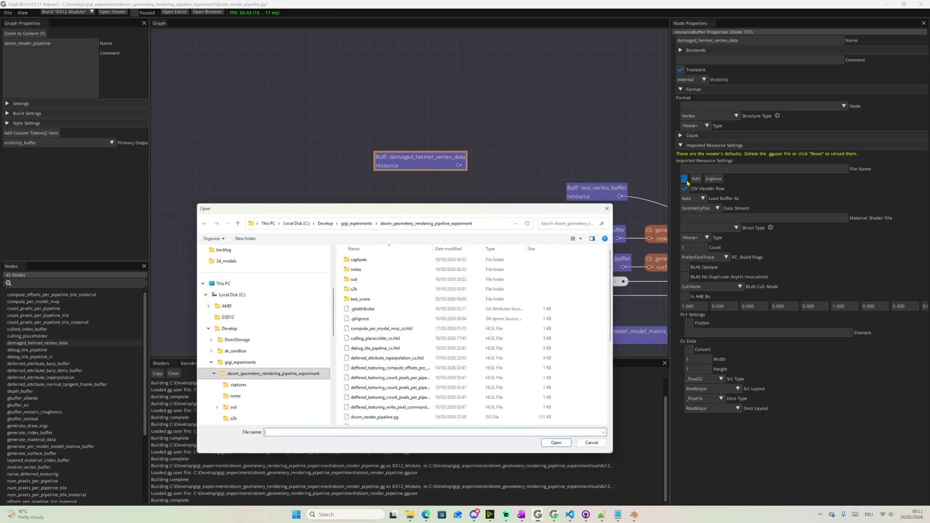
Import test_scene\DamagedHelmet.gltf as GeometryFlat with struct type Vertex
double_click(364, 302)
double_click(525, 268)
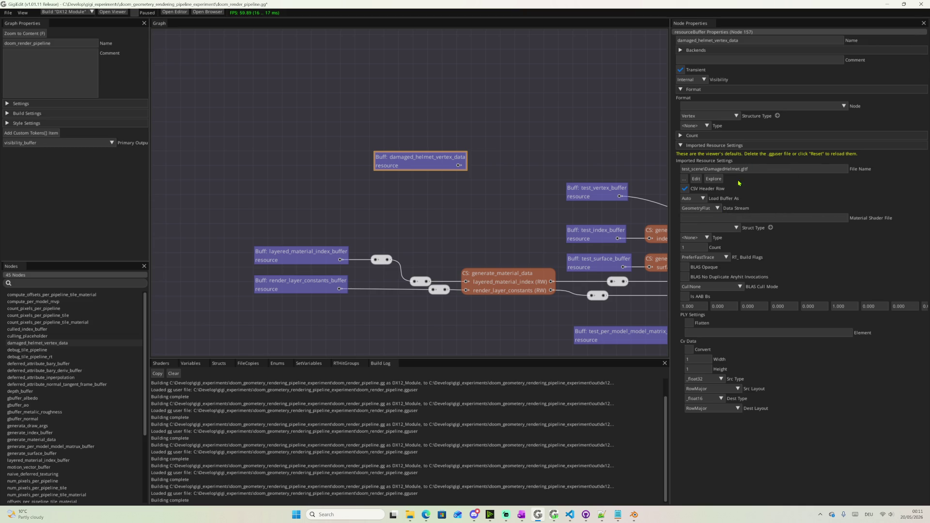
left_click(718, 215)
left_click(706, 231)
left_click(708, 227)
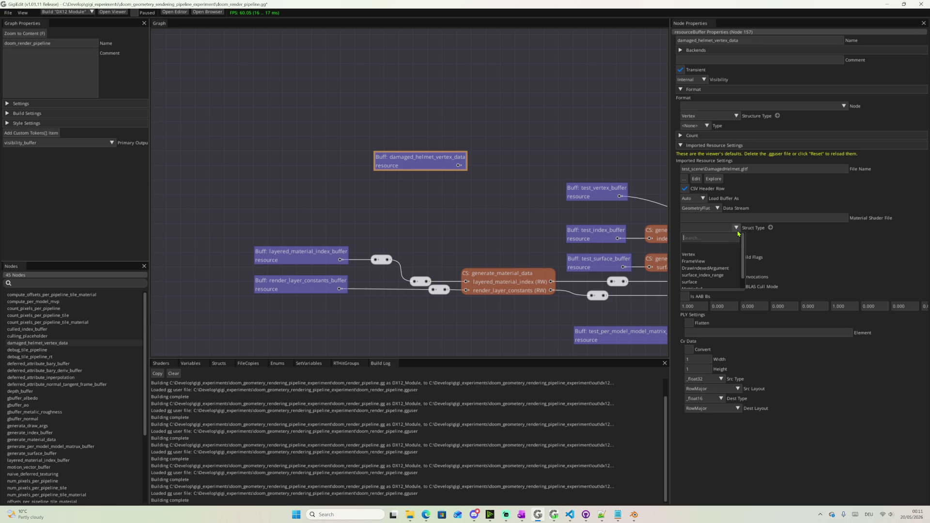
left_click(714, 254)
left_click(705, 238)
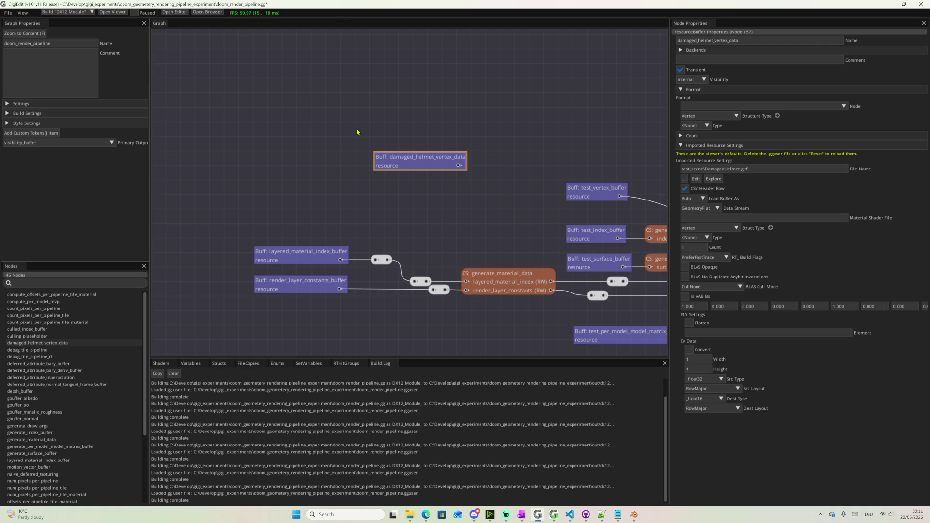
Create a stray new buffer node beside damaged_helmet_vertex_data and delete it again
left_click_drag(436, 163, 420, 156)
right_click(426, 183)
left_click(445, 196)
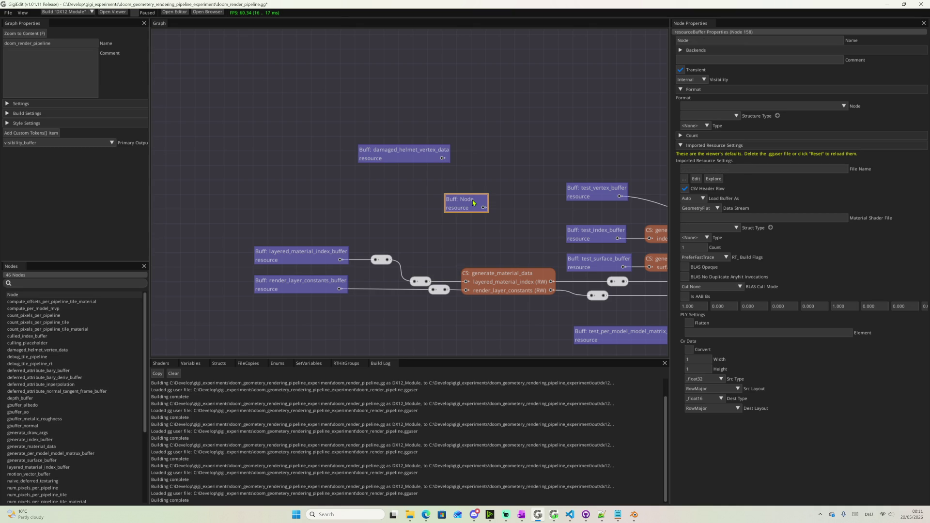
key("Delete")
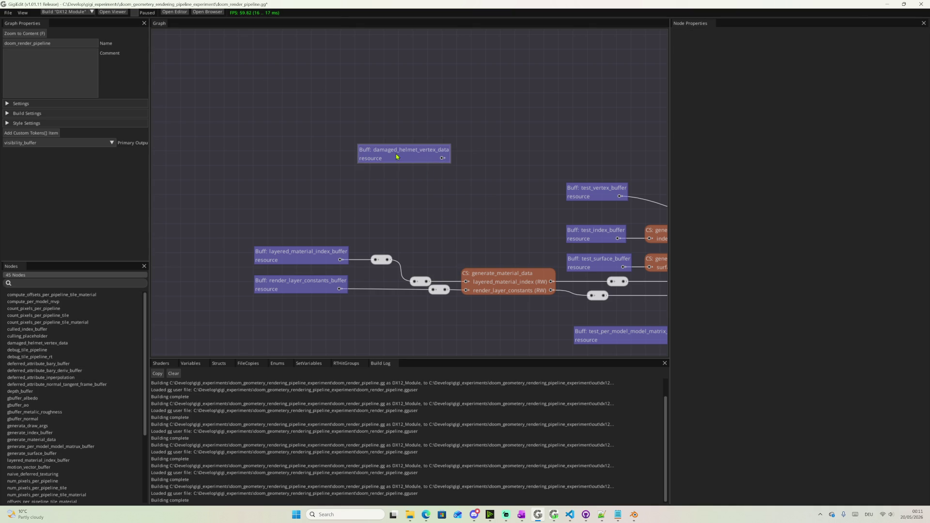
Duplicate the damaged_helmet_vertex_data buffer and place the copy just below the original
left_click(402, 154)
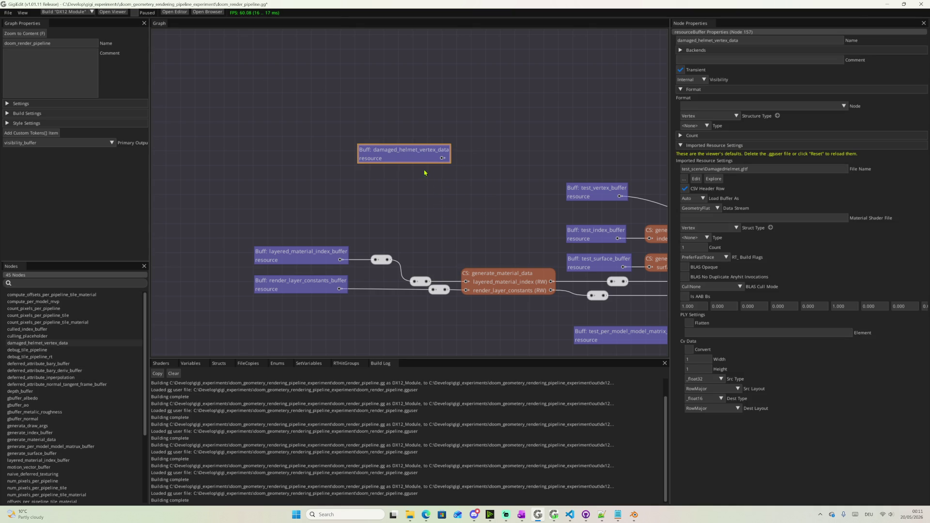
left_click_drag(405, 151, 435, 158)
right_click(434, 159)
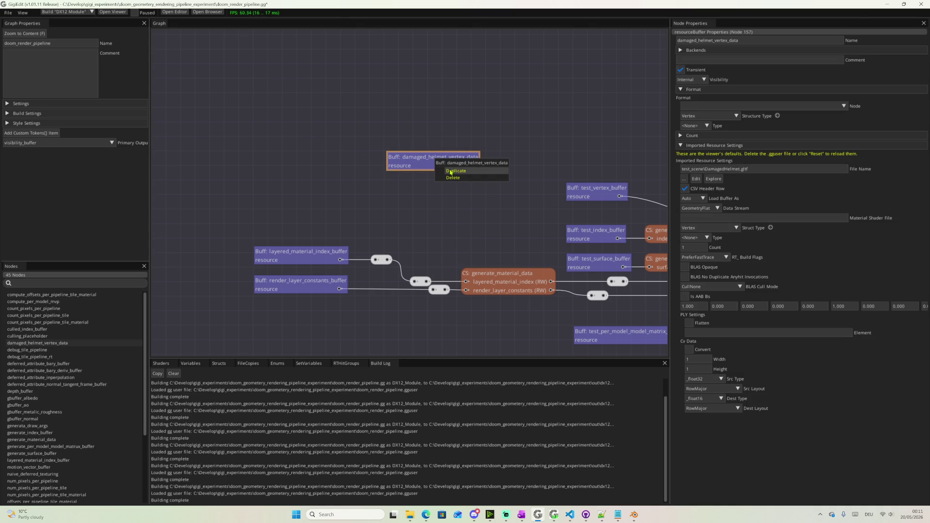
left_click(450, 172)
left_click_drag(509, 181, 444, 192)
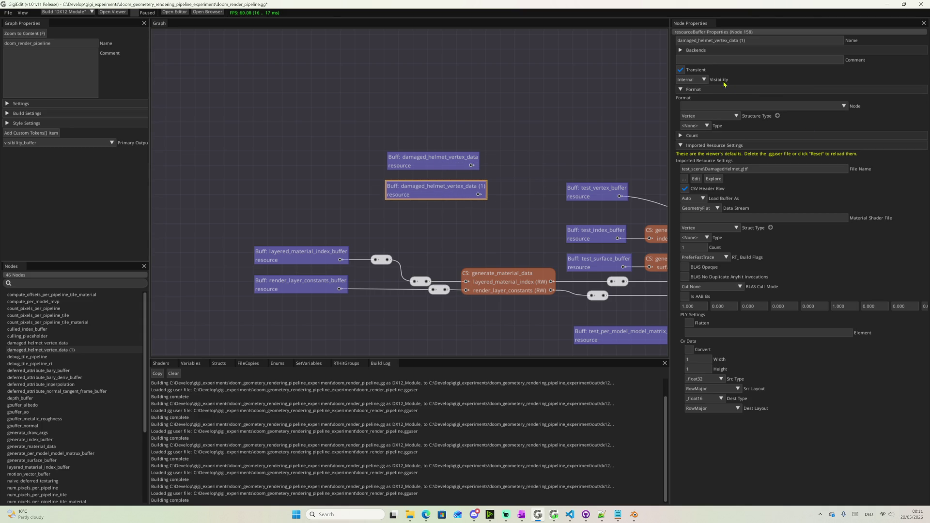
Set the original damaged_helmet_vertex_data buffer's Visibility to Imported
mouse_move(718, 79)
left_click(592, 191)
left_click(444, 160)
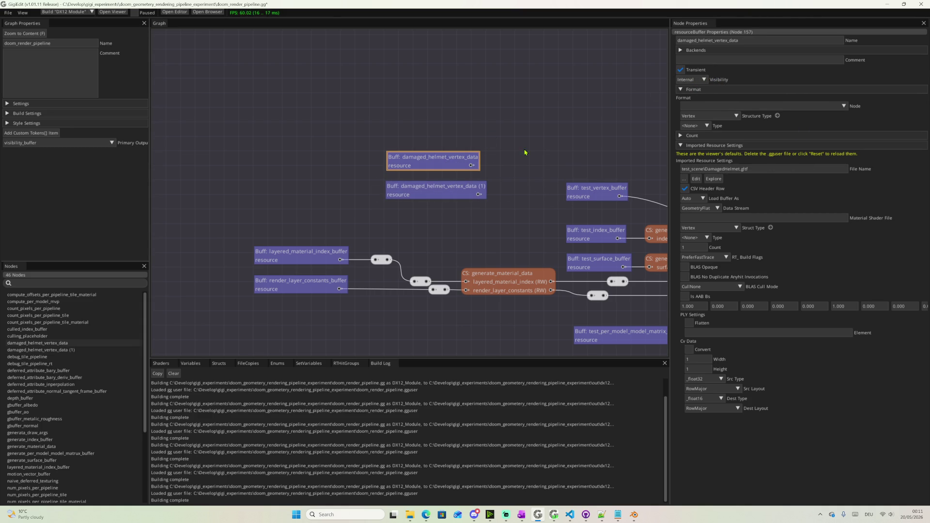
left_click(695, 80)
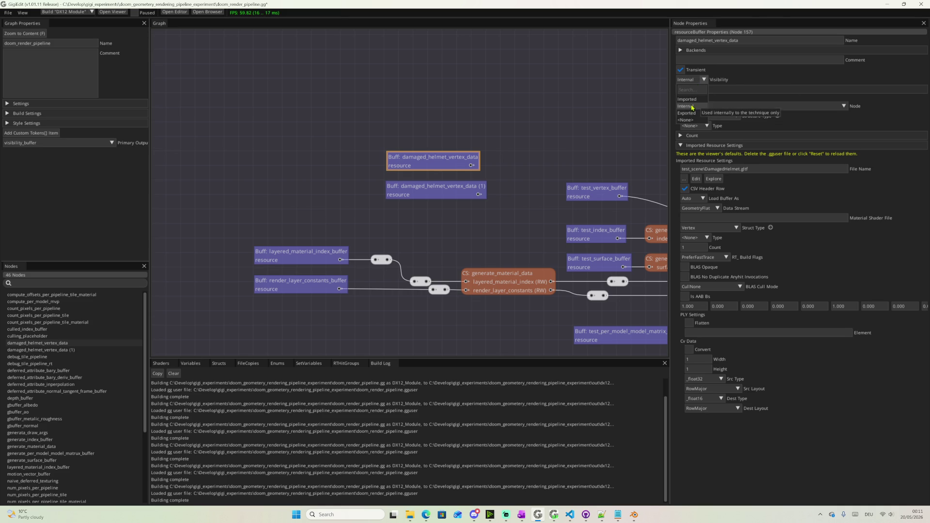
left_click(688, 99)
Set the copied damaged_helmet_vertex_data (1) buffer's Visibility to Imported and recheck both nodes
left_click(436, 187)
left_click(690, 79)
left_click(689, 99)
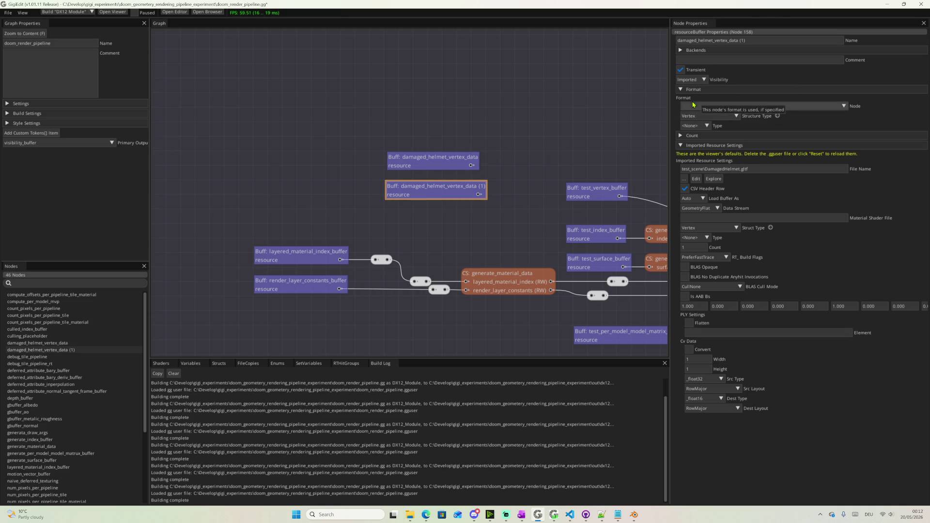
left_click(591, 191)
left_click(436, 159)
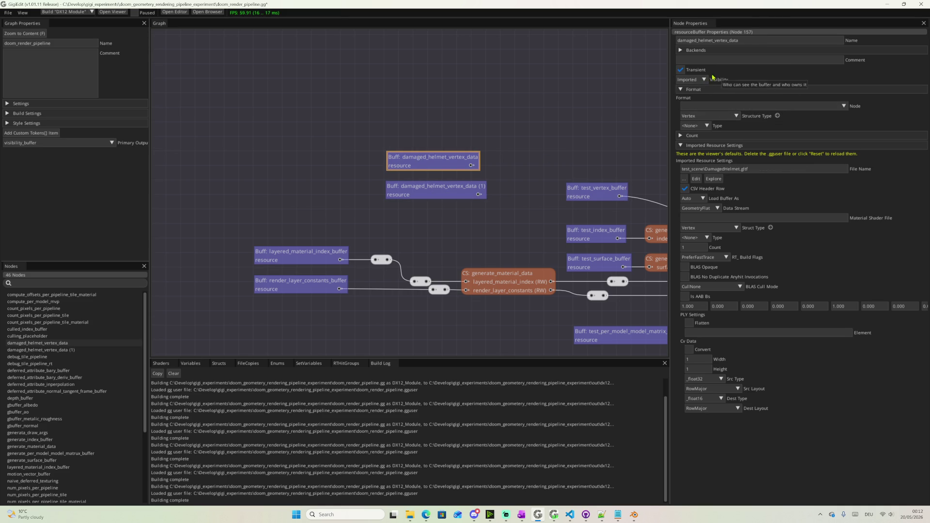
left_click(465, 186)
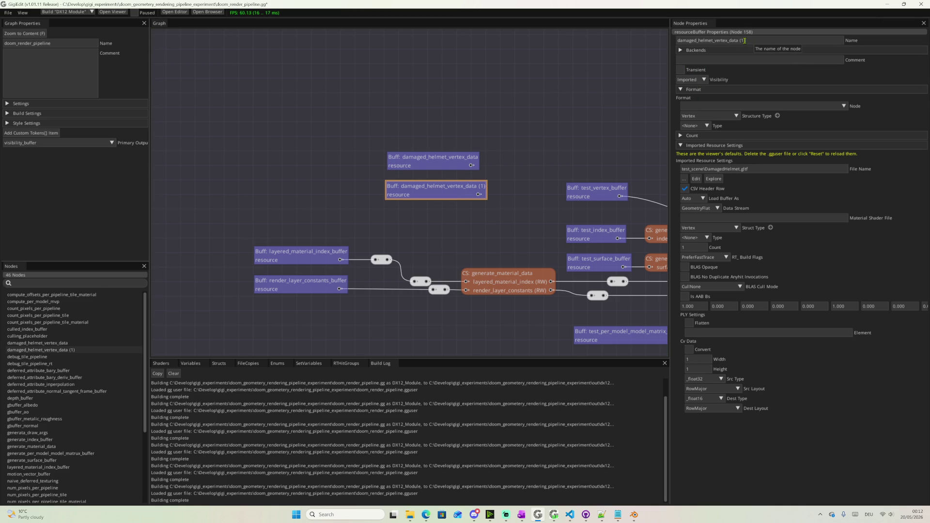
Rename the copied buffer to japanese_teapot_vertex_data, dropping the copy suffix
left_click_drag(740, 41, 774, 43)
key("BackSpace")
left_click_drag(715, 41, 677, 42)
type("japa")
type("nece")
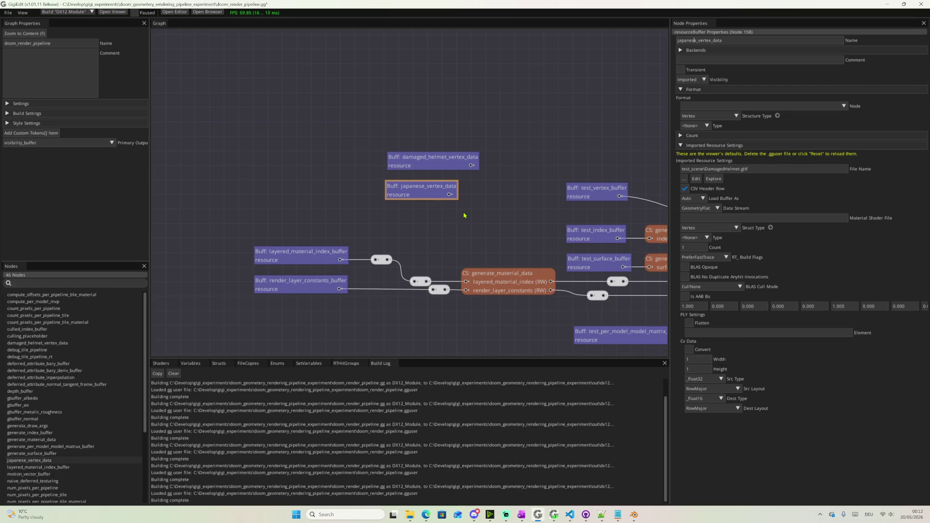
type("teapot_")
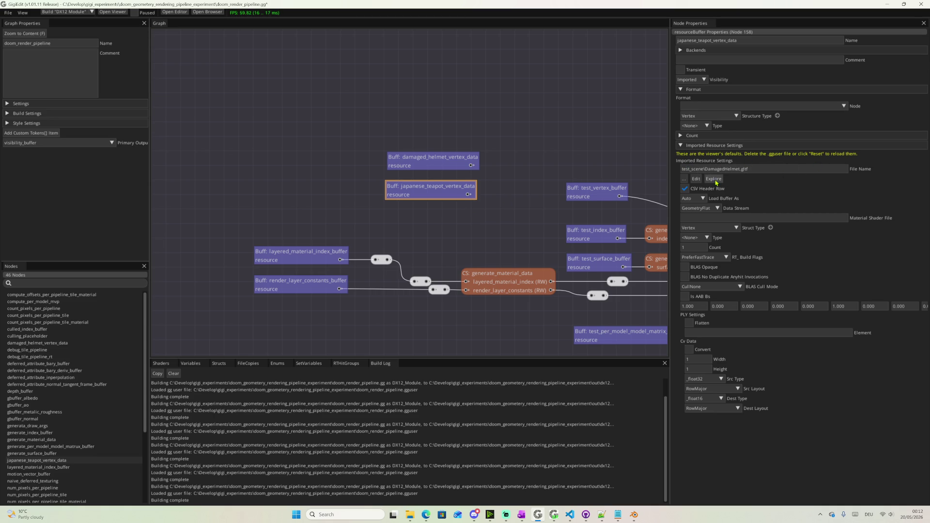
Load test_scene\japanese_teapot.gltf as the buffer's imported geometry file
left_click(696, 179)
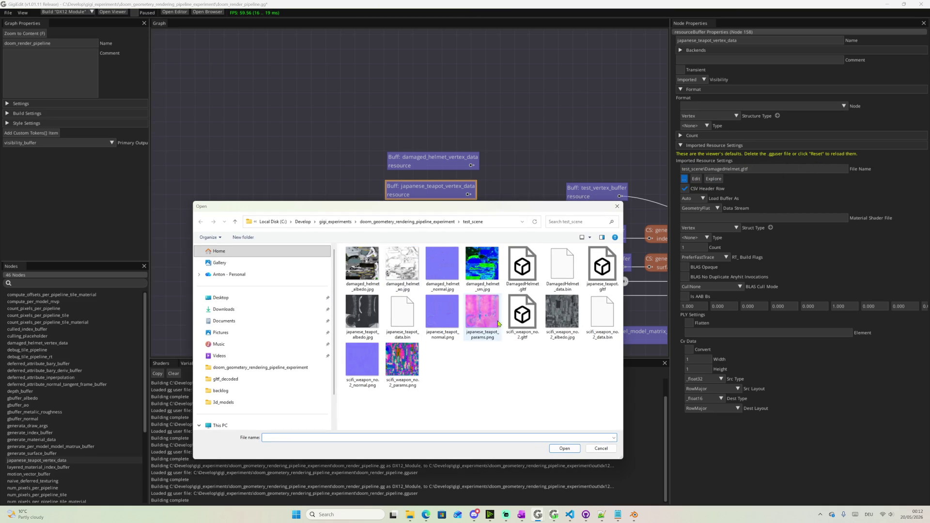
double_click(601, 268)
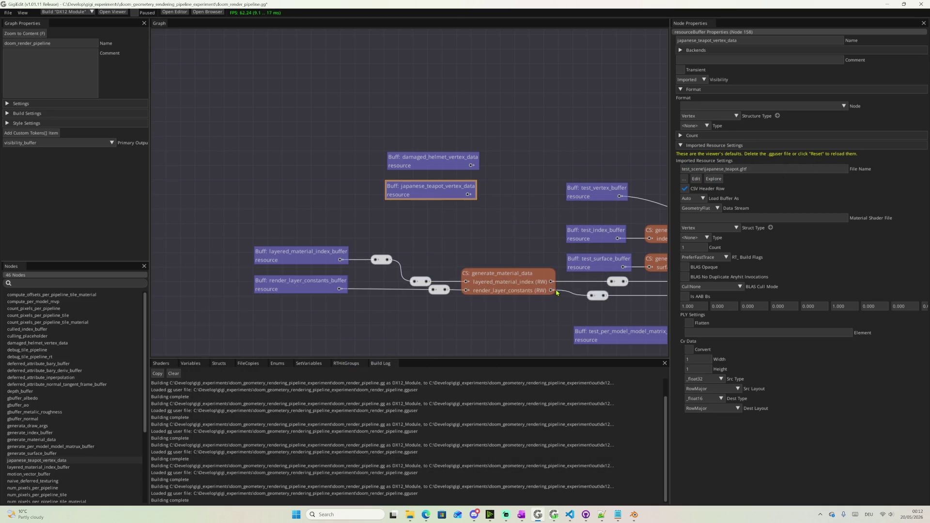
right_click(434, 215)
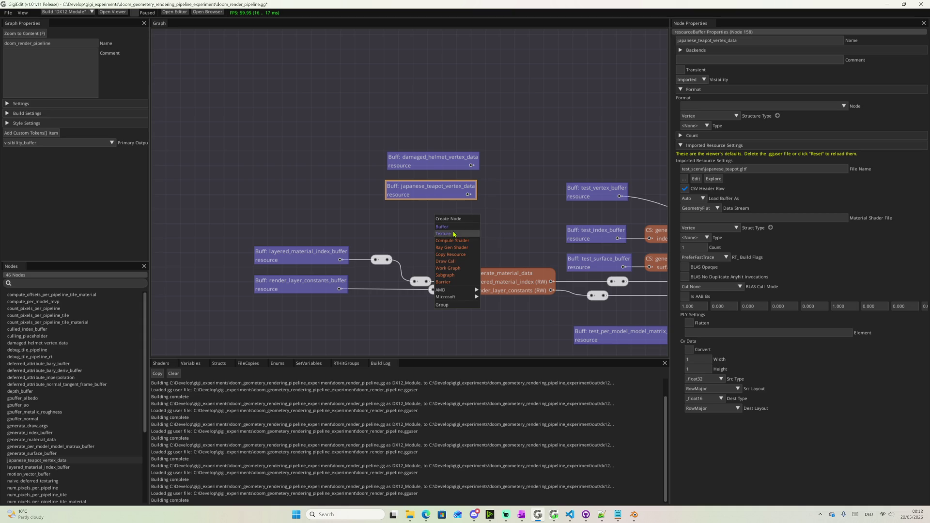
Duplicate japanese_teapot_vertex_data below itself and strip the '(1)' suffix from the copy's name
left_click(428, 197)
right_click(434, 189)
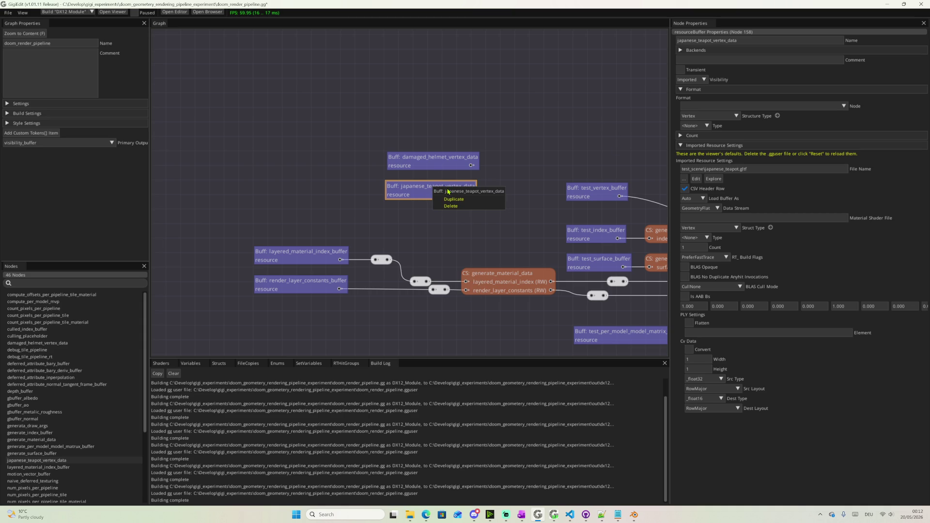
left_click(454, 198)
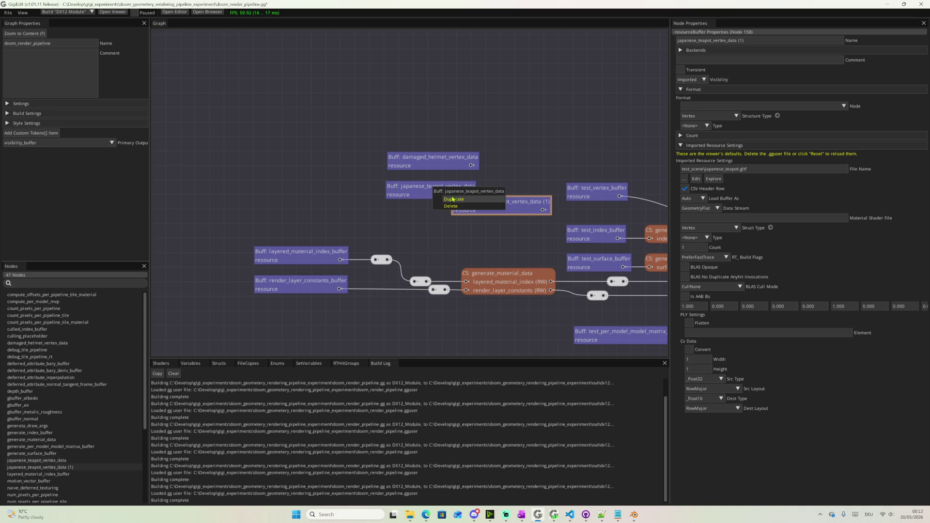
left_click(459, 218)
left_click_drag(519, 201, 446, 214)
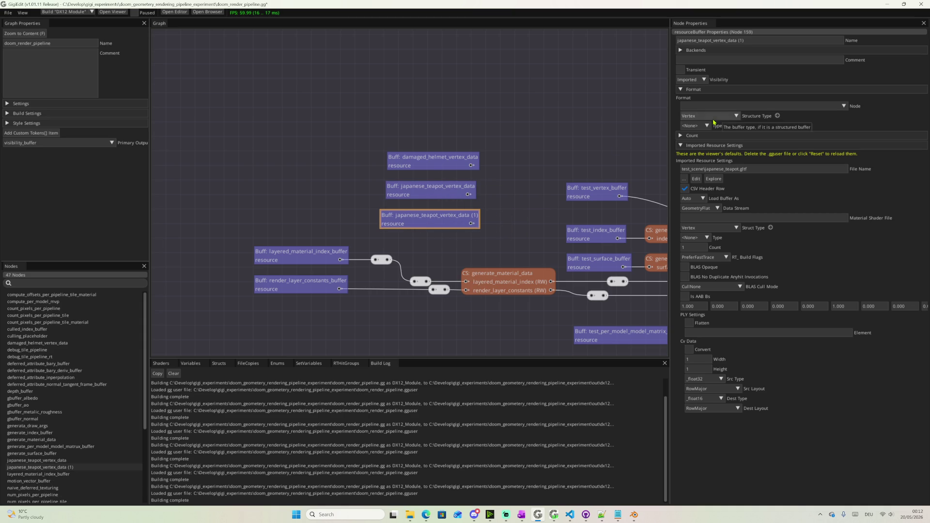
left_click(747, 40)
key("BackSpace")
key("BackSpace")
key("BackSpace")
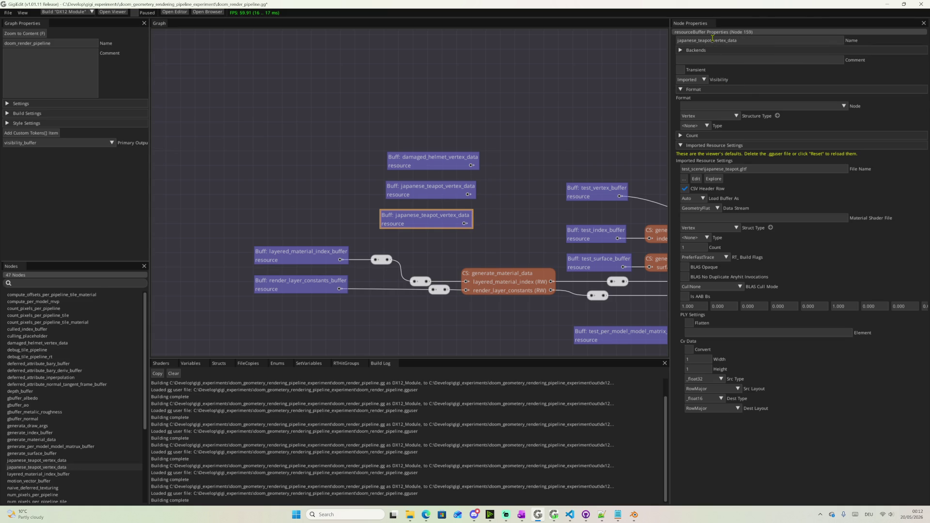
mouse_move(410, 514)
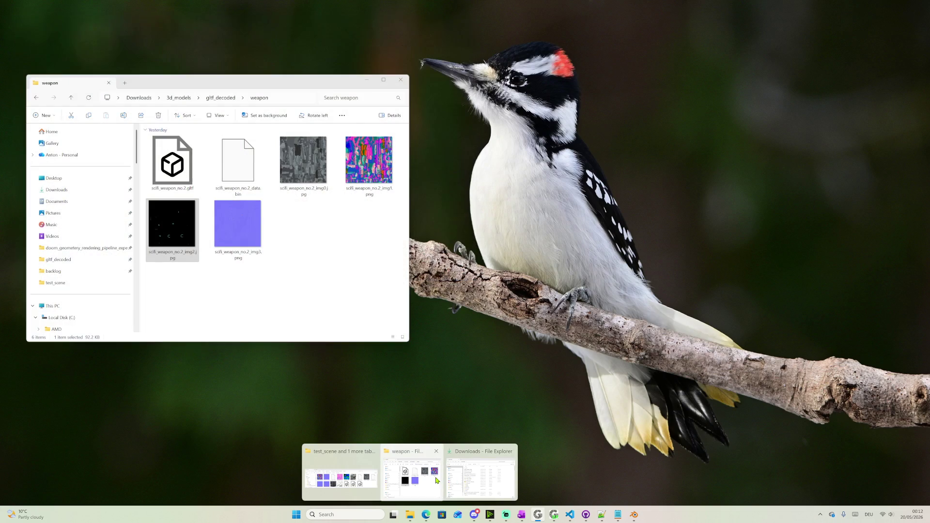
Grab the scifi_weapon_no file name from Explorer and return to the graph editor
left_click(439, 481)
left_click(180, 187)
left_click(178, 191)
left_click_drag(179, 188, 152, 188)
key("ctrl+c")
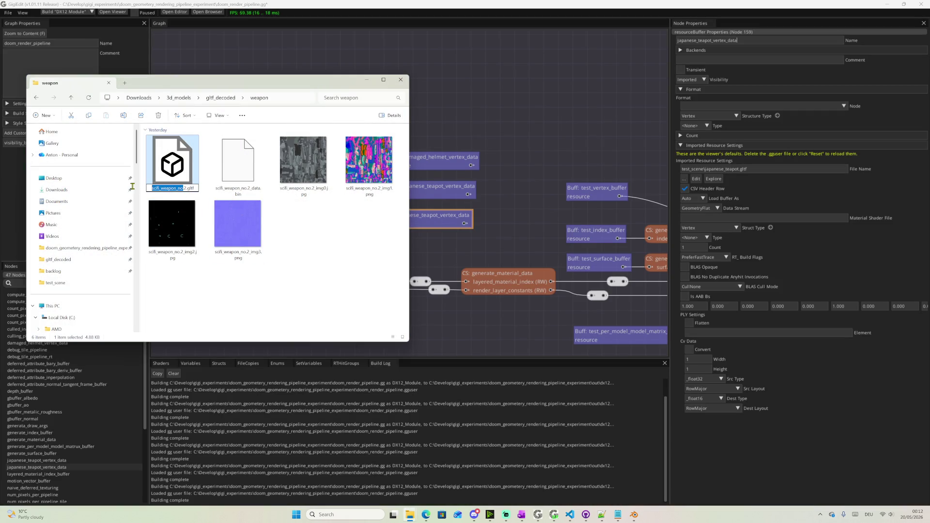
left_click(446, 216)
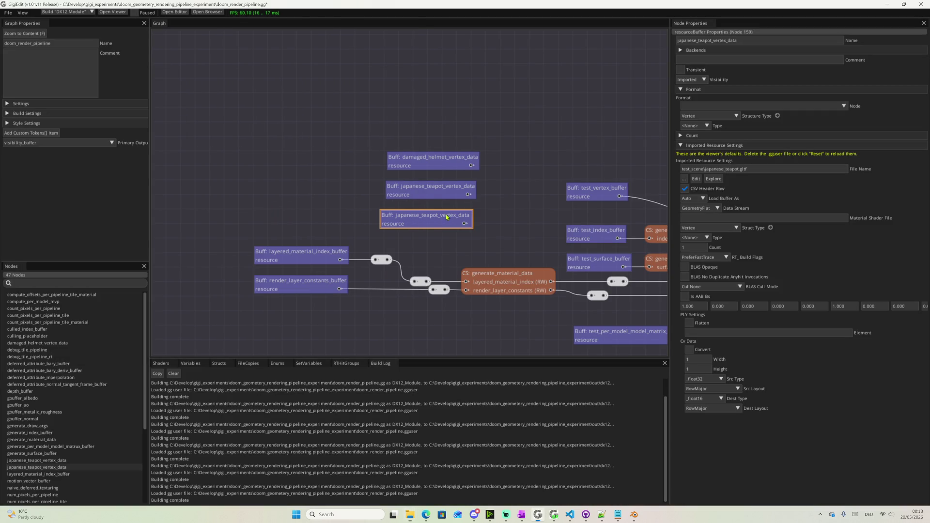
Rename the third buffer scifi_weapon_no_2_vertex_data and load test_scene\scifi_weapon_no_2.gltf into it
left_click_drag(711, 41, 665, 43)
key("ctrl+v")
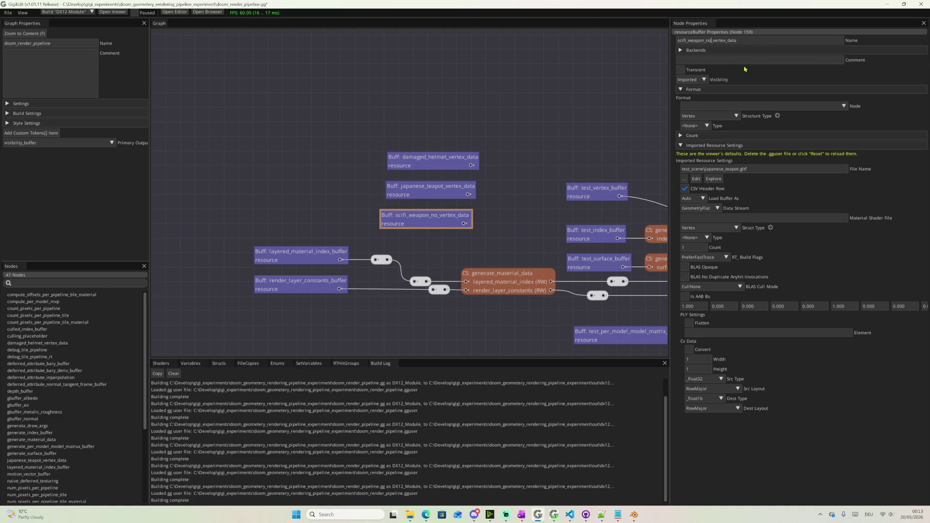
type("_2")
left_click(684, 178)
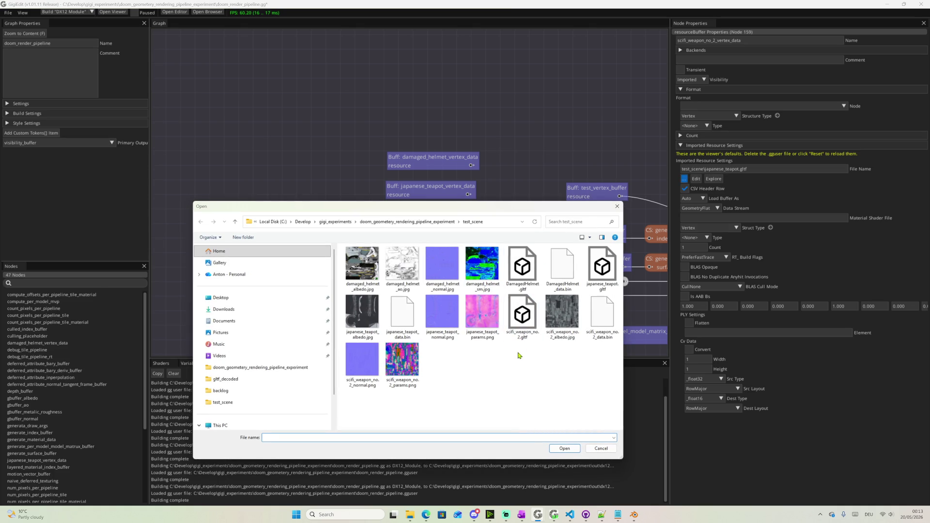
double_click(521, 320)
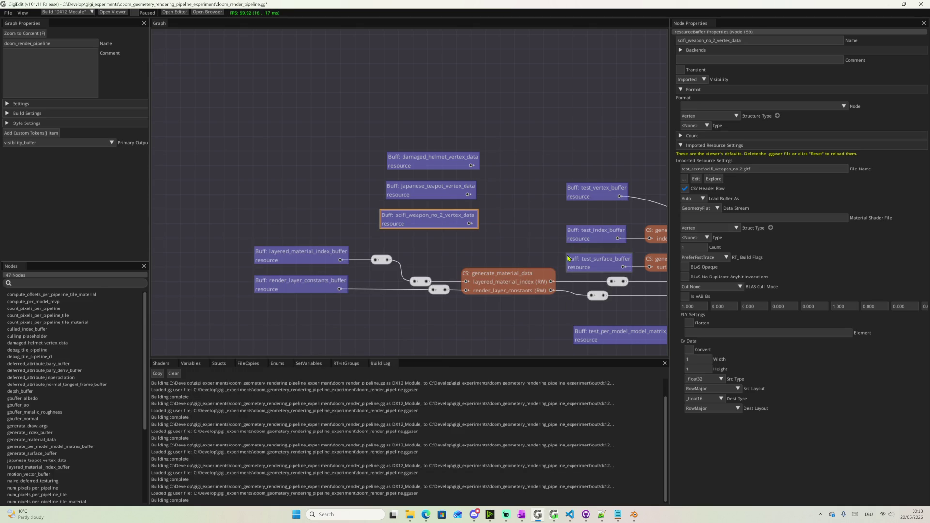
Move the three model buffers higher in the graph and add a new compute shader node
mouse_move(375, 119)
left_mouse_down()
mouse_move(481, 229)
mouse_move(384, 110)
left_mouse_up()
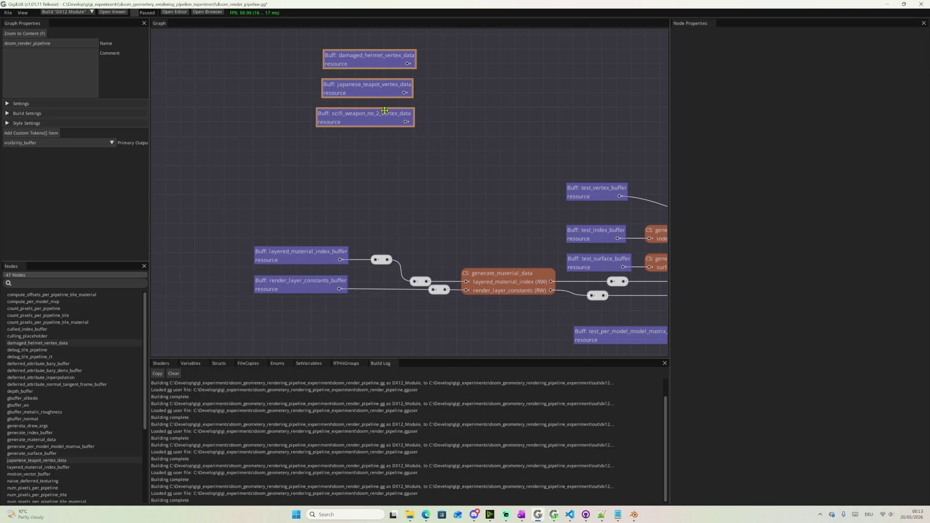
right_click(498, 119)
left_click(512, 147)
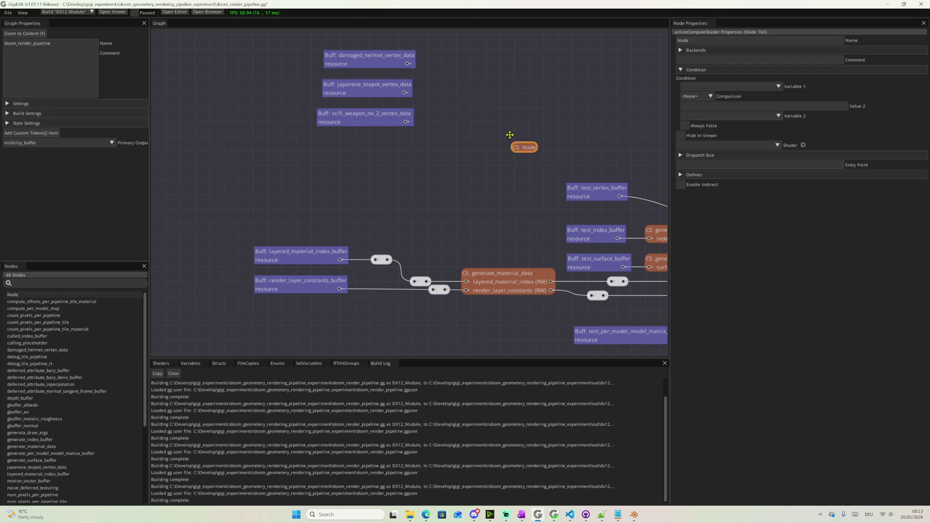
Reposition the new compute shader node and name it generate_scene_data
left_click_drag(520, 148, 495, 121)
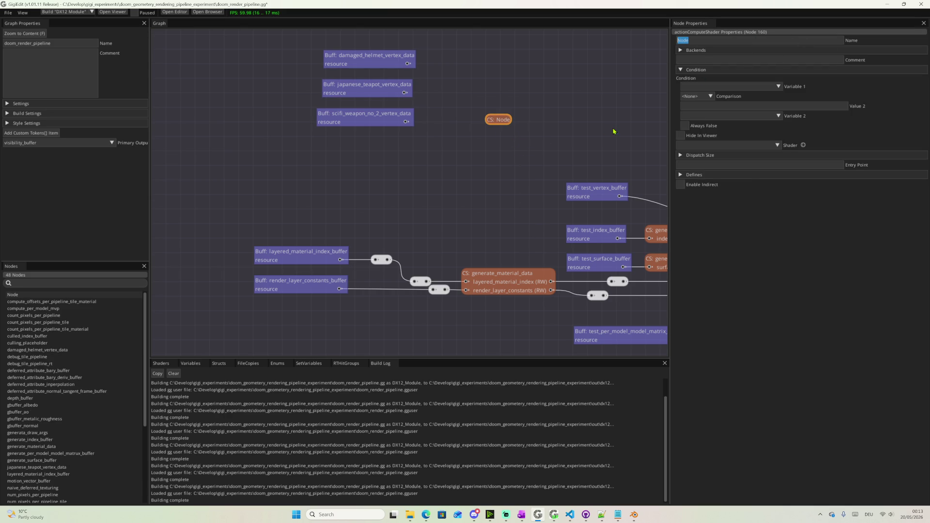
middle_click_drag(522, 227, 399, 201)
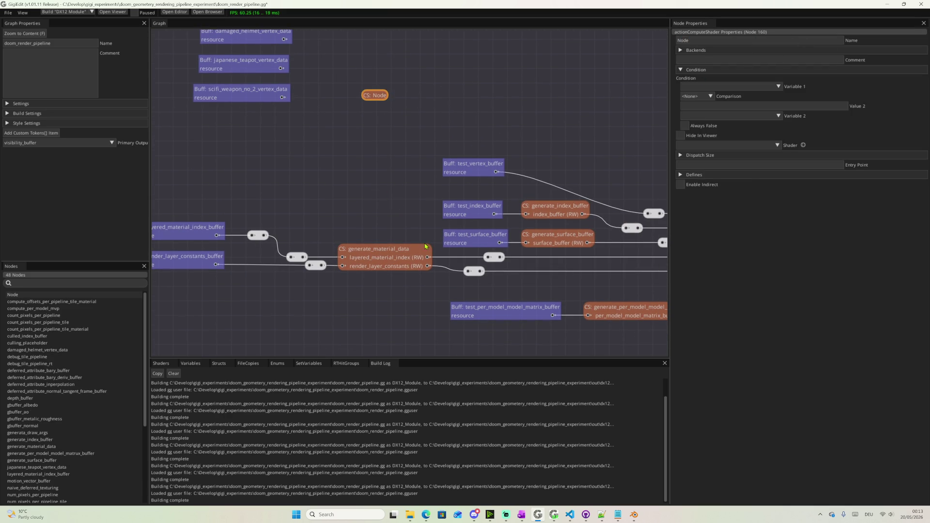
type("generate_")
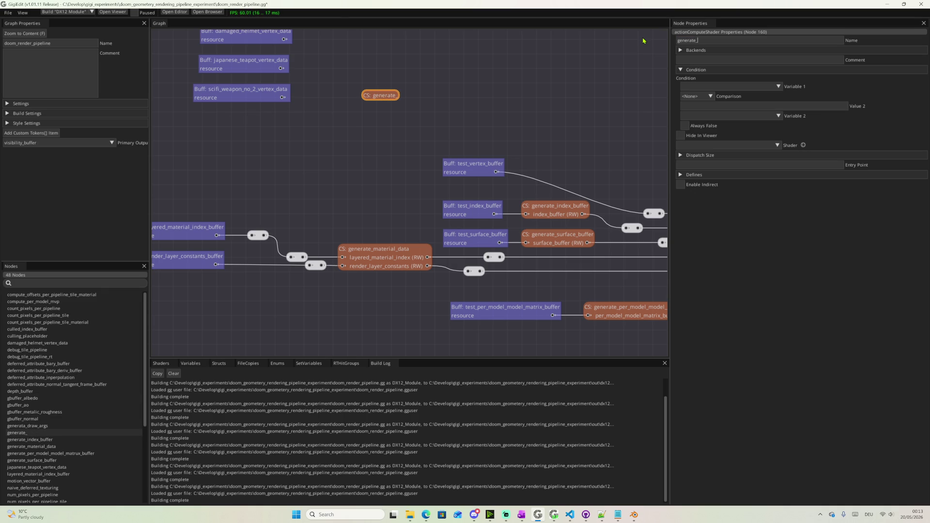
type("scene_data")
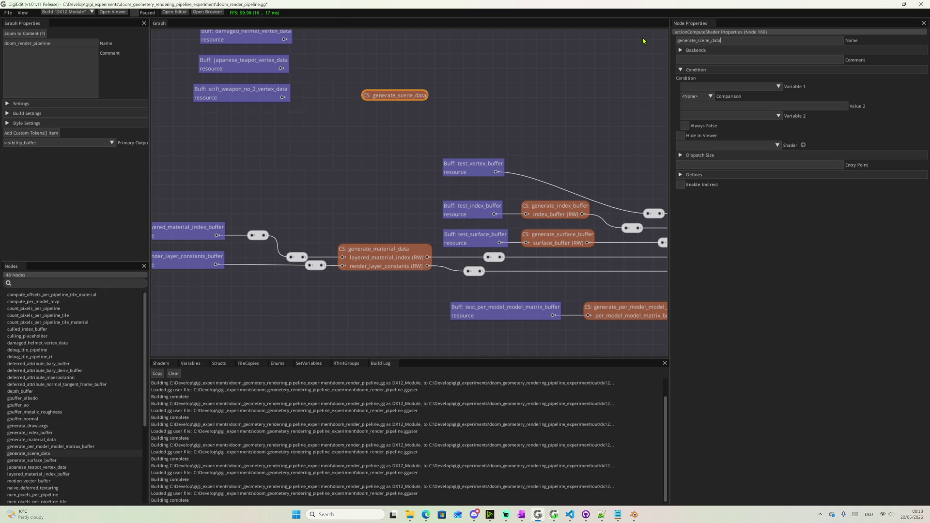
mouse_move(581, 102)
middle_mouse_down()
mouse_move(475, 143)
mouse_move(547, 164)
middle_mouse_up()
scroll(458, 181, "up", 3)
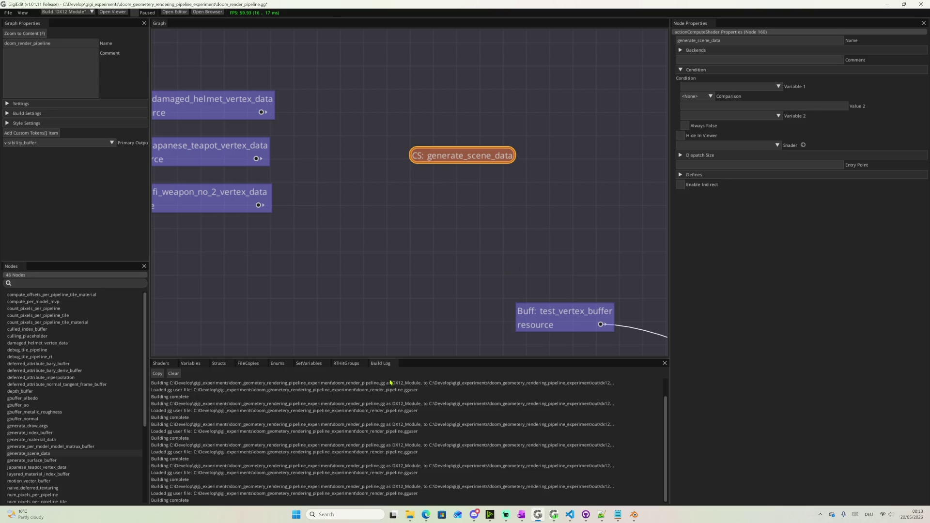
Create shader generate_scene_data_cs with matching .hlsl file name and entry point
left_click(161, 362)
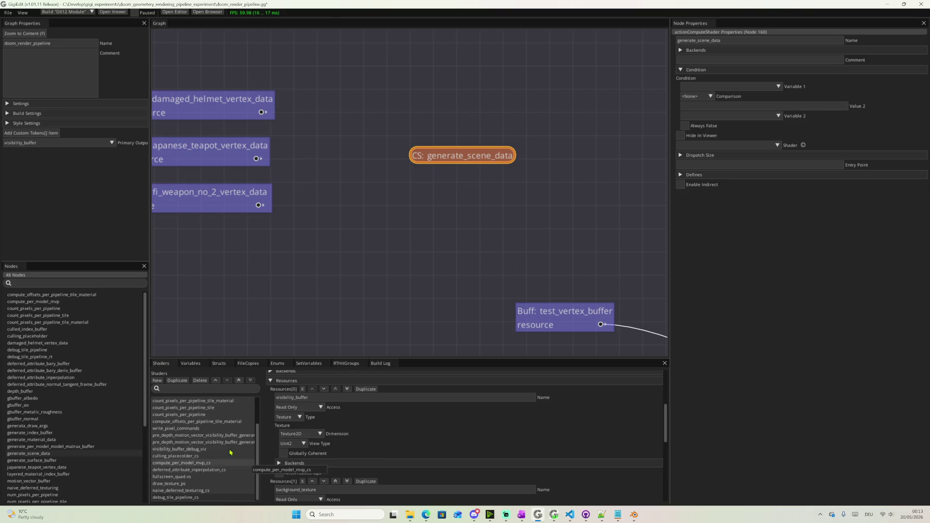
left_click(157, 380)
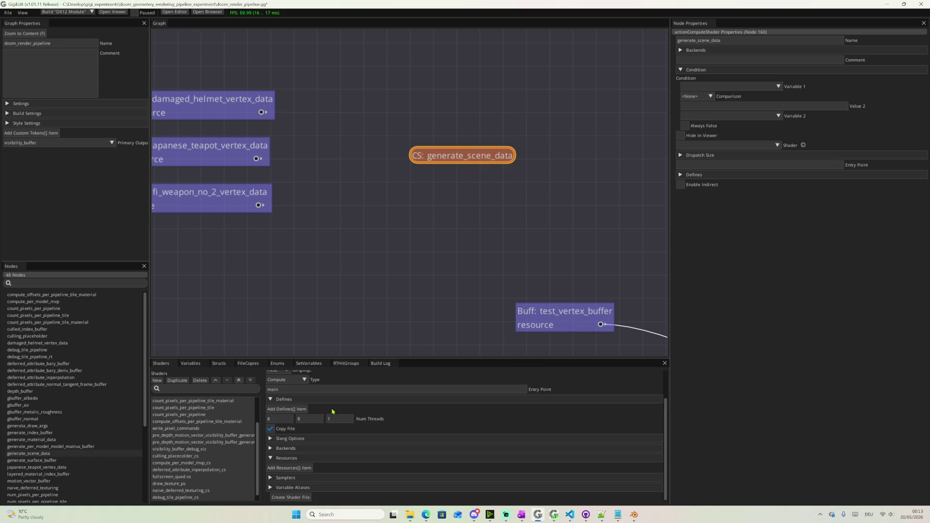
scroll(333, 412, "up", 1)
type("generate_scene_data_cs")
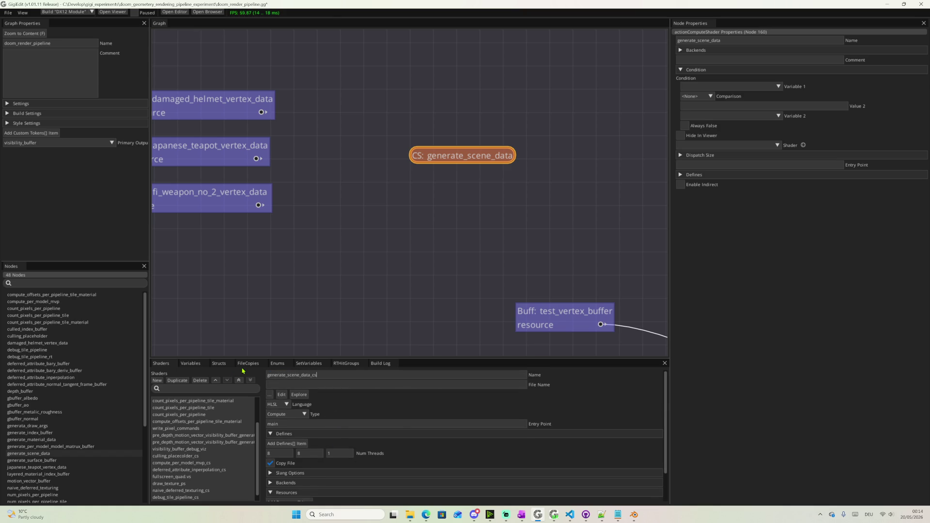
key("ctrl+a")
key("ctrl+c")
key("Tab")
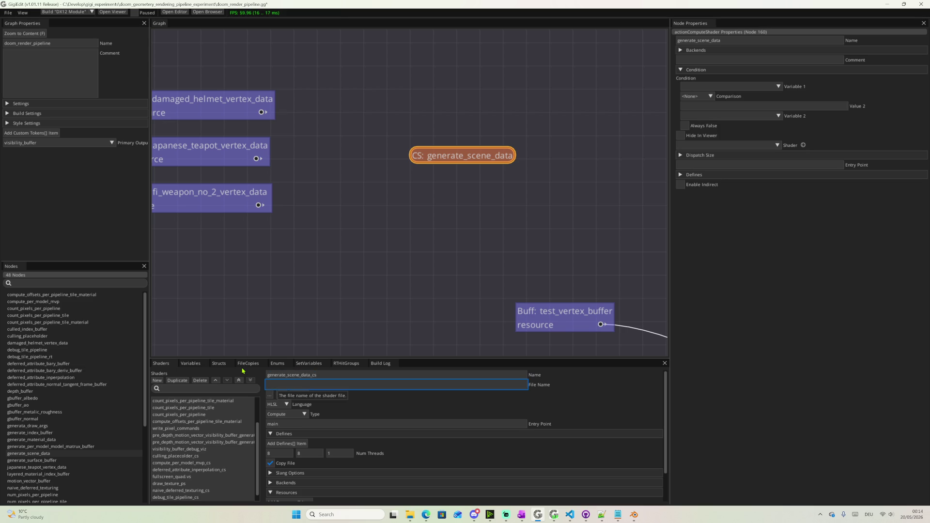
key("ctrl+v")
key("Return")
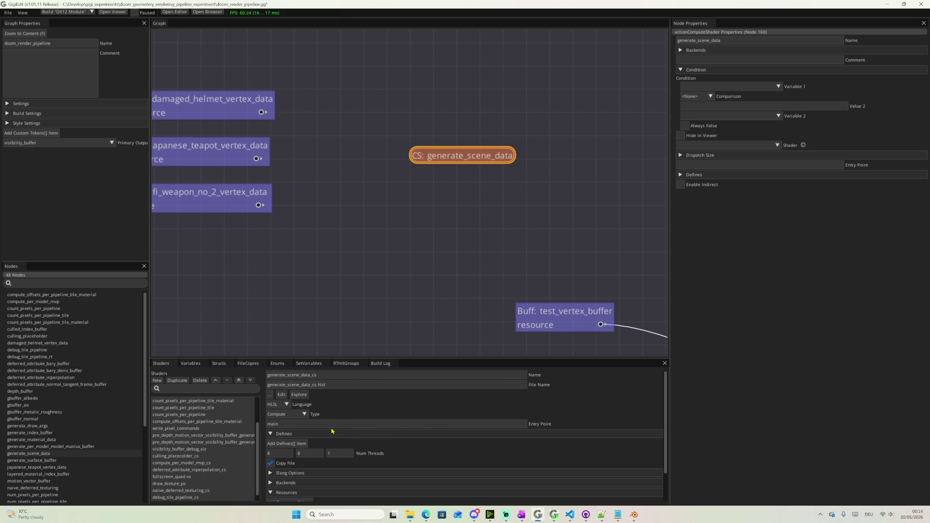
double_click(314, 426)
key("ctrl+v")
key("Return")
Set Num Threads to 64,1,1 and add a first Resources[] item
key("Tab")
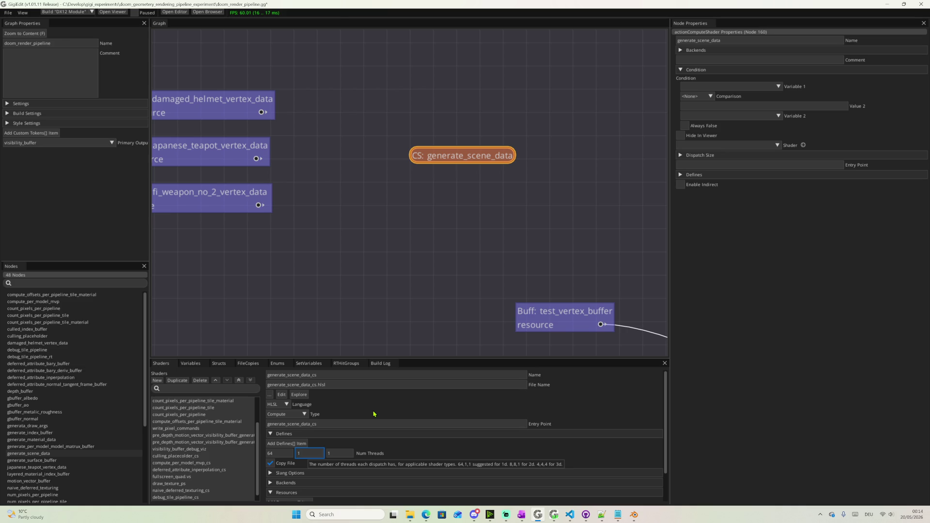
type("1")
key("Return")
scroll(392, 446, "down", 1)
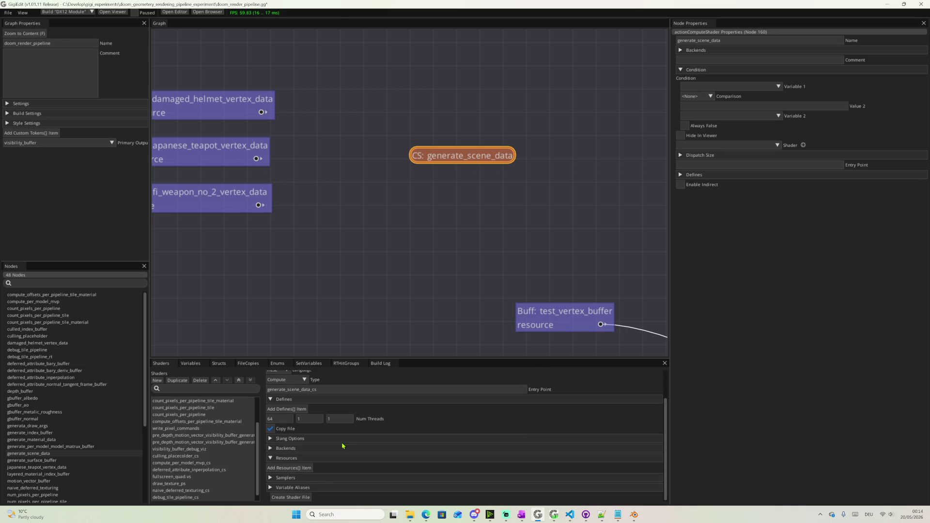
scroll(330, 436, "up", 1)
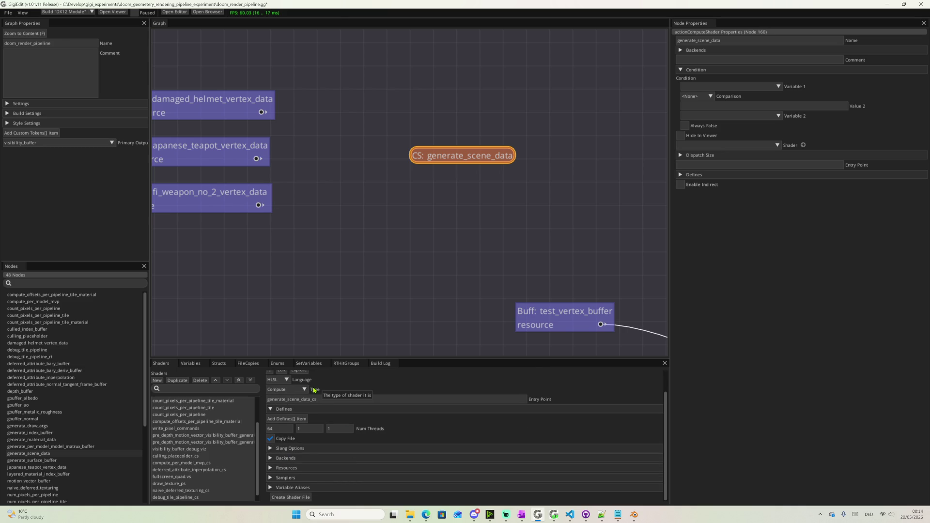
left_click(287, 467)
scroll(293, 469, "down", 1)
left_click(293, 469)
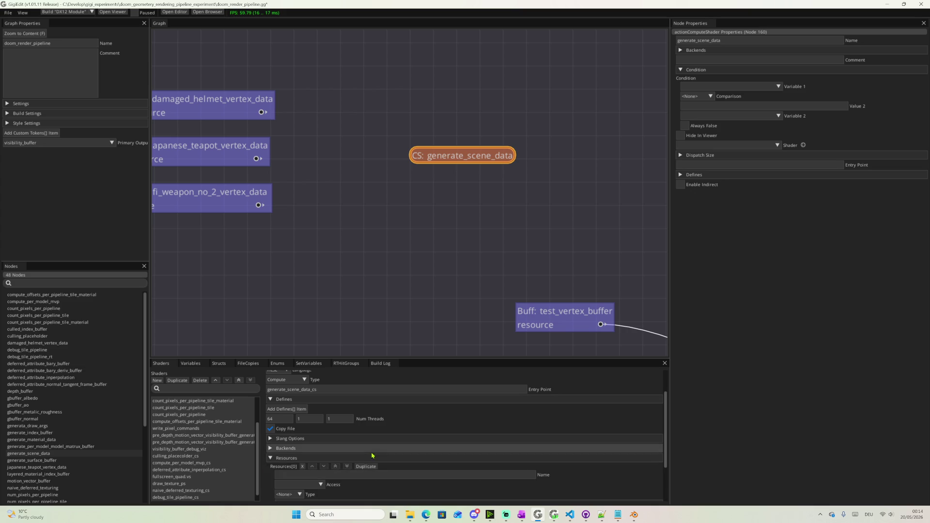
scroll(320, 465, "down", 2)
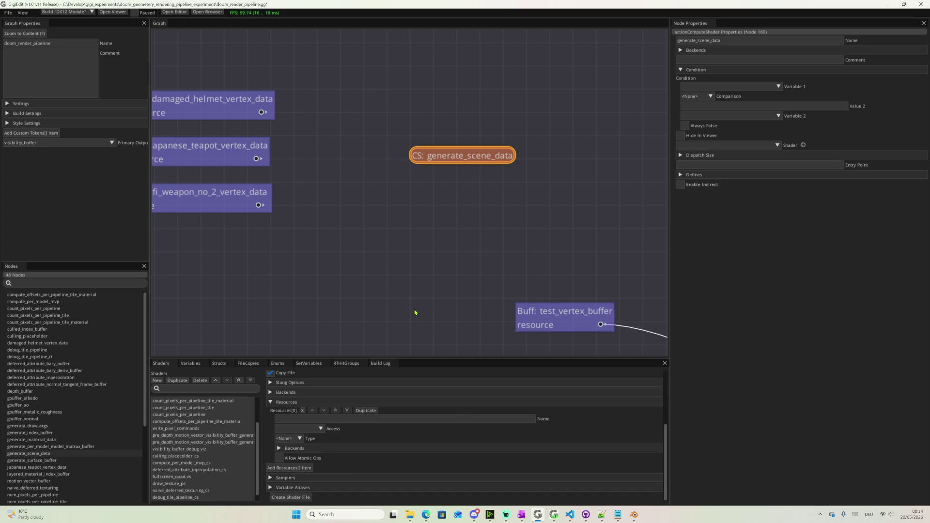
type("model_0_v")
type("ertex_data")
Make model_0_vertex_data a read-only Buffer resource using the Vertex struct
left_click(306, 428)
left_click(301, 445)
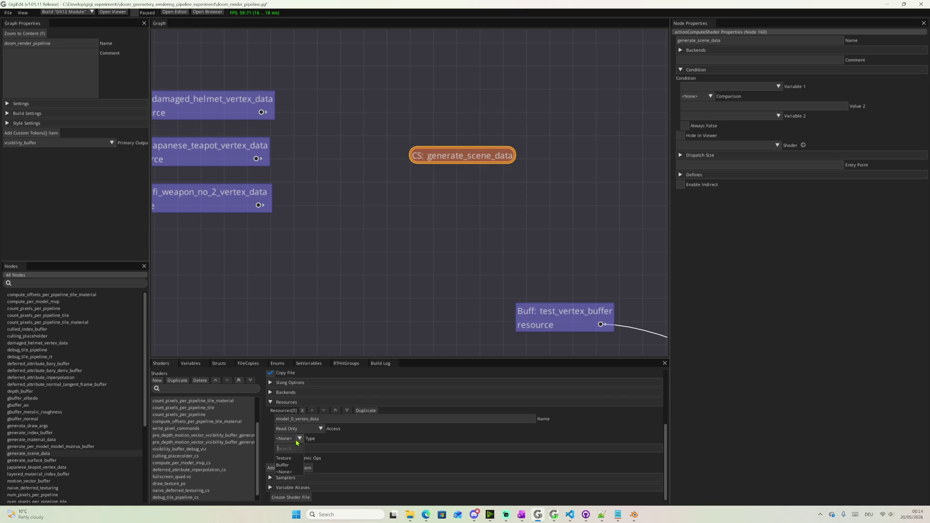
left_click(289, 465)
left_click(295, 455)
left_click(291, 398)
left_click(319, 465)
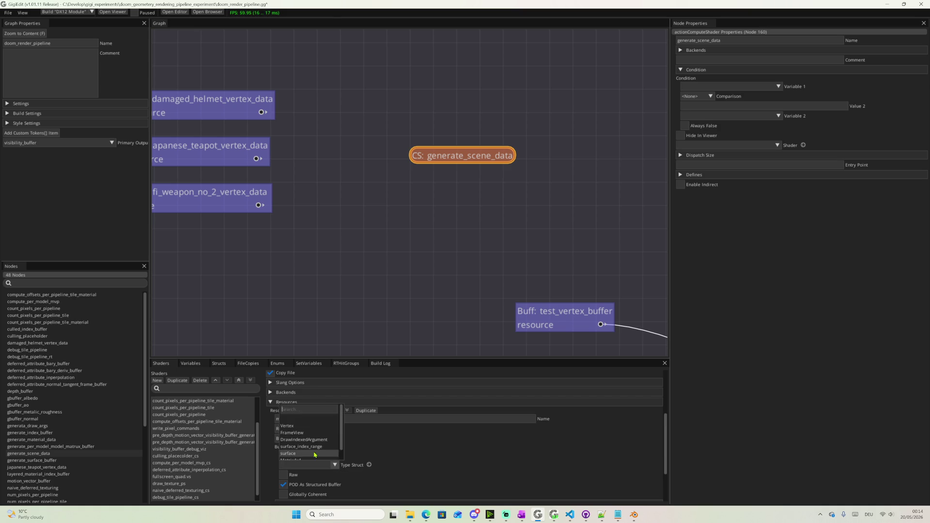
left_click(305, 427)
scroll(393, 458, "down", 1)
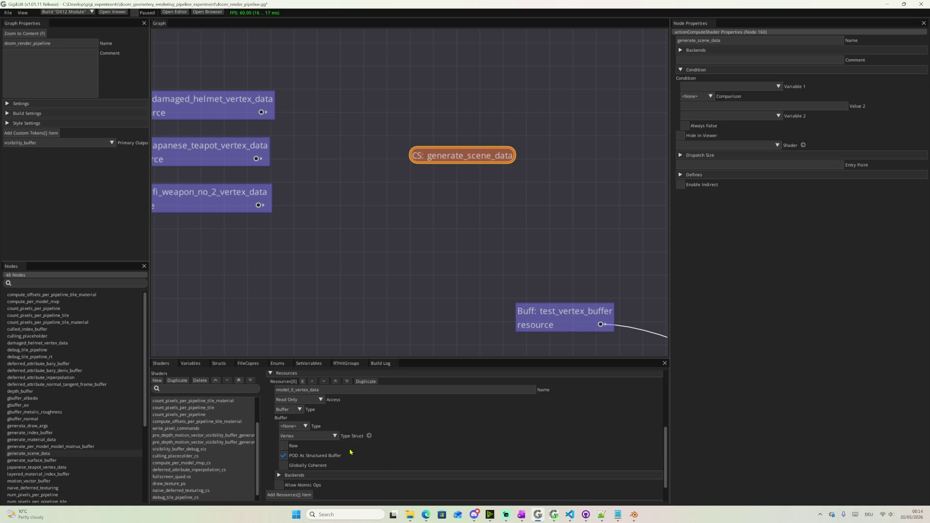
scroll(398, 437, "down", 1)
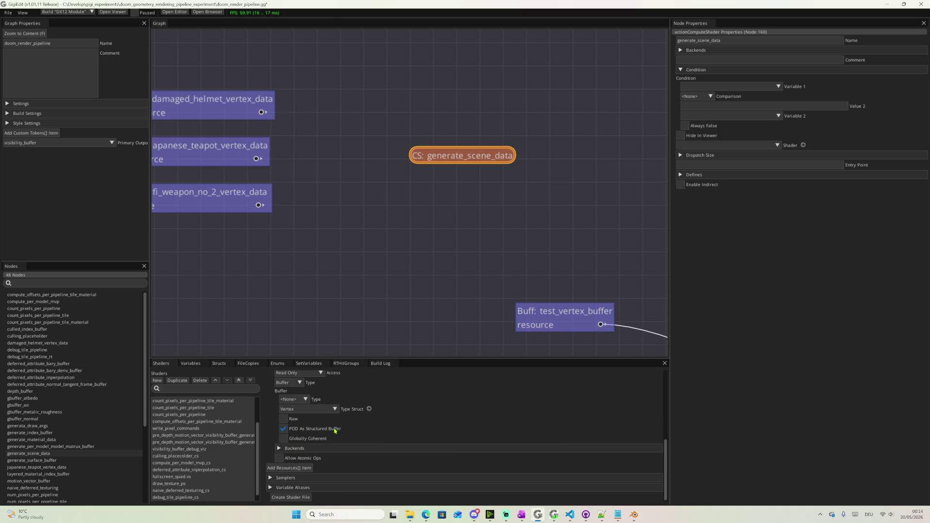
scroll(336, 422, "up", 4)
scroll(341, 425, "down", 2)
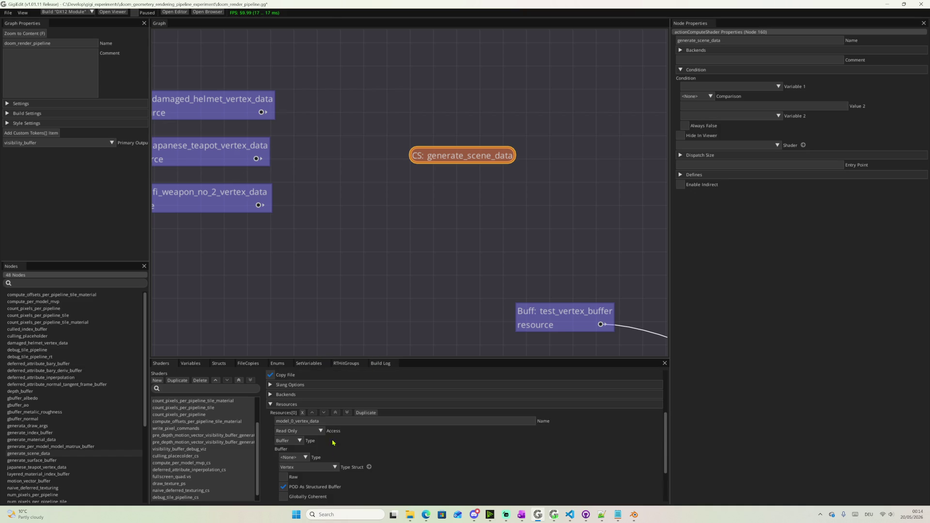
Duplicate the resource twice and rename the copies model_1_vertex_data and model_2_vertex_data
left_click(360, 413)
scroll(349, 444, "down", 2)
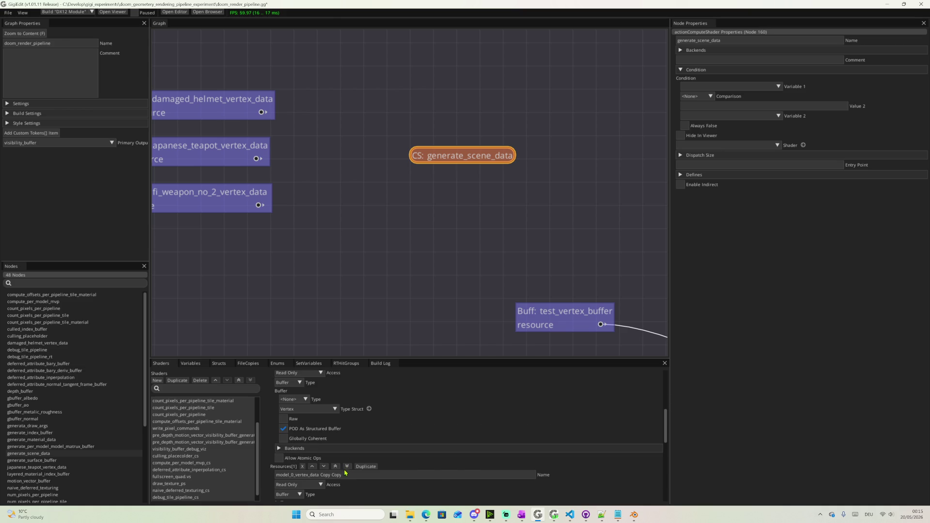
left_click_drag(342, 475, 319, 476)
key("BackSpace")
left_click(293, 475)
key("BackSpace")
type("1")
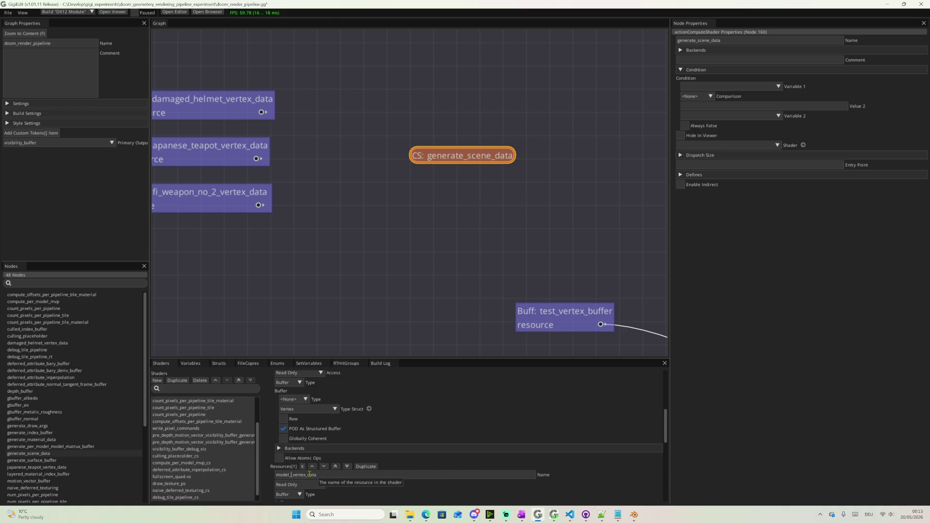
scroll(322, 477, "down", 3)
scroll(322, 478, "down", 1)
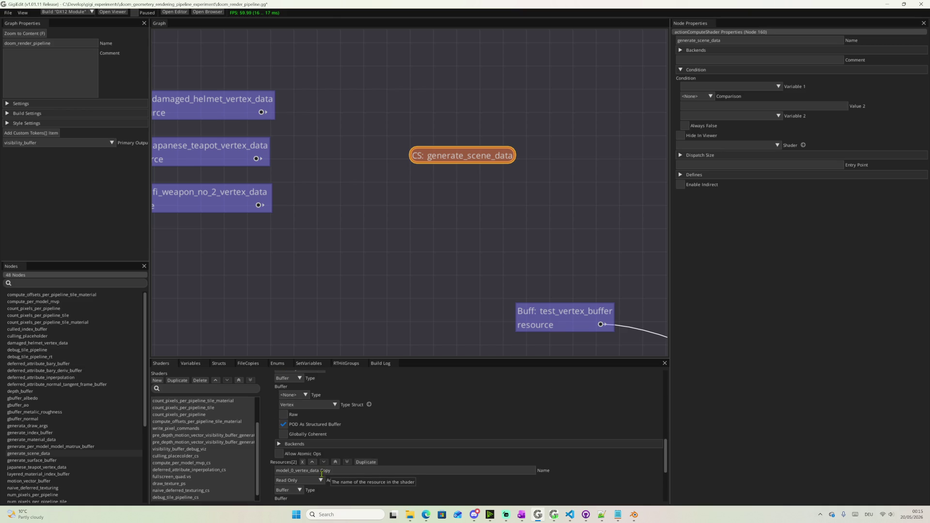
type("2")
key("BackSpace")
key("BackSpace")
key("BackSpace")
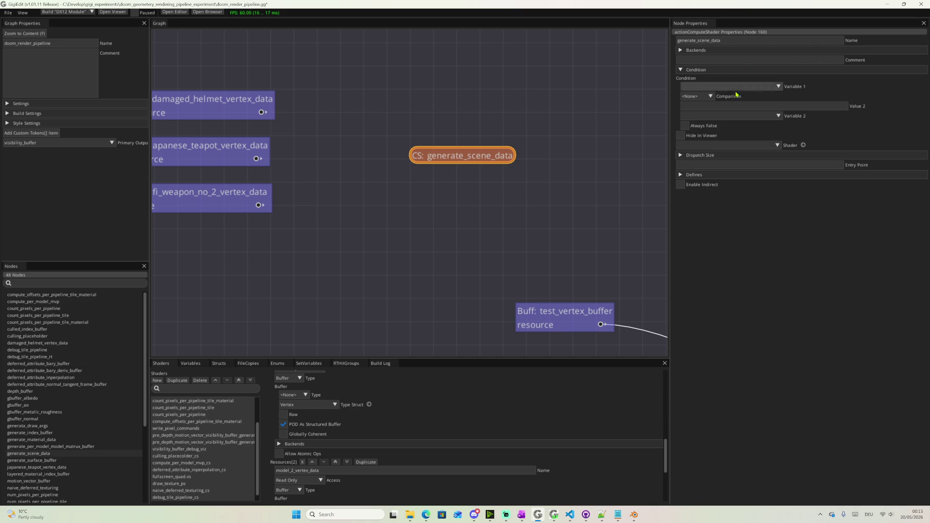
Assign generate_scene_data_cs to the node and wire helmet, teapot and weapon buffers to model_0, model_1, model_2
left_click(763, 146)
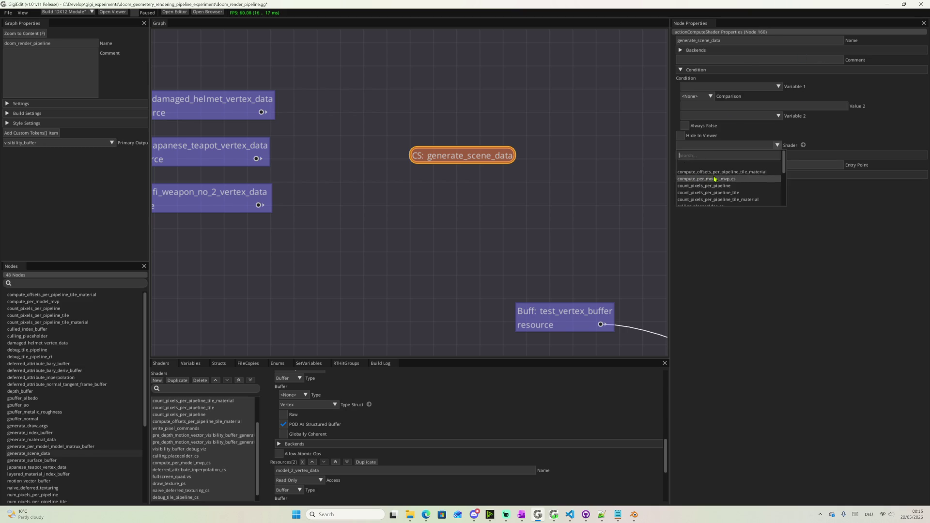
scroll(712, 182, "down", 3)
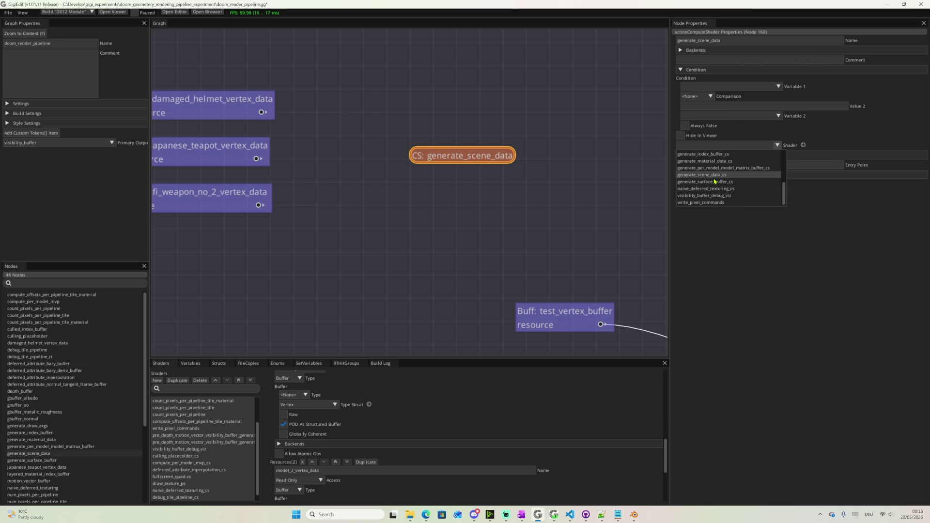
left_click(715, 177)
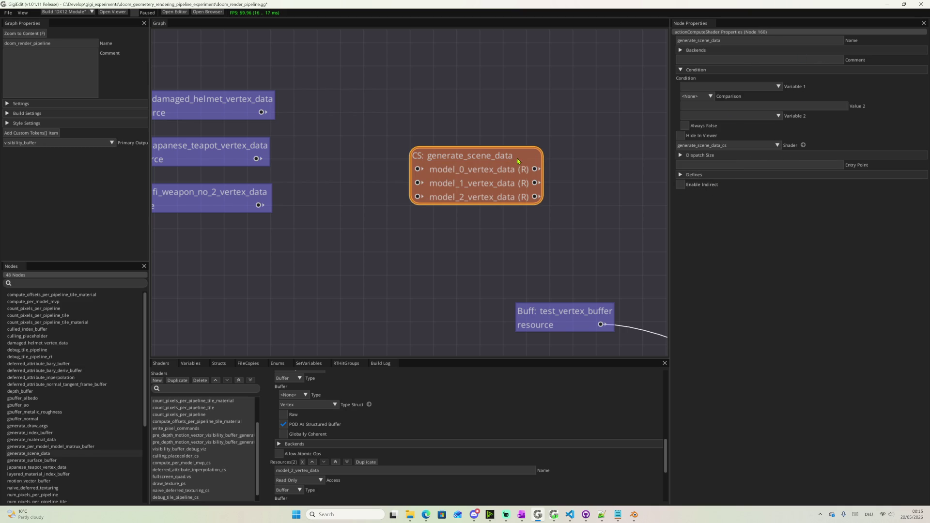
left_click_drag(262, 112, 444, 131)
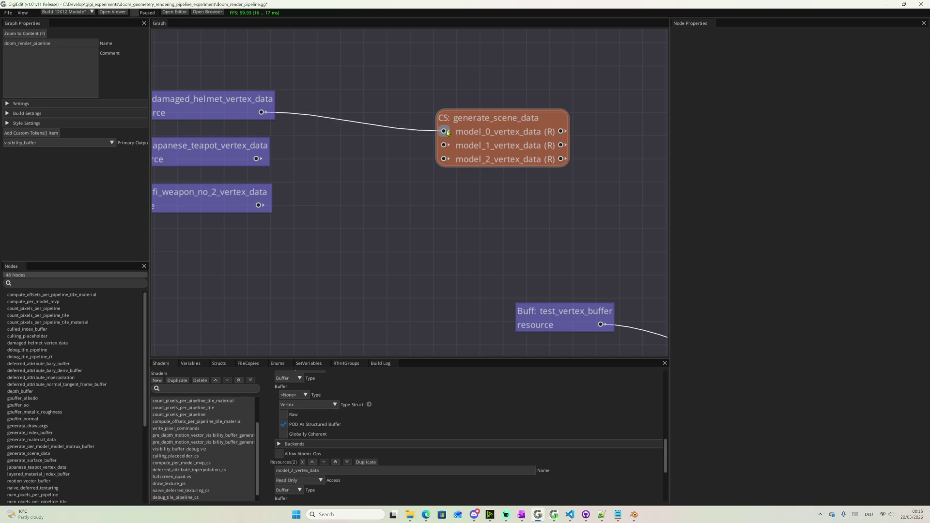
left_click_drag(256, 158, 444, 145)
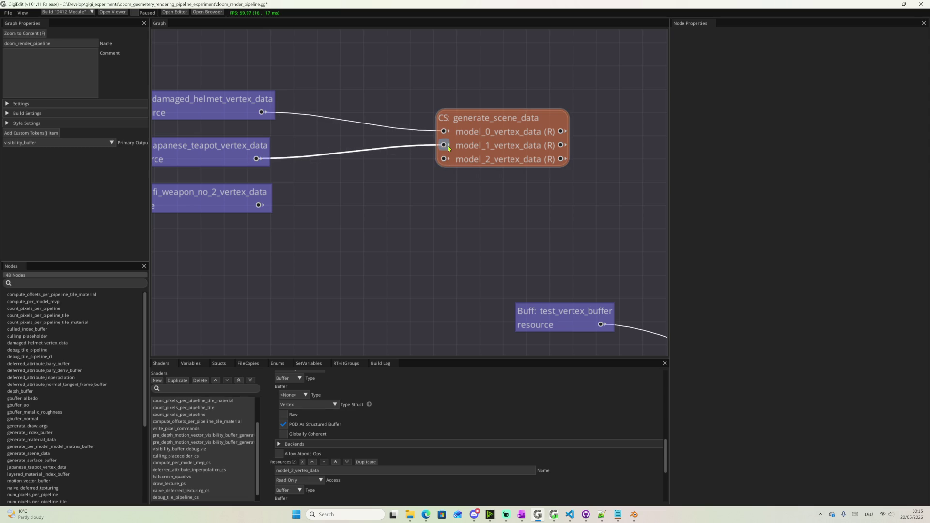
left_click_drag(259, 205, 445, 158)
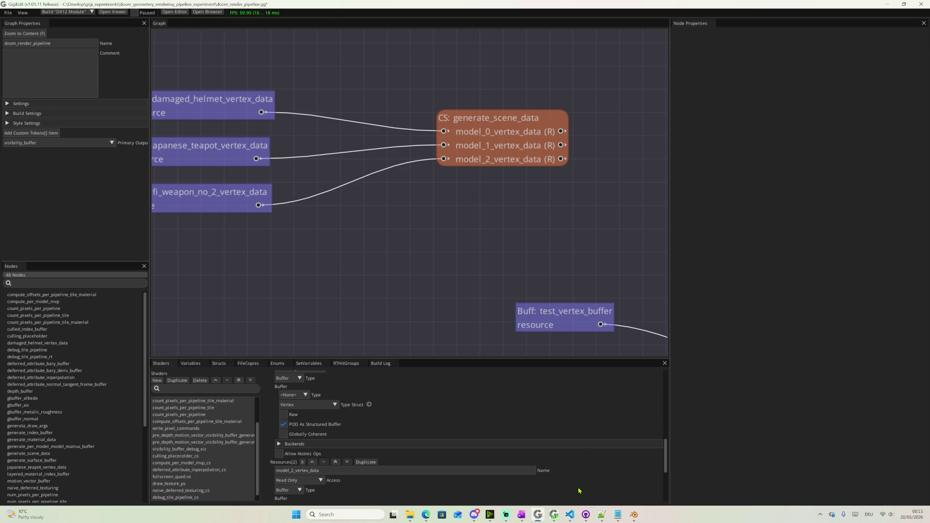
Switch to VS Code, widen the editor and open deferred_attribute_inperpolation_cs.hlsl
left_click(570, 514)
scroll(421, 217, "down", 5)
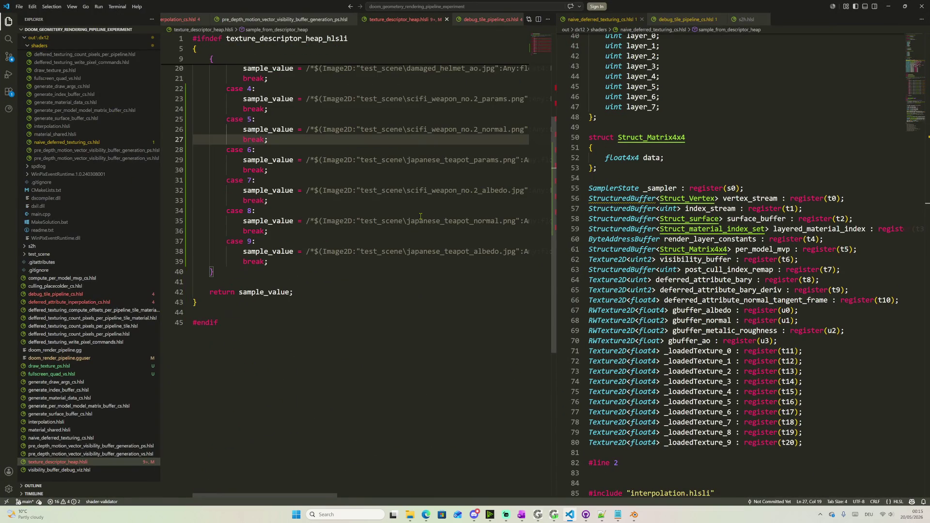
scroll(388, 237, "up", 5)
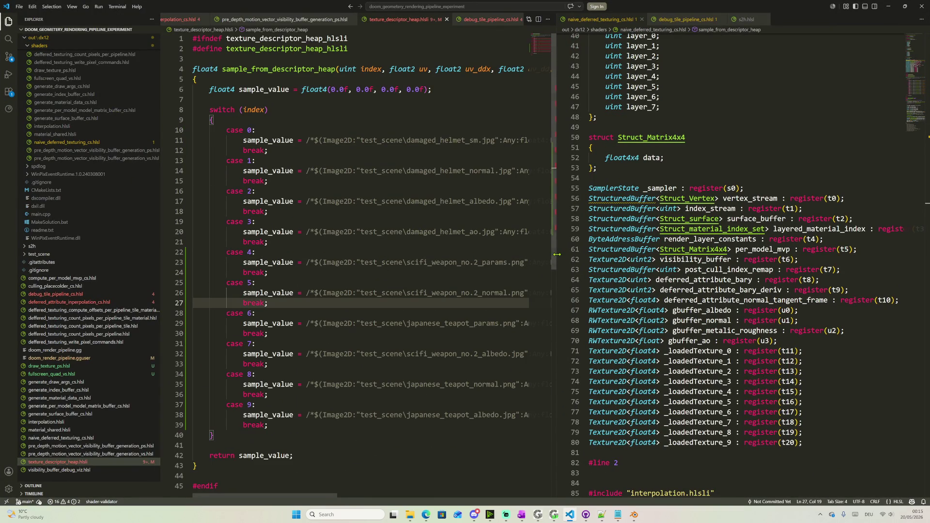
left_click_drag(555, 255, 661, 254)
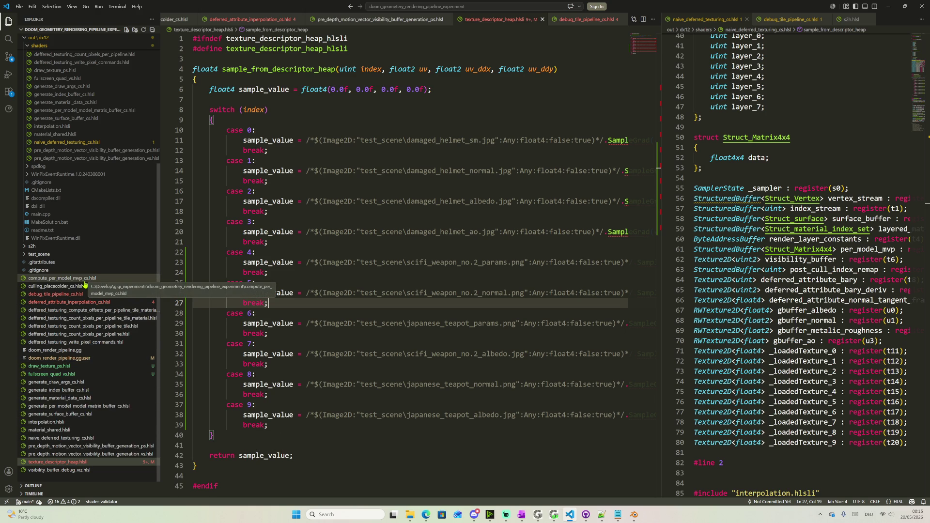
left_click(70, 301)
scroll(304, 282, "up", 3)
scroll(315, 277, "up", 2)
scroll(331, 268, "up", 4)
scroll(348, 262, "up", 2)
scroll(348, 261, "up", 4)
scroll(393, 225, "up", 2)
scroll(438, 193, "up", 1)
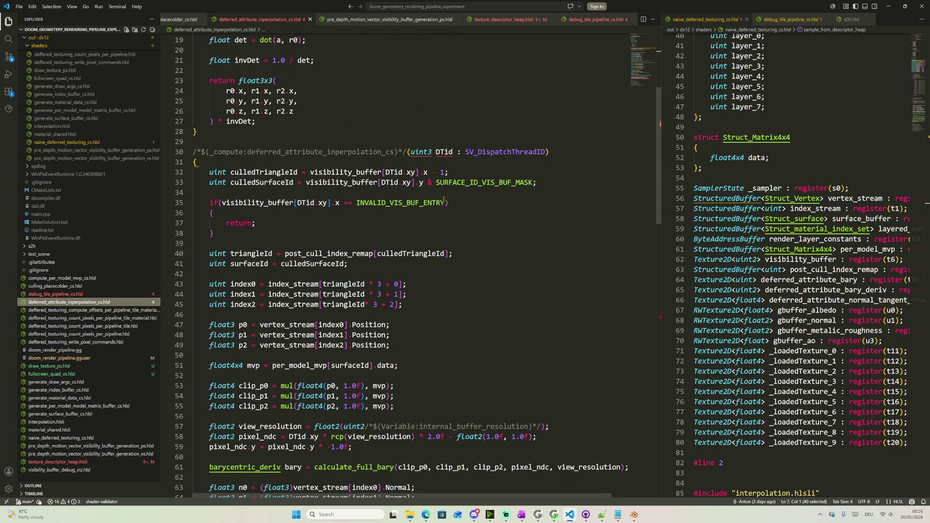
scroll(444, 201, "up", 4)
scroll(436, 205, "down", 5)
scroll(429, 209, "down", 2)
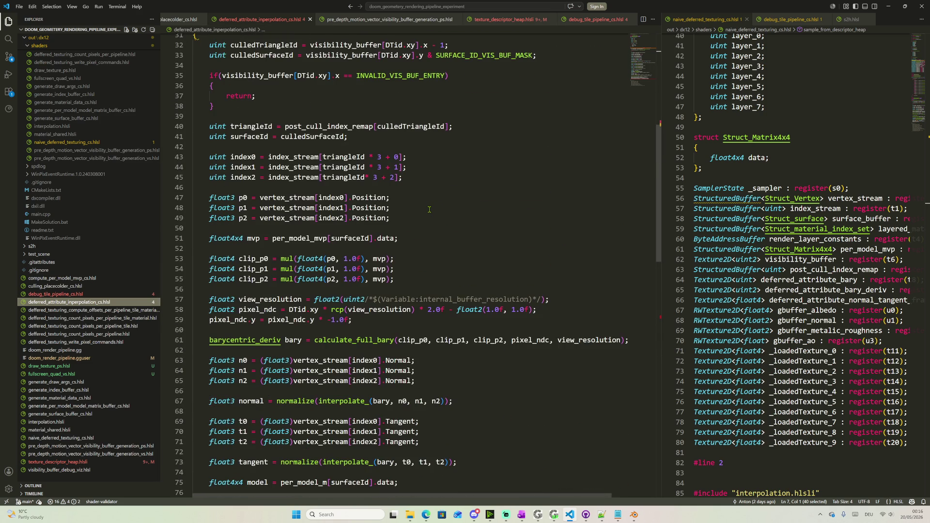
Review surfaceId and culledSurfaceId usage, then open the pre-depth visibility buffer vertex shader
double_click(348, 238)
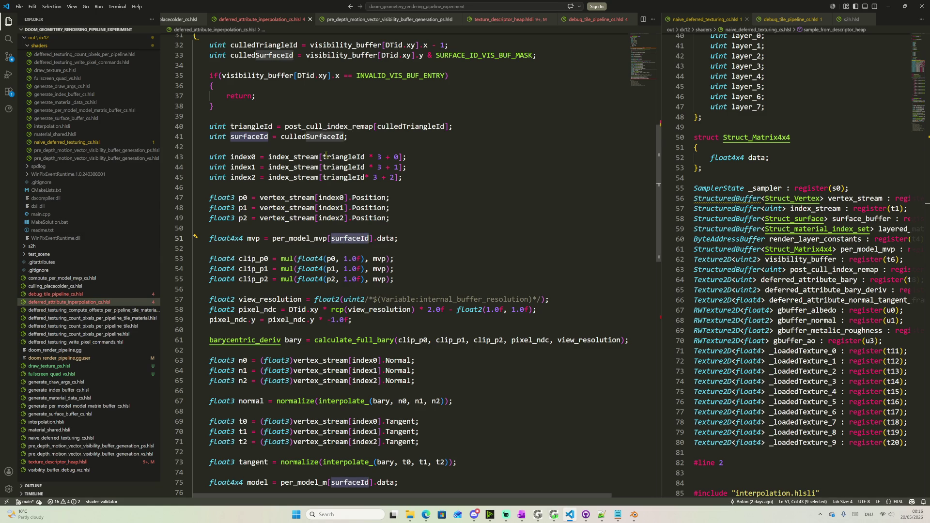
left_click(301, 136)
scroll(317, 62, "up", 3)
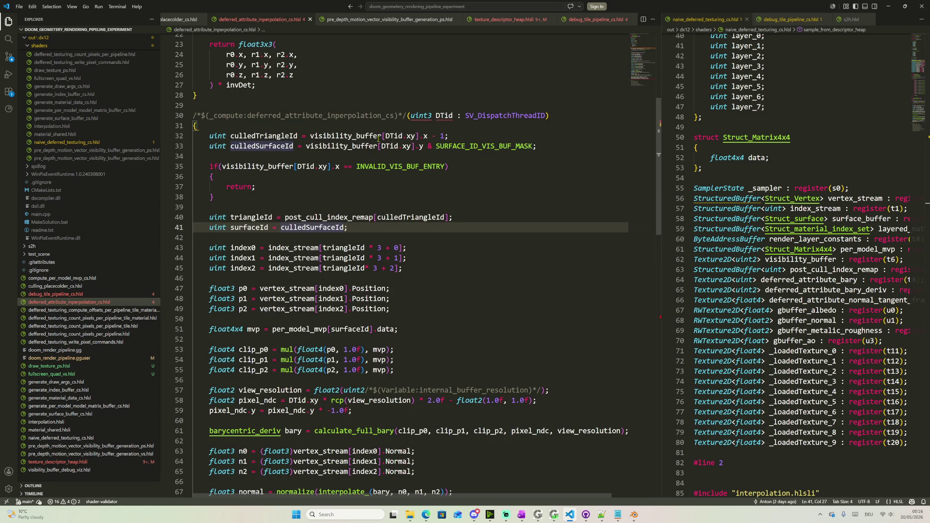
mouse_move(91, 454)
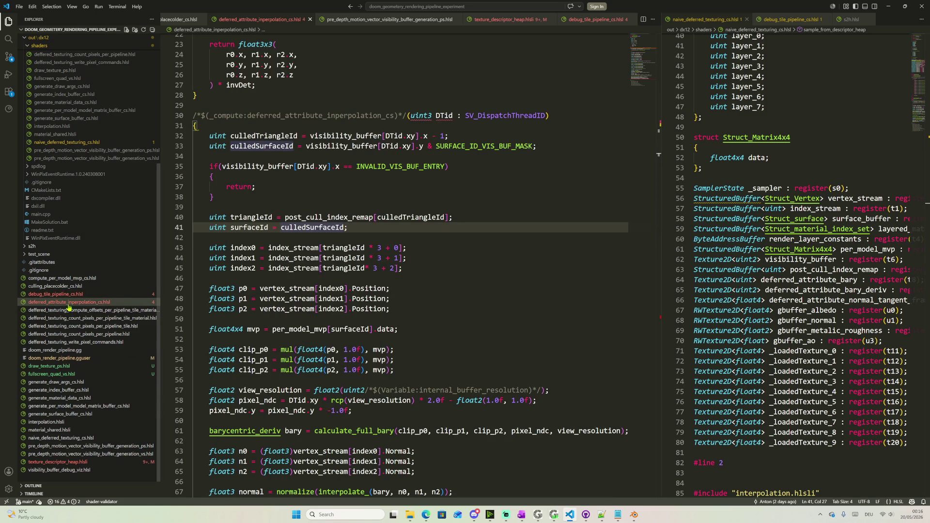
left_click(76, 454)
left_click(77, 444)
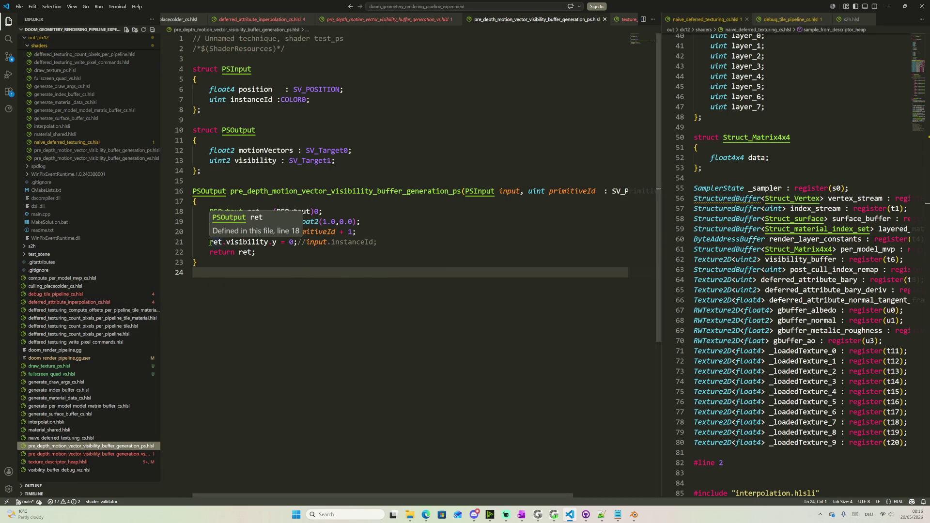
left_click_drag(210, 241, 376, 242)
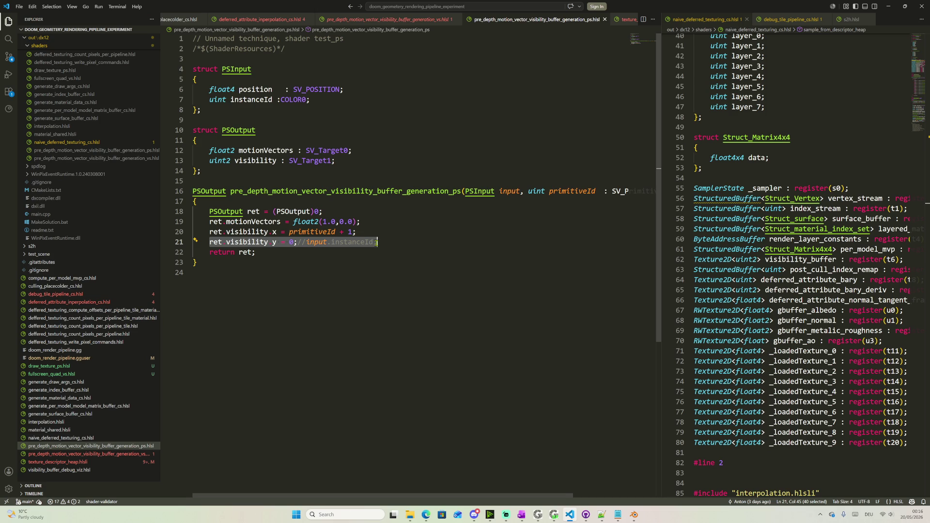
left_click(289, 242)
double_click(292, 241)
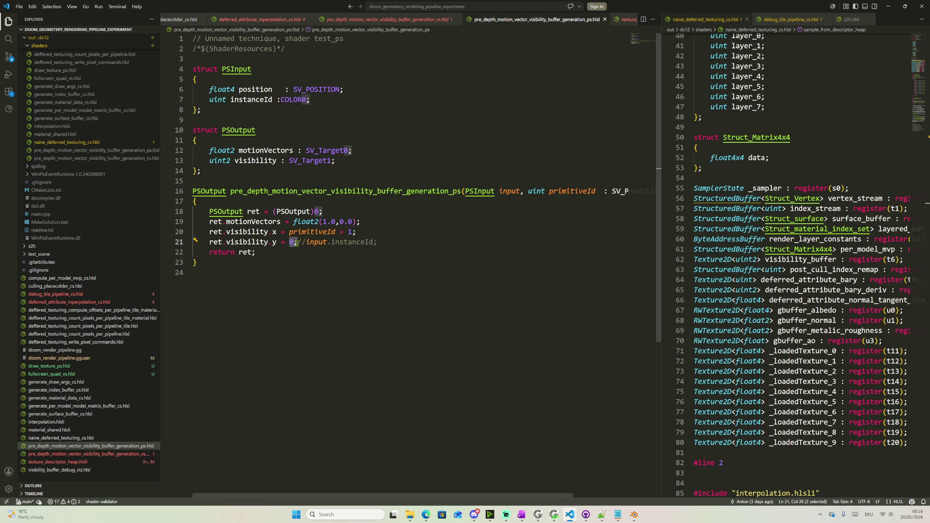
left_click_drag(293, 242, 289, 241)
left_click(66, 302)
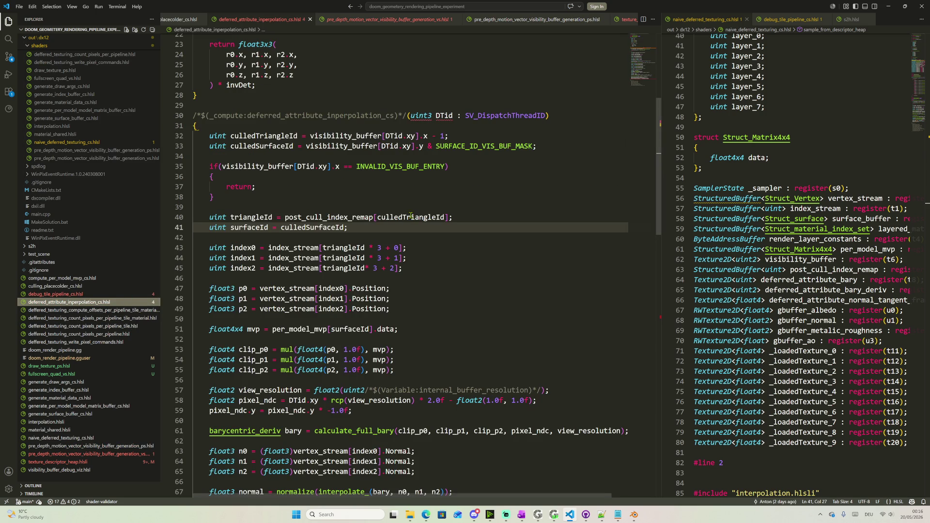
double_click(318, 228)
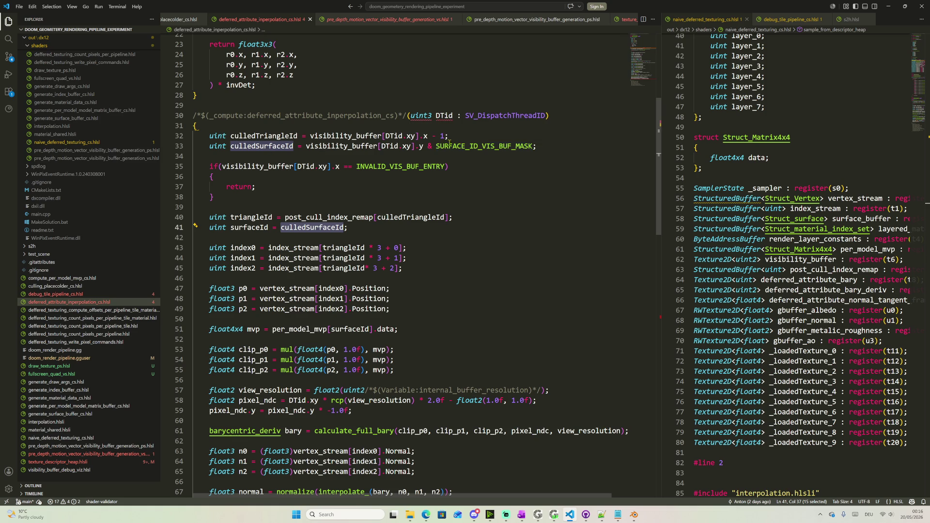
Review the culledSurfaceId declaration and uses, then switch to culling_placecolder_cs.hlsl
left_click_drag(536, 146, 222, 146)
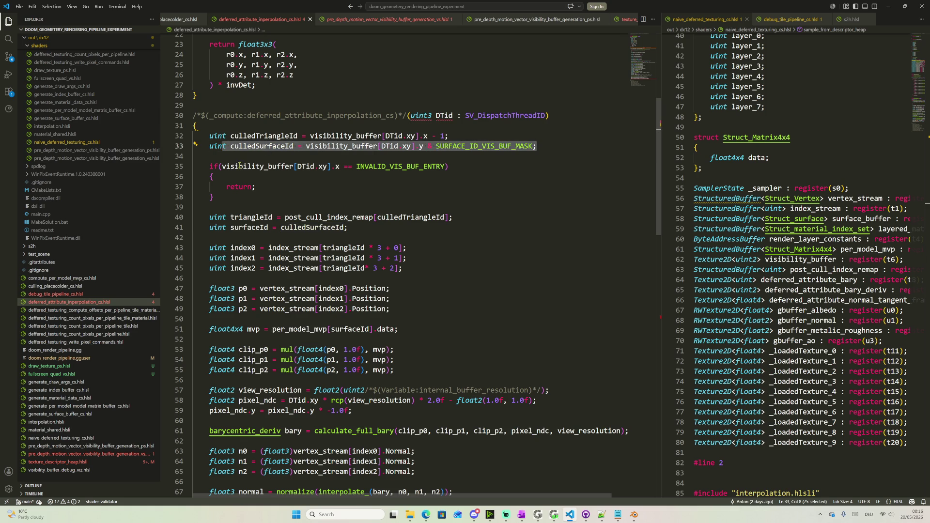
double_click(308, 228)
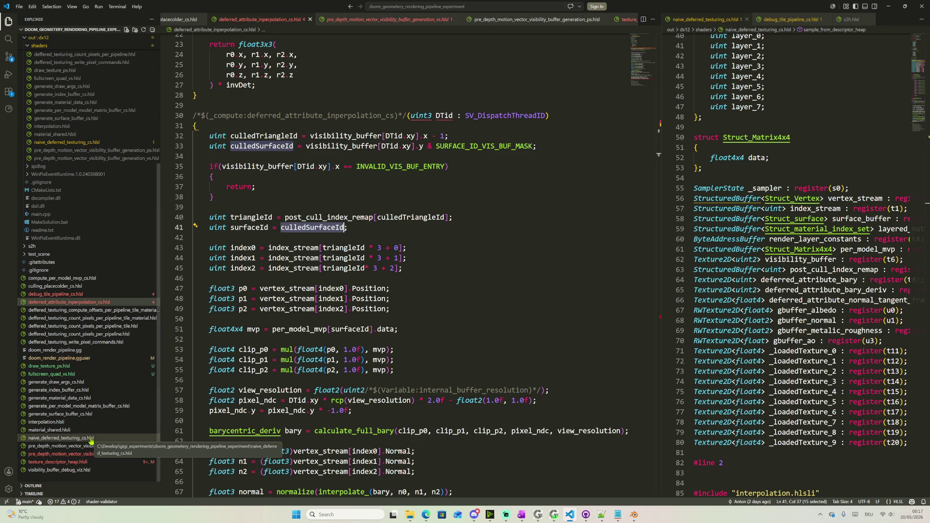
scroll(255, 352, "down", 2)
scroll(255, 353, "down", 2)
scroll(254, 353, "down", 9)
scroll(256, 351, "down", 1)
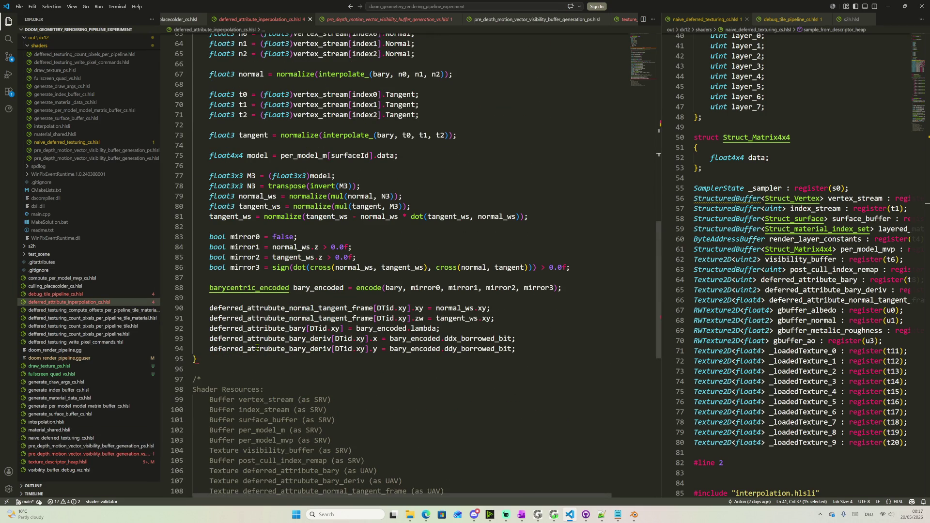
scroll(256, 348, "up", 3)
scroll(256, 349, "up", 6)
scroll(256, 349, "up", 4)
scroll(302, 320, "up", 4)
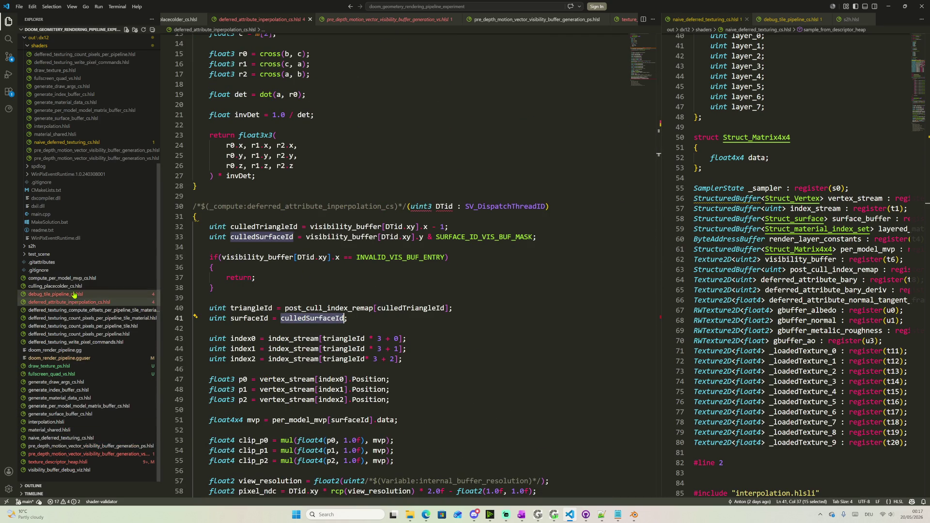
left_click(58, 286)
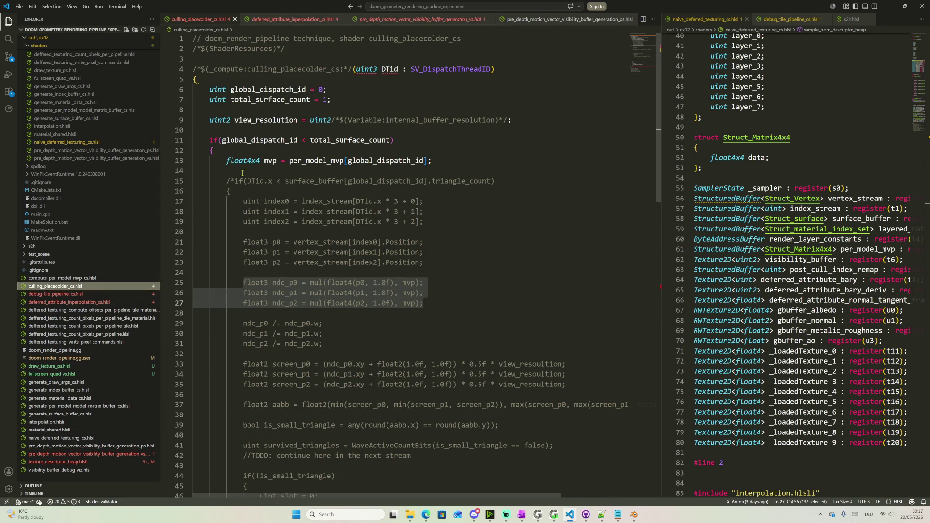
left_click_drag(243, 173, 398, 389)
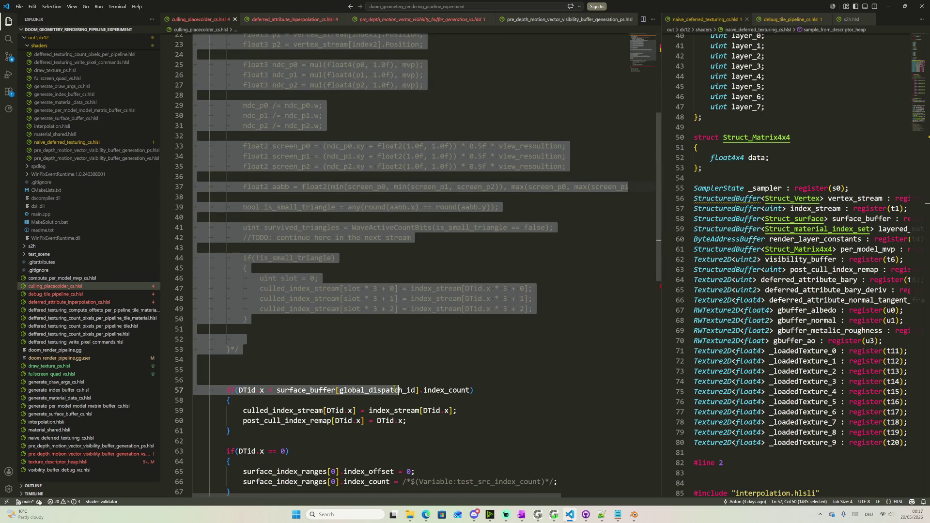
left_click(399, 379)
scroll(223, 362, "down", 2)
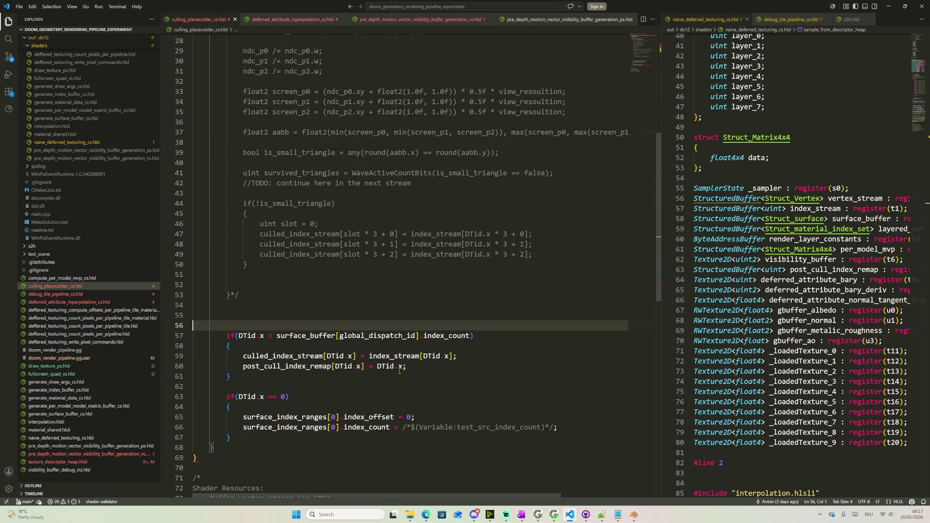
left_click(415, 368)
left_click_drag(351, 379, 227, 328)
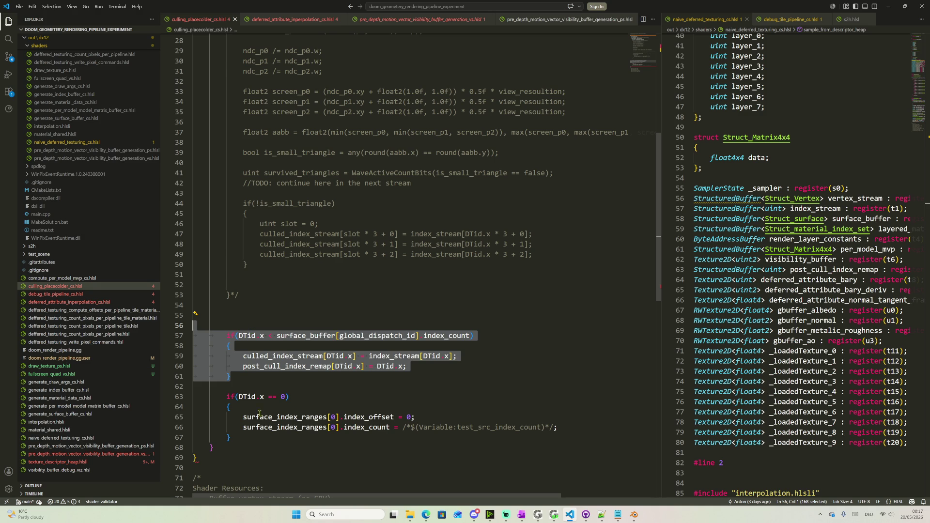
left_click_drag(236, 417, 589, 427)
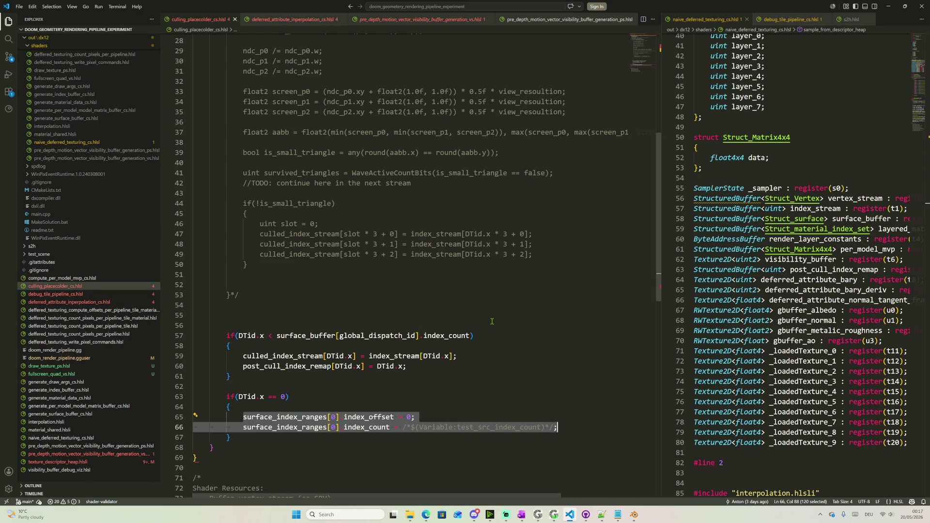
left_click(407, 416)
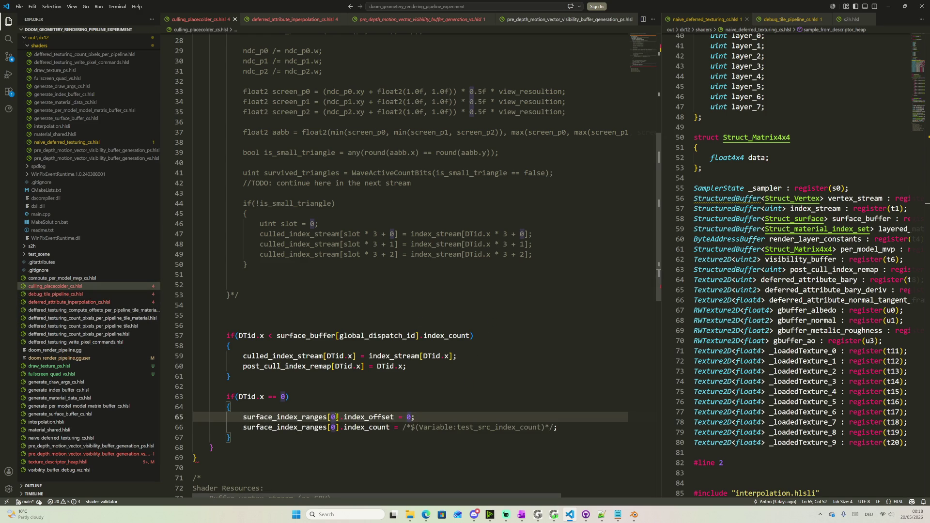
left_click(333, 417)
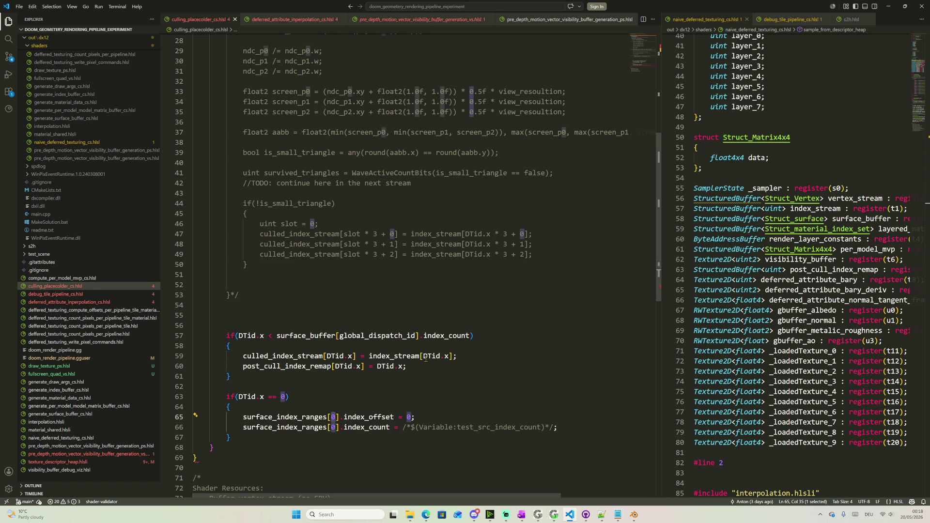
left_click_drag(244, 356, 436, 366)
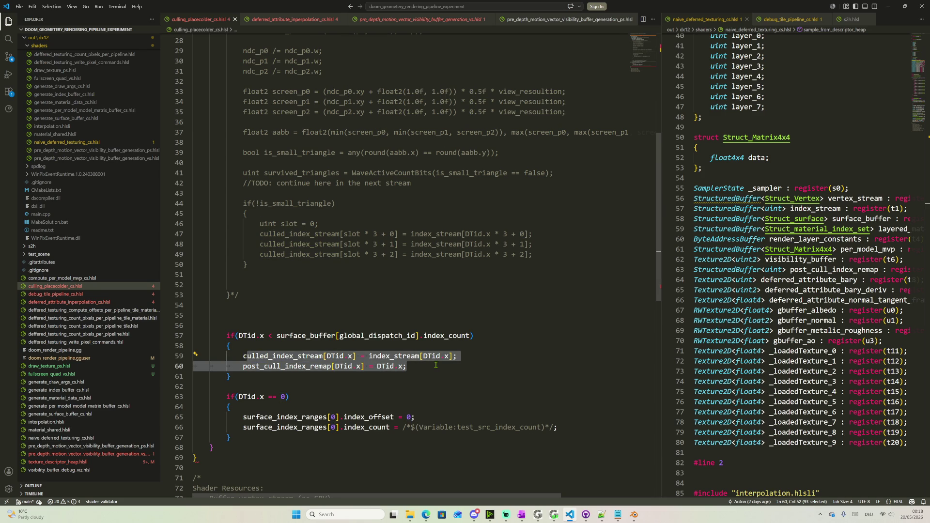
double_click(312, 335)
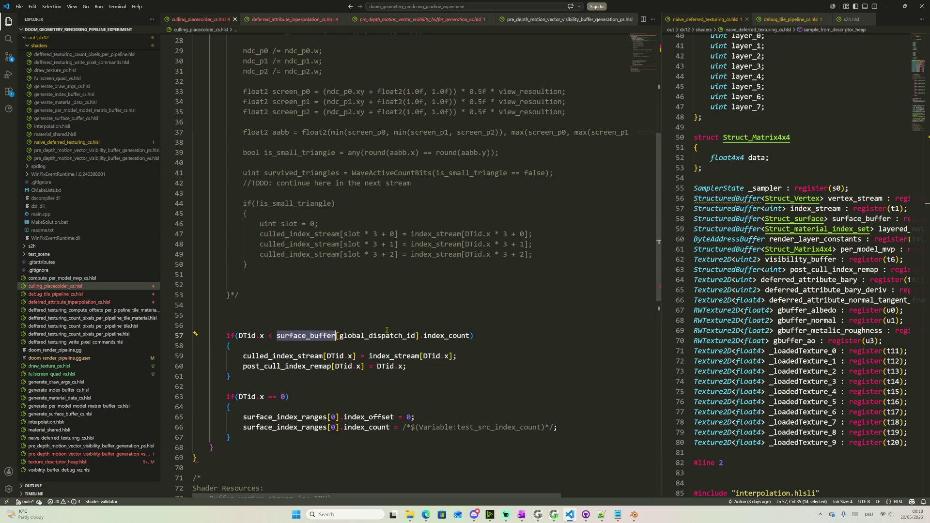
scroll(381, 337, "up", 2)
scroll(382, 336, "up", 6)
scroll(396, 335, "up", 2)
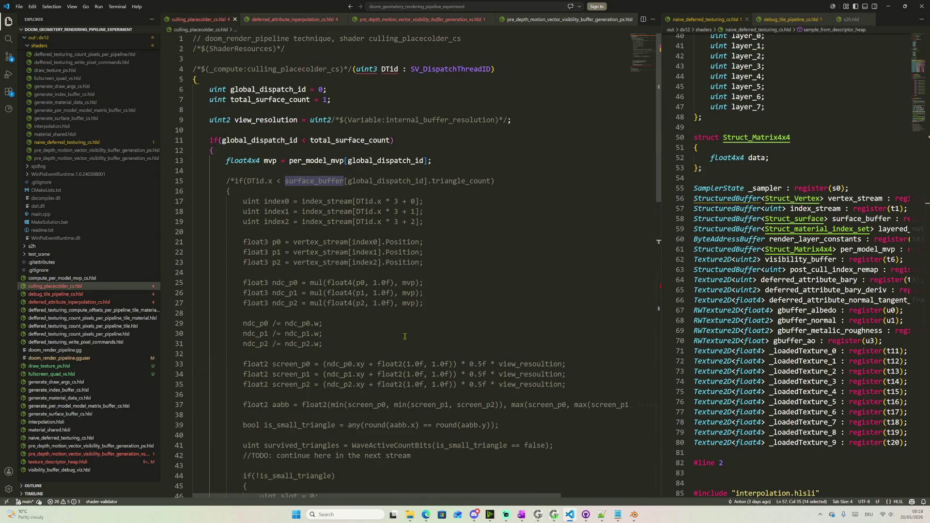
double_click(263, 88)
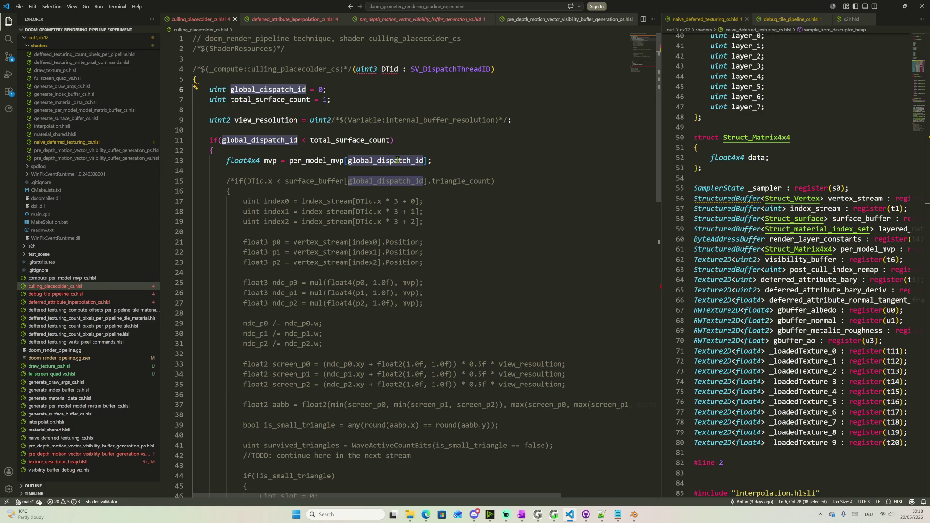
left_click(390, 141)
mouse_move(350, 141)
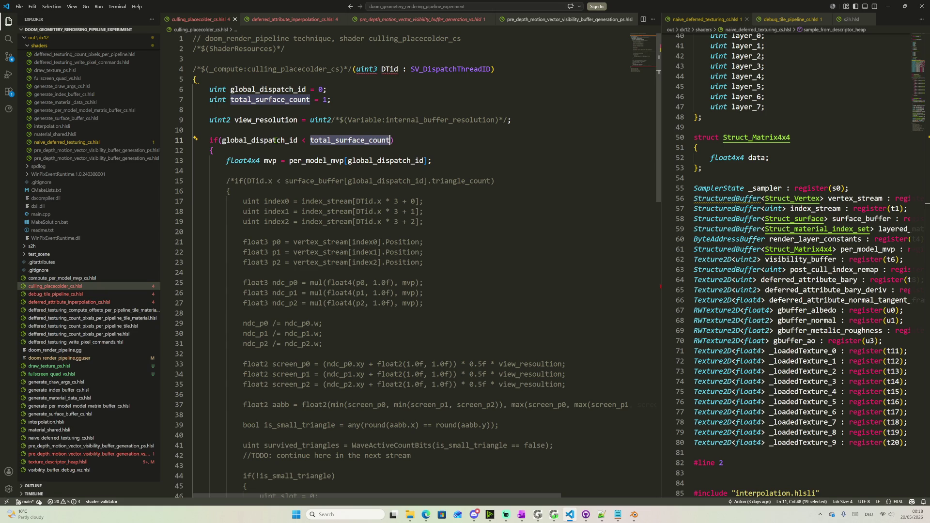
double_click(275, 140)
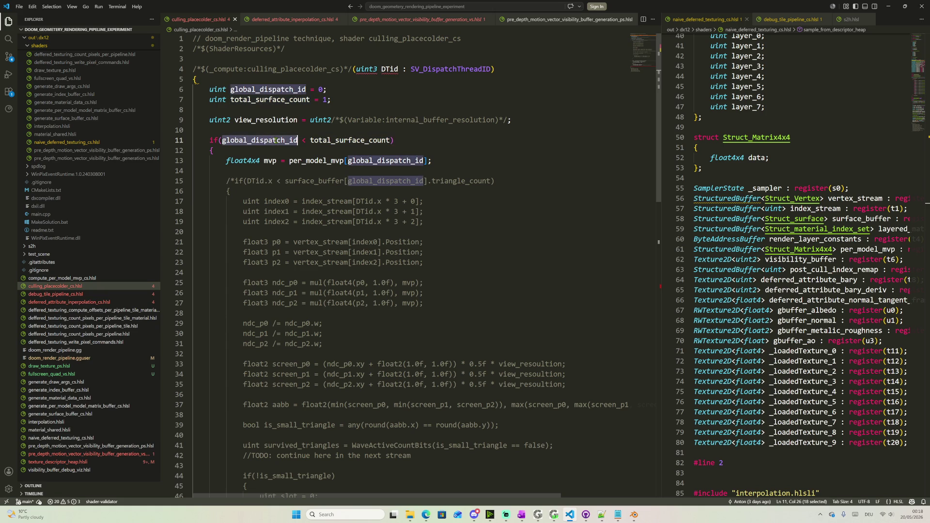
double_click(349, 140)
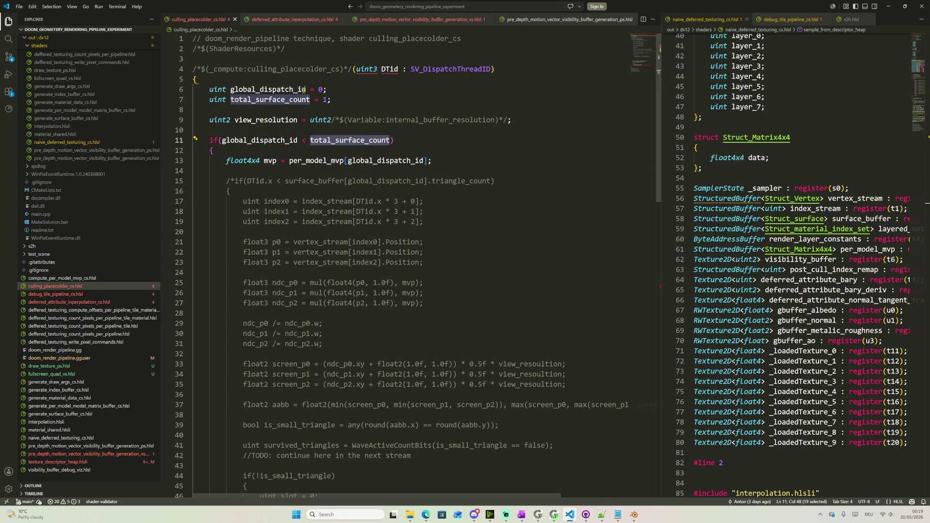
double_click(390, 69)
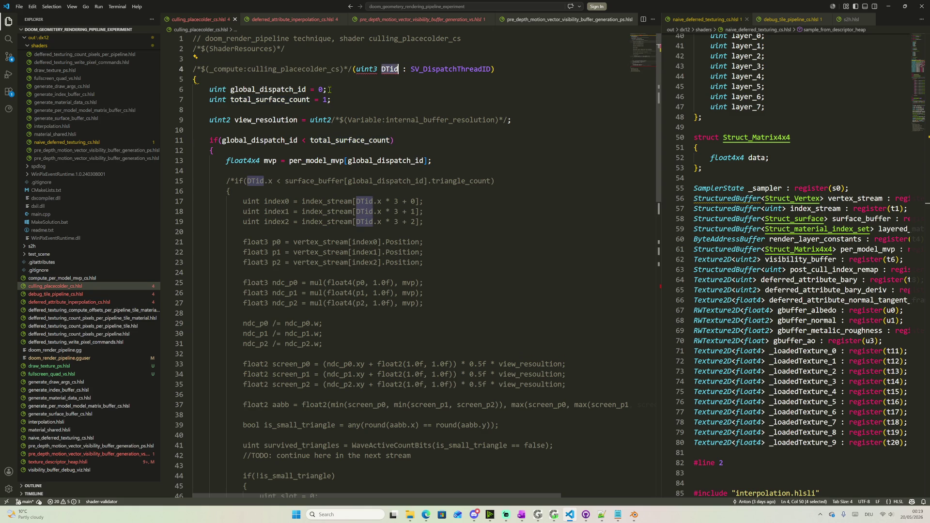
left_click(345, 140)
double_click(324, 160)
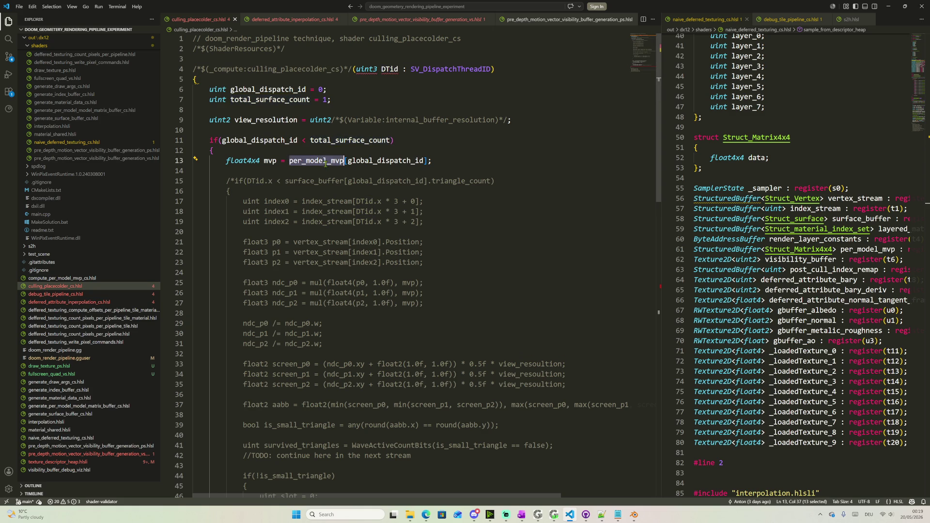
scroll(325, 163, "down", 2)
scroll(320, 182, "down", 2)
scroll(313, 211, "down", 3)
scroll(302, 241, "down", 3)
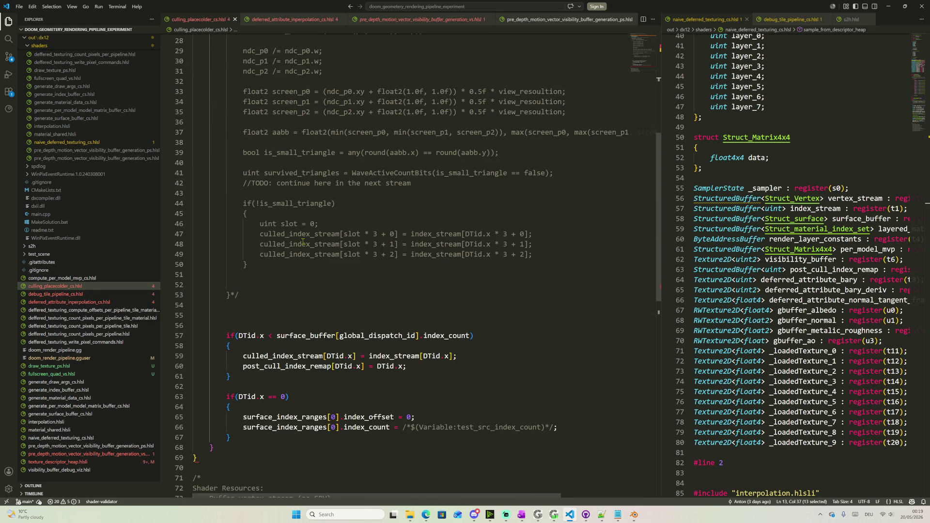
double_click(388, 336)
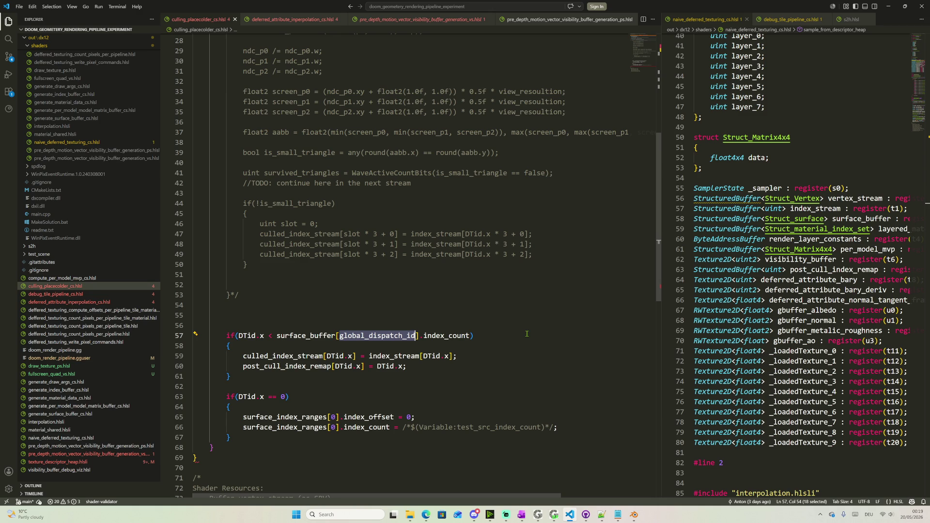
scroll(523, 331, "up", 1)
scroll(509, 327, "up", 5)
scroll(472, 320, "up", 4)
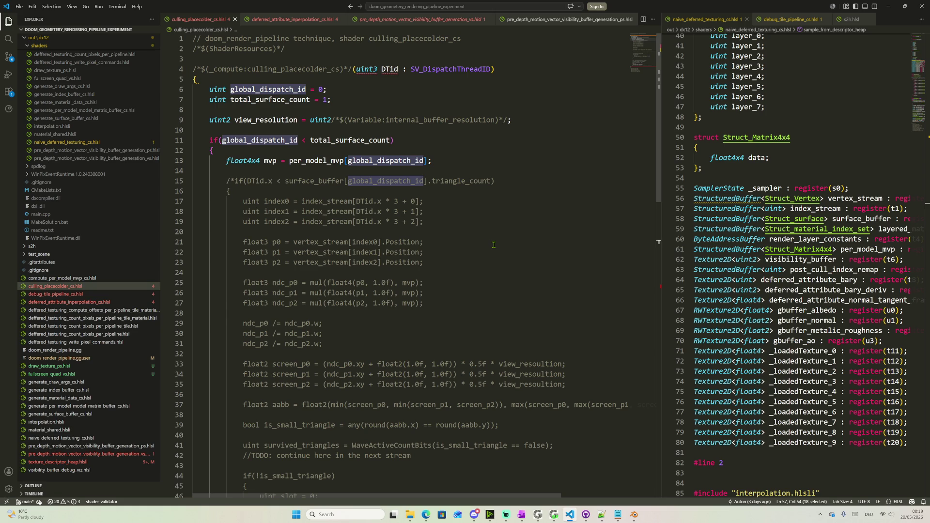
scroll(438, 218, "down", 5)
scroll(439, 218, "down", 5)
scroll(327, 182, "up", 2)
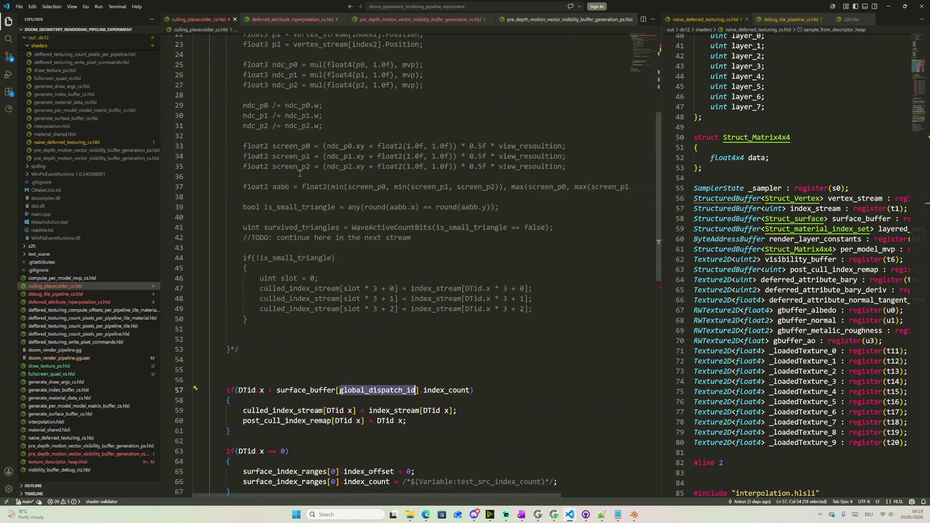
scroll(234, 111, "up", 7)
Edit the per-model mvp line, check global_dispatch_id and total_surface_count uses, return to deferred_attribute_inperpolation_cs.hlsl
left_click(231, 90)
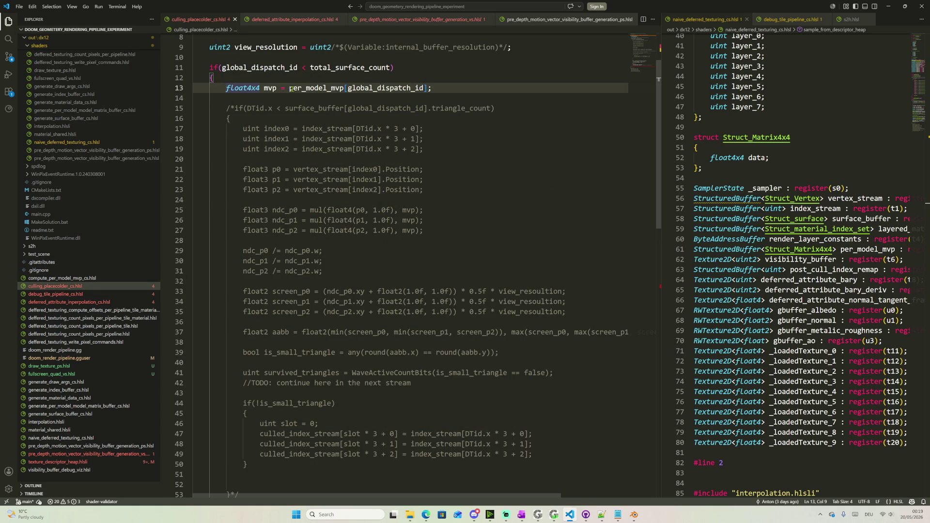
type("//")
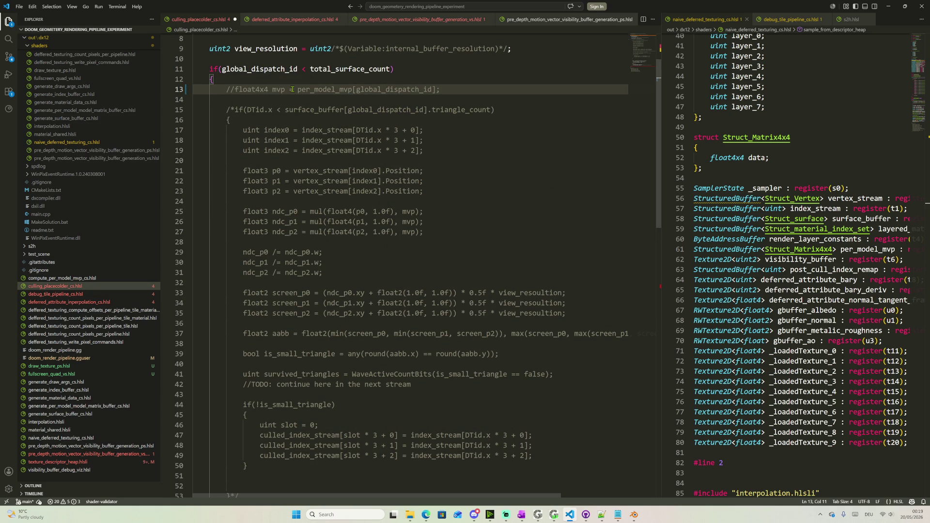
scroll(318, 109, "up", 3)
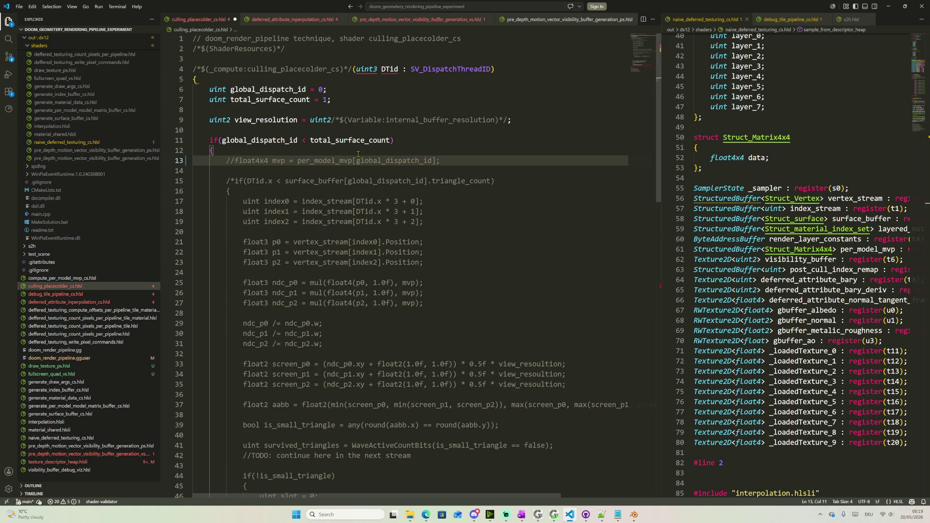
scroll(358, 153, "down", 5)
scroll(349, 192, "down", 10)
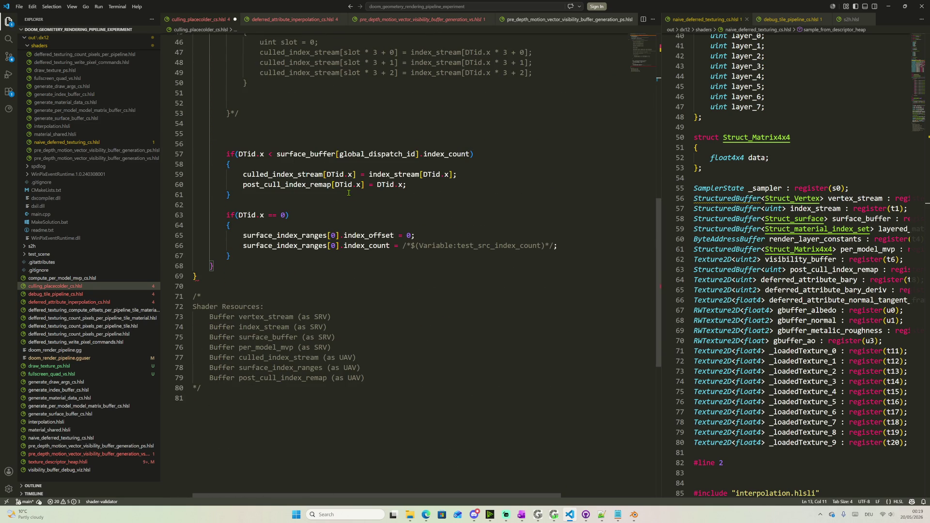
scroll(369, 183, "up", 3)
scroll(369, 183, "up", 3)
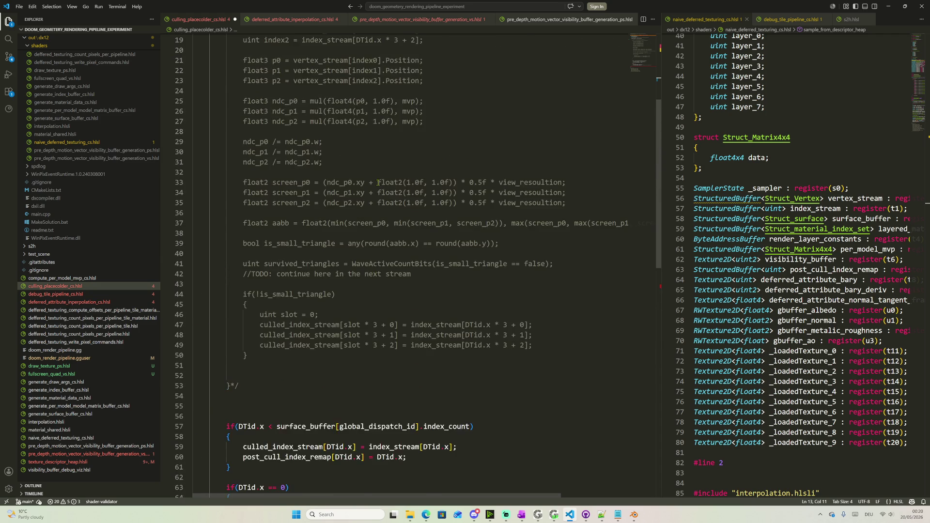
scroll(369, 184, "up", 3)
scroll(385, 187, "up", 2)
scroll(385, 174, "up", 3)
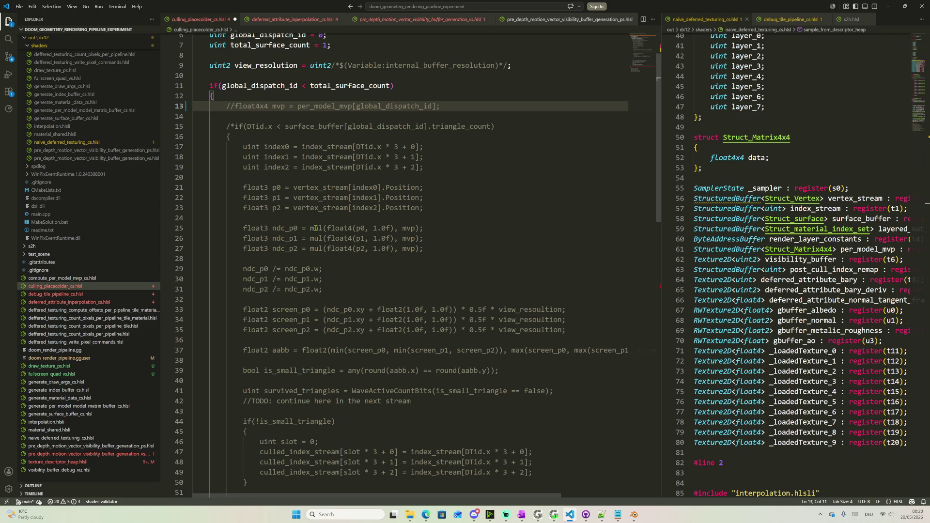
left_click_drag(315, 227, 423, 228)
scroll(407, 231, "up", 2)
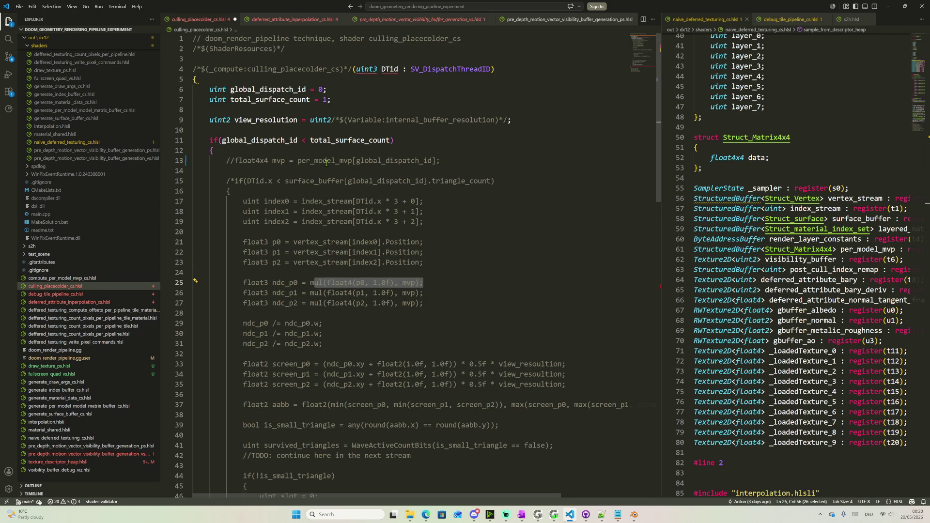
scroll(320, 163, "down", 2)
scroll(305, 164, "down", 4)
scroll(283, 168, "down", 3)
scroll(260, 170, "up", 1)
scroll(259, 169, "up", 5)
scroll(258, 160, "up", 2)
double_click(265, 140)
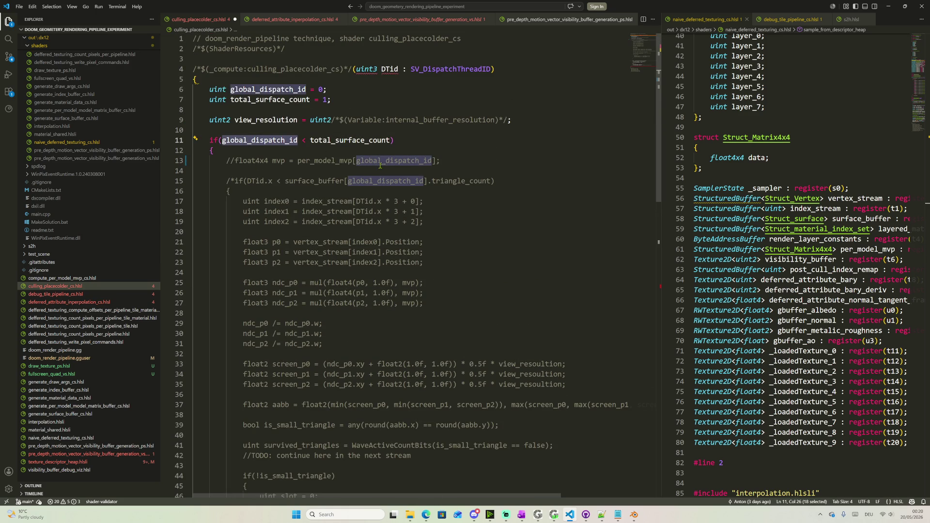
double_click(382, 140)
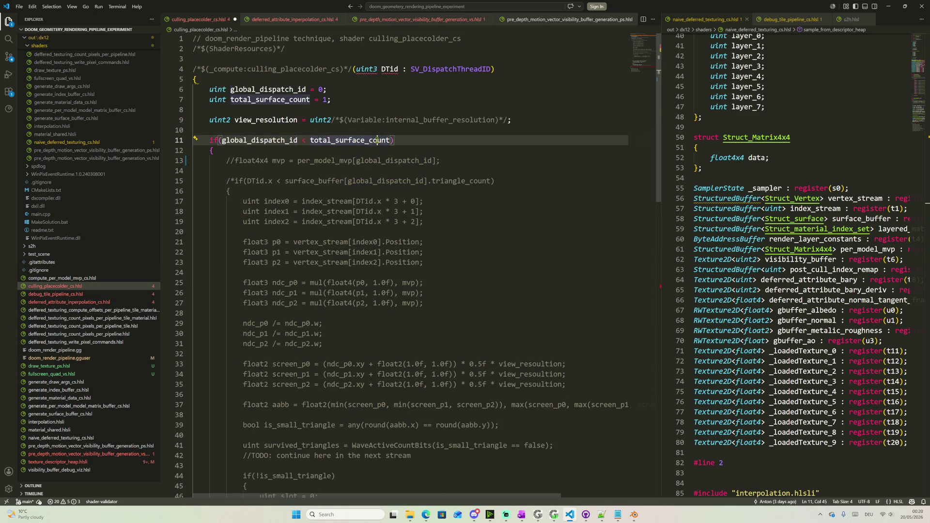
scroll(435, 178, "down", 5)
scroll(435, 177, "down", 3)
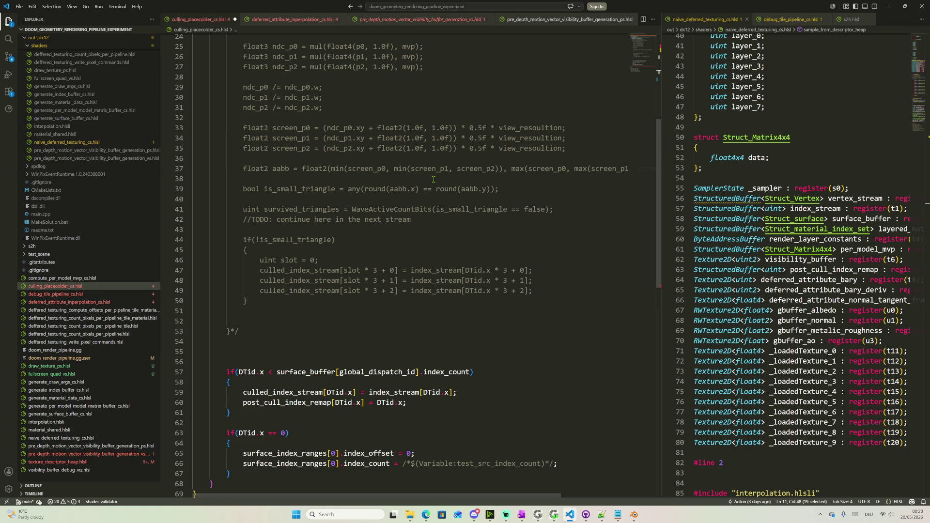
scroll(434, 180, "down", 2)
scroll(434, 178, "down", 1)
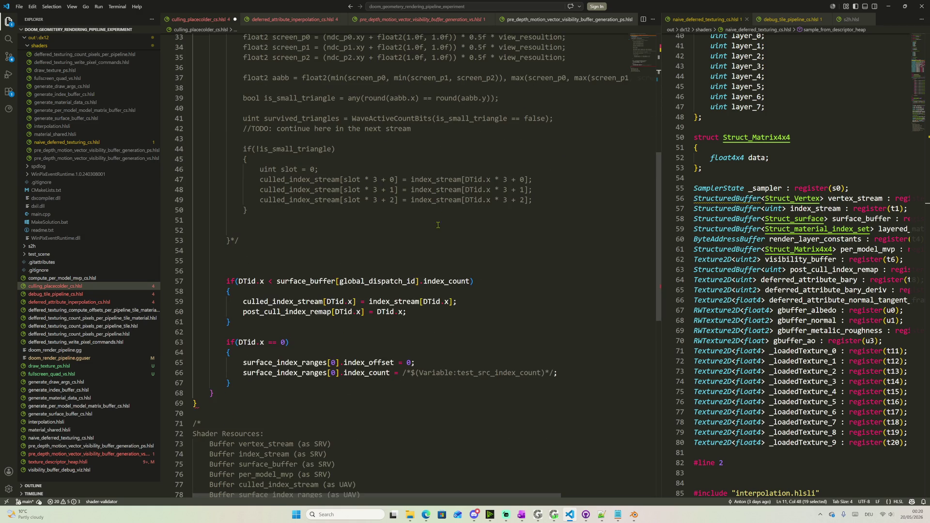
scroll(384, 288, "down", 2)
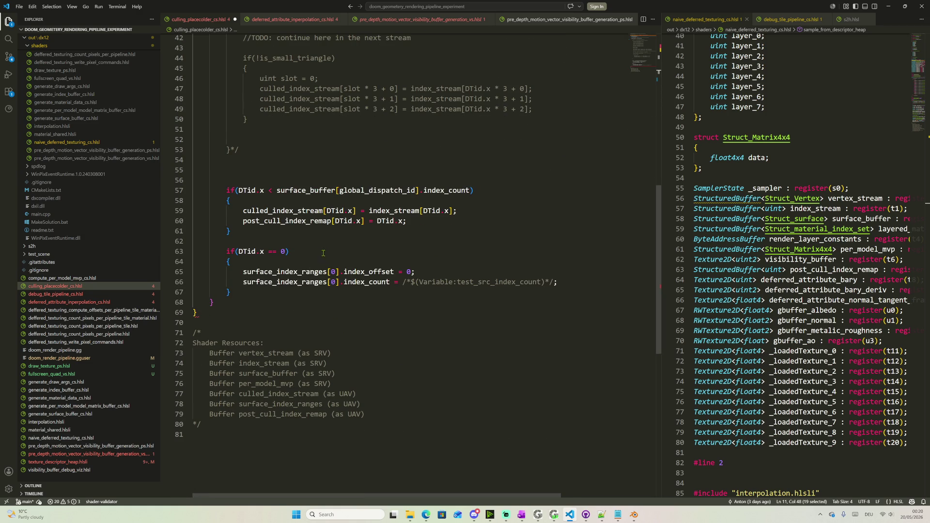
left_click(299, 122)
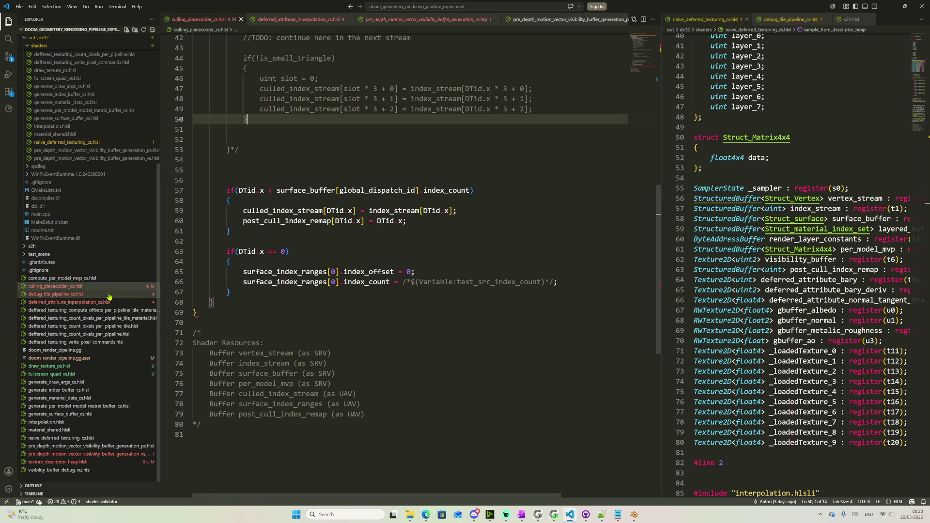
left_click(77, 303)
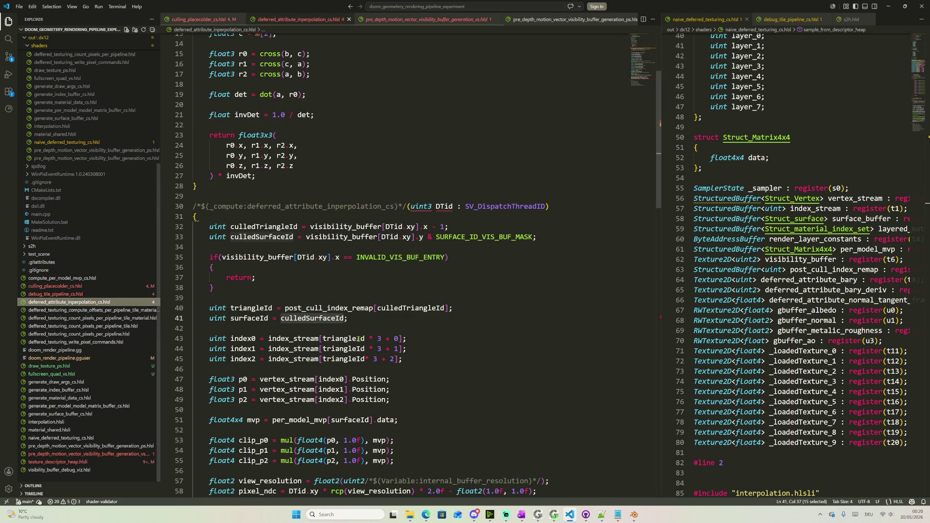
scroll(384, 287, "down", 1)
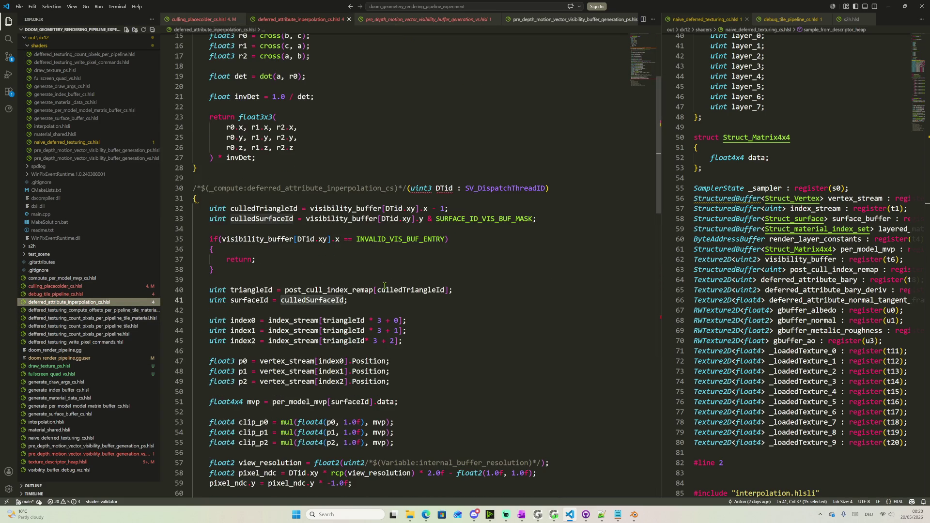
scroll(400, 330, "down", 1)
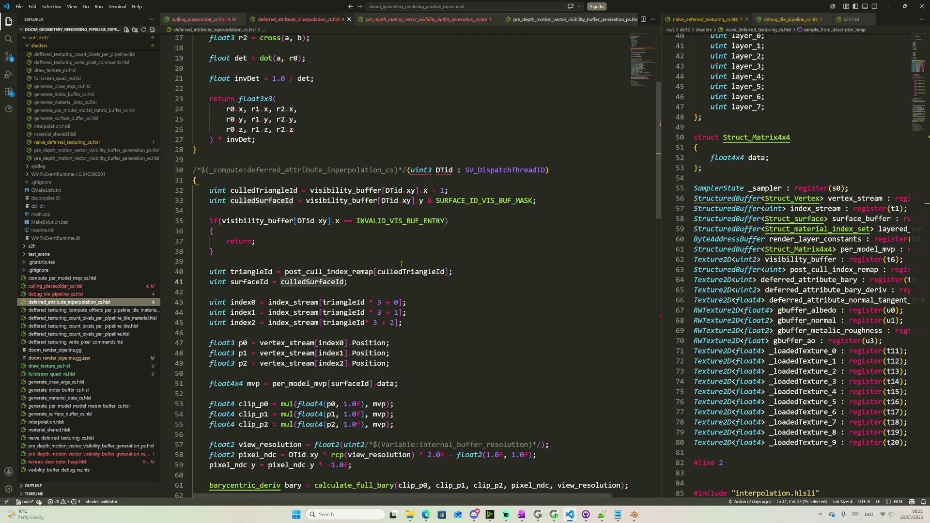
Begin a surface_index_base lookup statement on new lines above the triangleId line
left_click(383, 259)
key("Return")
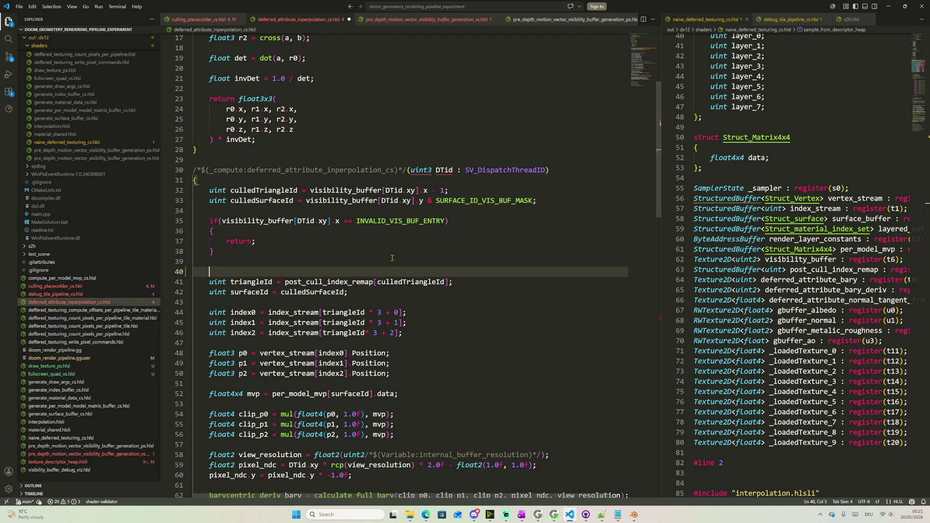
key("Return")
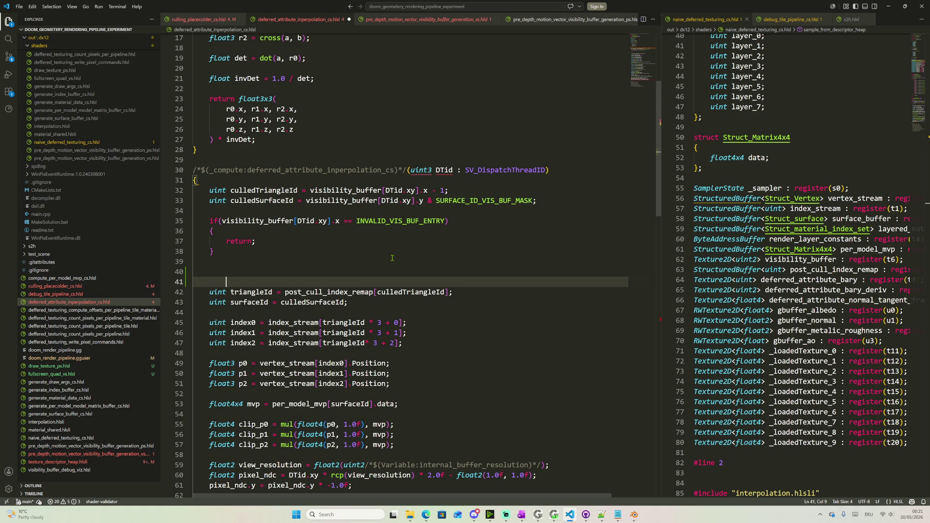
key("Up")
key("Tab")
type("s")
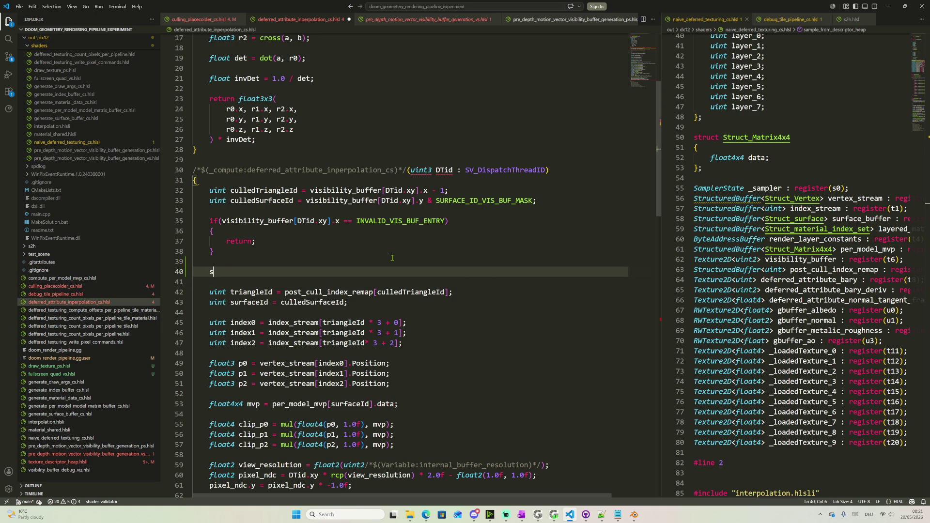
type("urface")
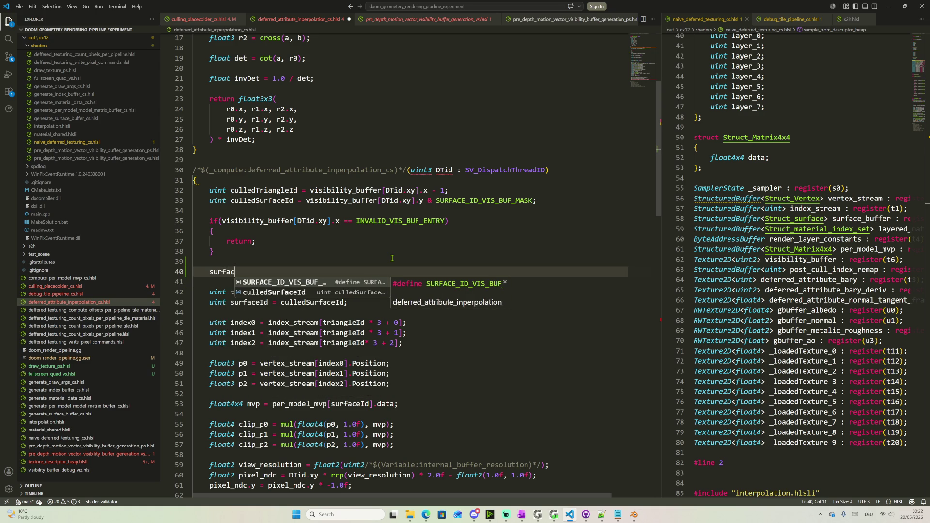
type("_INDE")
key("BackSpace")
key("BackSpace")
key("BackSpace")
key("BackSpace")
type("index_bnas")
key("BackSpace")
key("BackSpace")
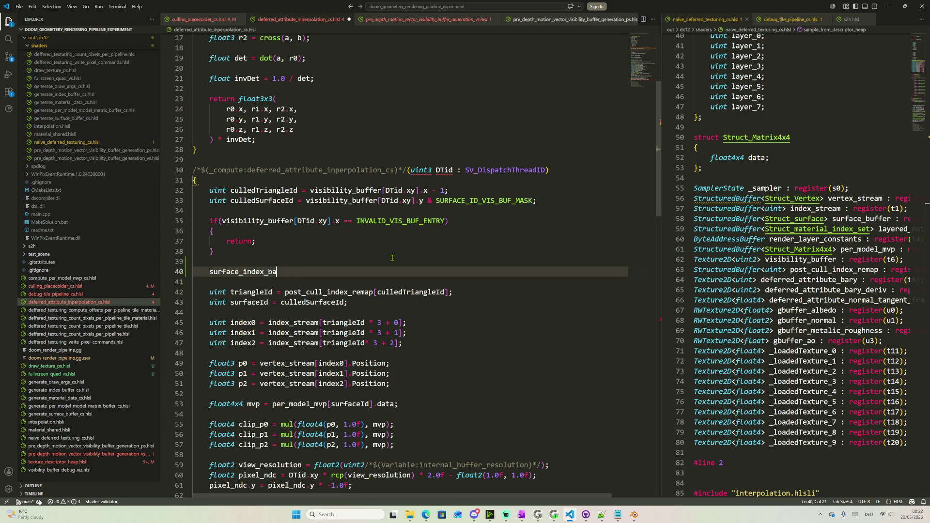
type("se")
type("[")
Move the surfaceId declaration up so it sits before the new lookup line
left_click(318, 307)
key("ctrl+x")
left_click(303, 262)
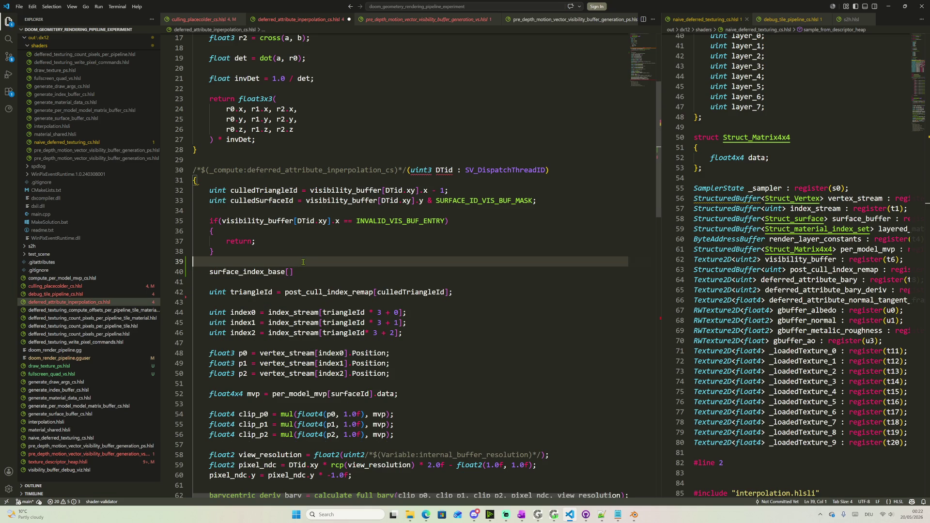
key("Return")
key("ctrl+v")
Complete 'uint index_base = surface_index_base[surfaceId];' with the surfaceId suggestion
key("Down")
key("Home")
type("uint index_bna")
key("BackSpace")
key("BackSpace")
type("ase =")
key("End")
type("surf")
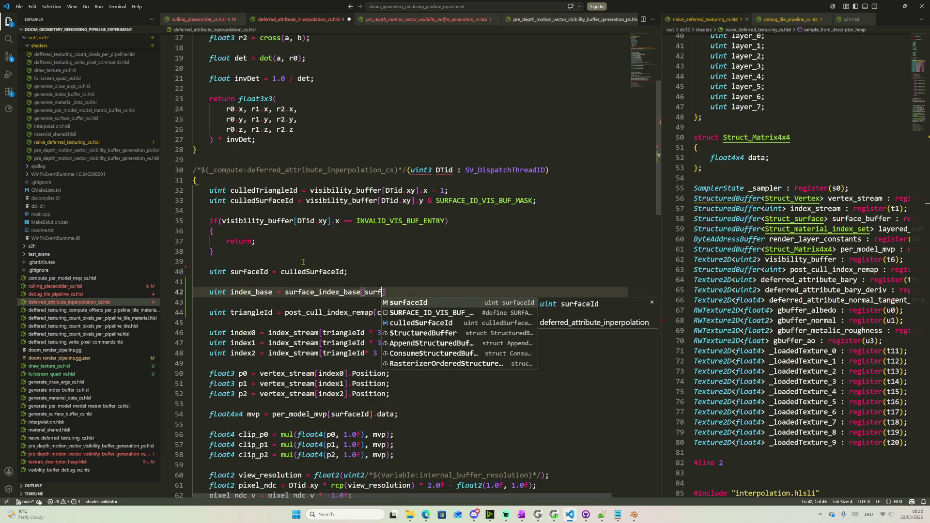
key("Return")
key("End")
type(";")
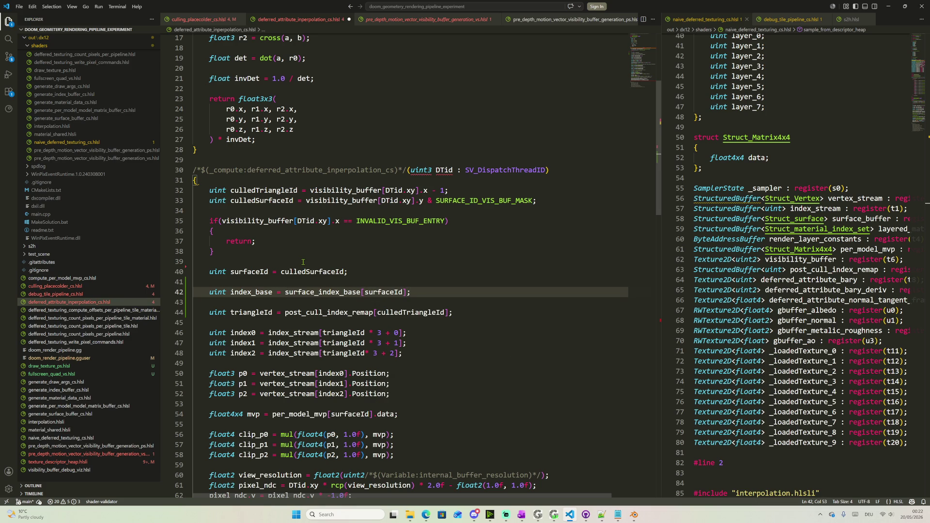
double_click(246, 292)
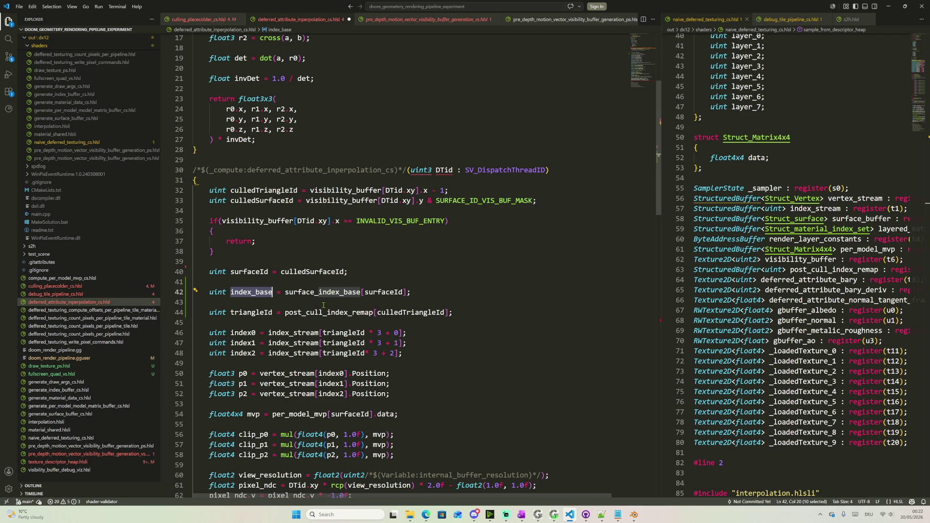
key("super")
type("calc")
Compute 2 ^ 32 = 4,294,967,296 in the scientific Calculator, then return to the shader
key("Return")
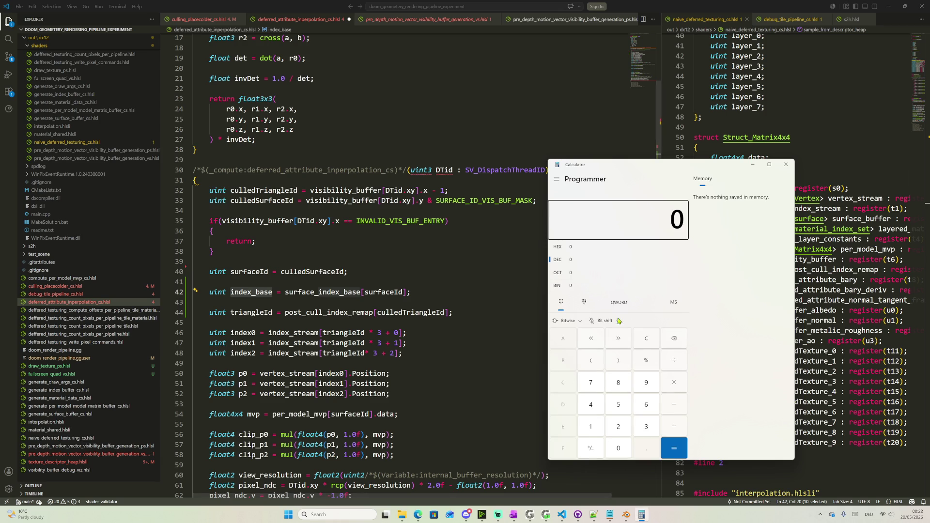
left_click(557, 180)
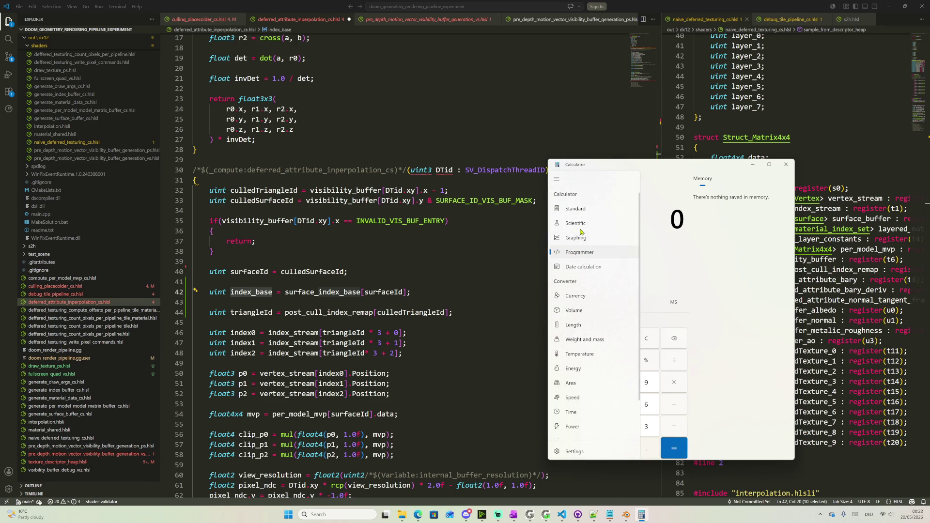
left_click(581, 224)
left_click(619, 425)
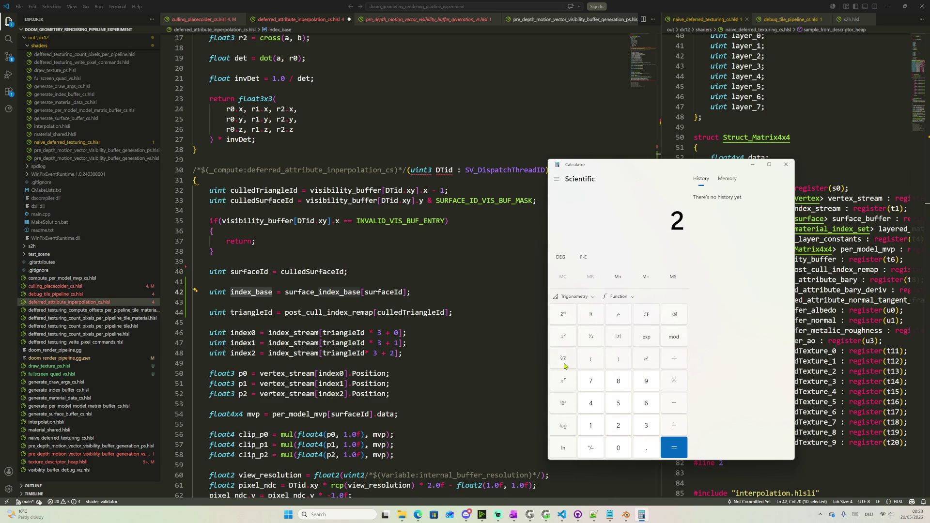
left_click(563, 381)
left_click(646, 426)
left_click(673, 448)
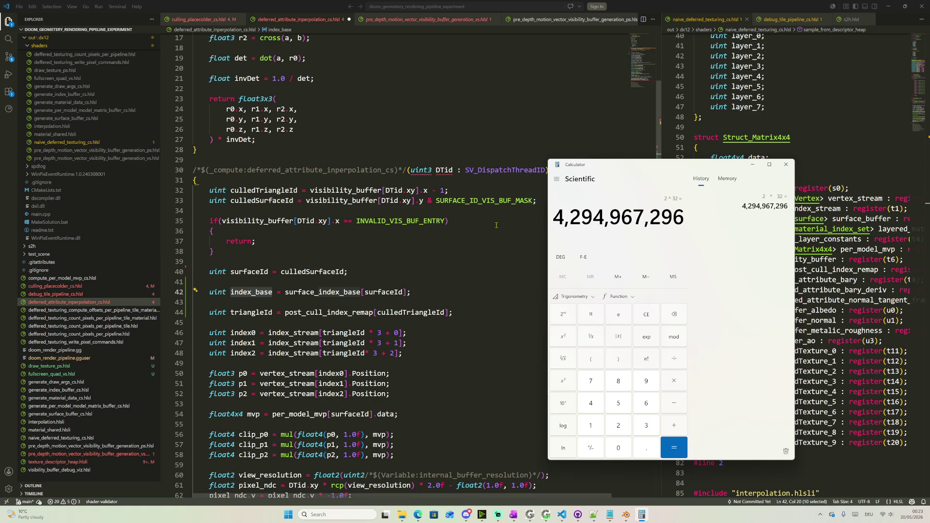
left_click(391, 182)
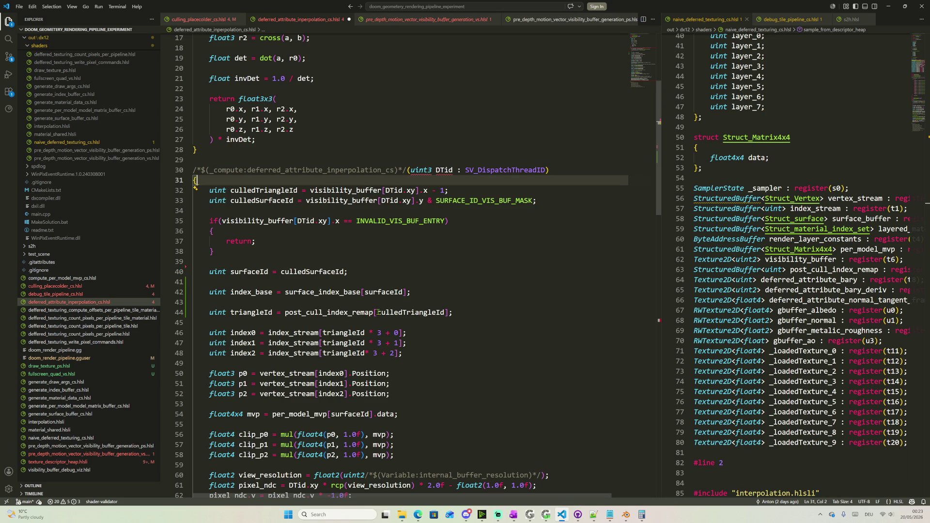
Index post_cull_index_remap by index_base + culledTriangleId and review surface_index_base
left_click(378, 313)
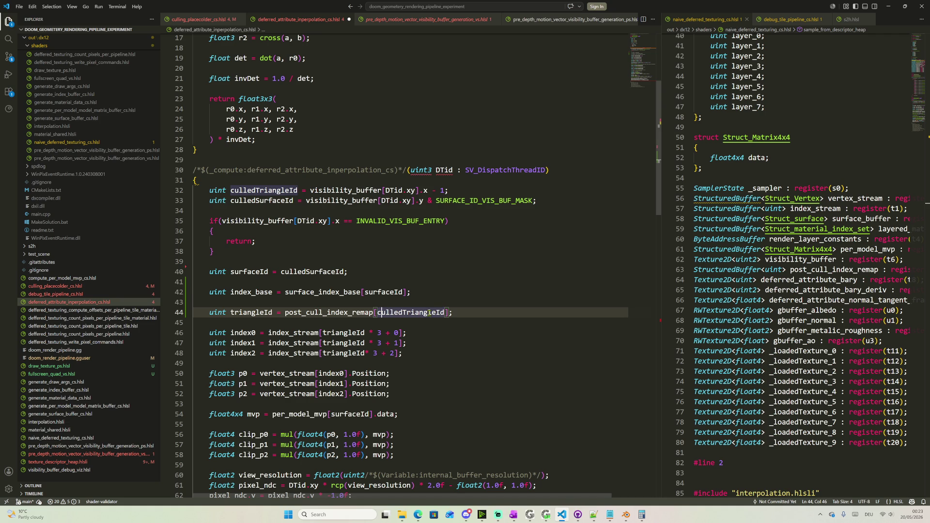
double_click(430, 312)
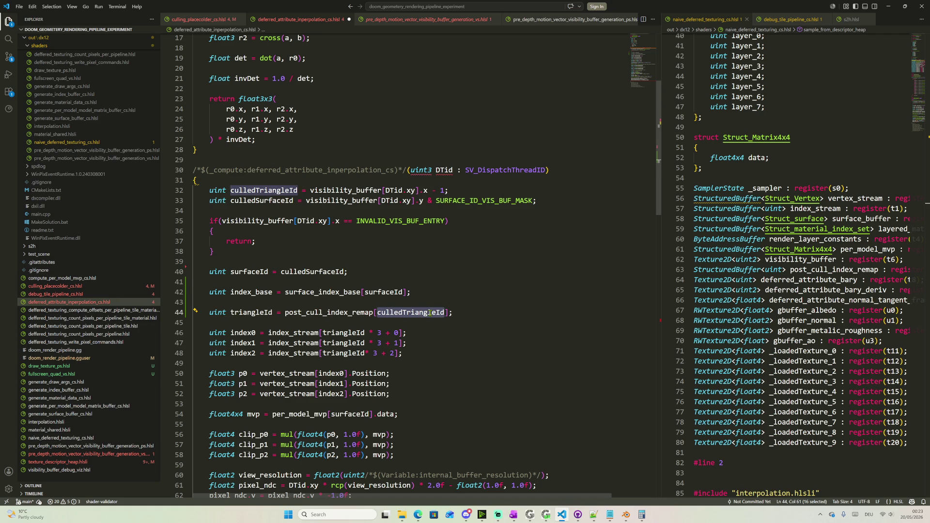
left_click(377, 313)
type("index_base +")
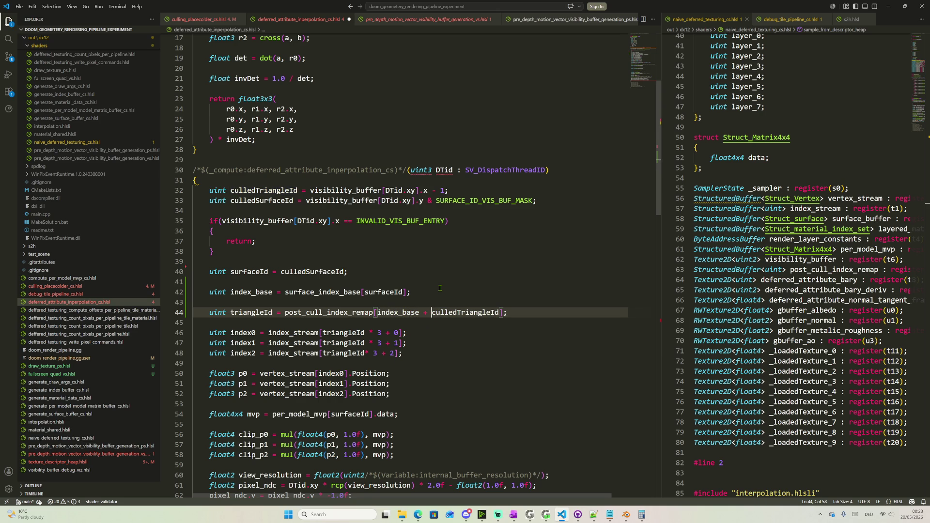
double_click(332, 292)
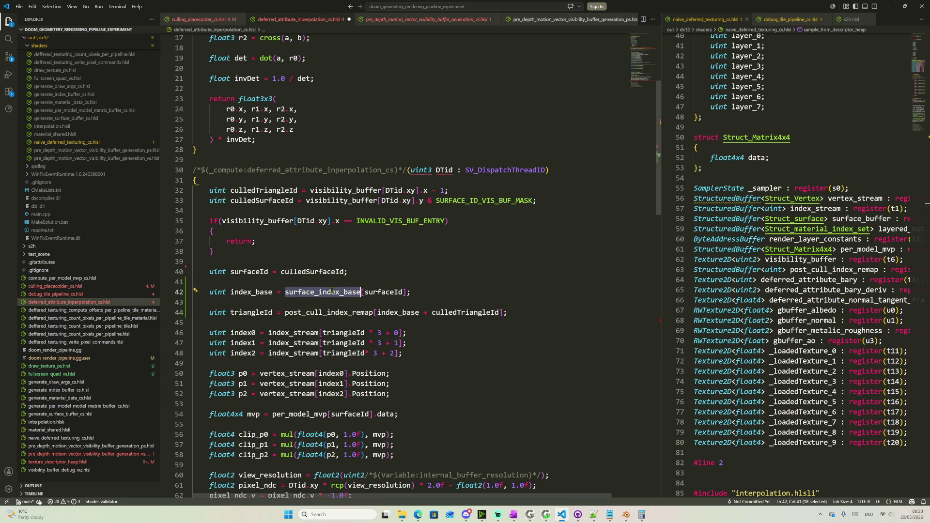
left_click(334, 278)
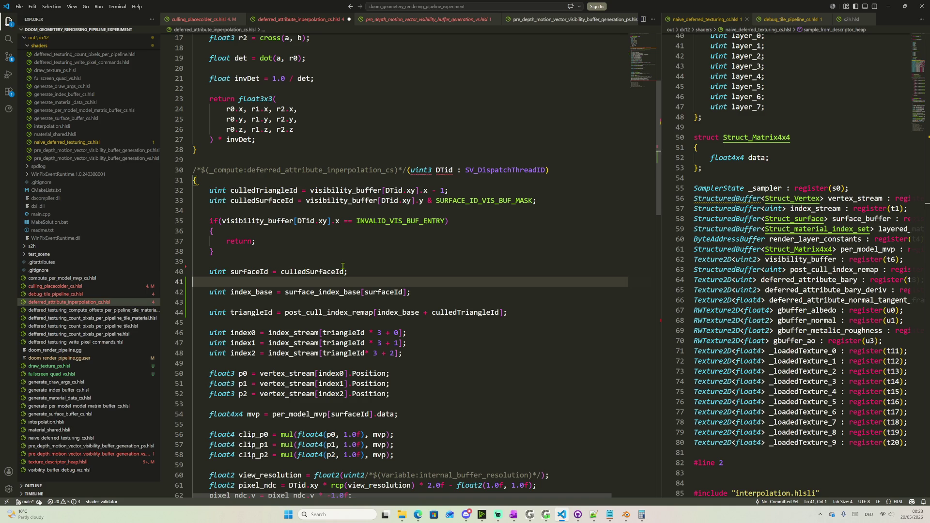
double_click(321, 291)
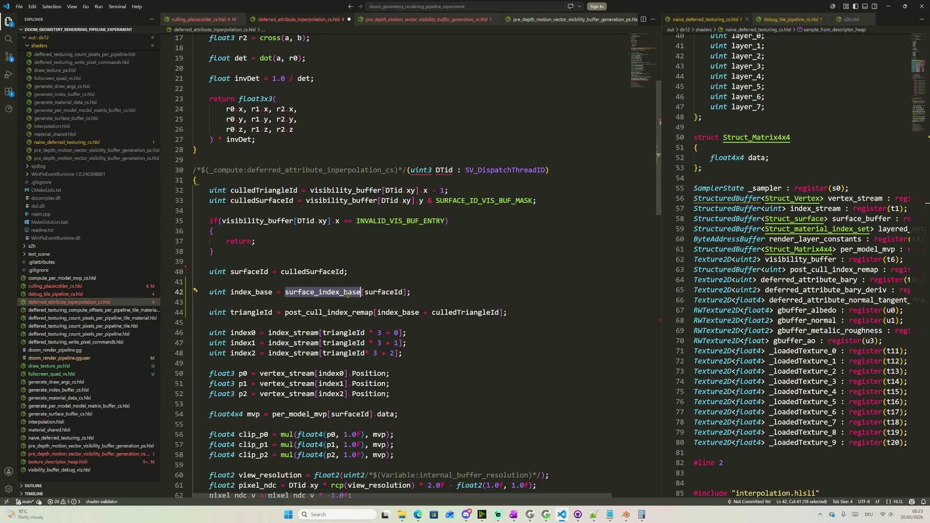
scroll(355, 222, "down", 1)
scroll(349, 262, "down", 2)
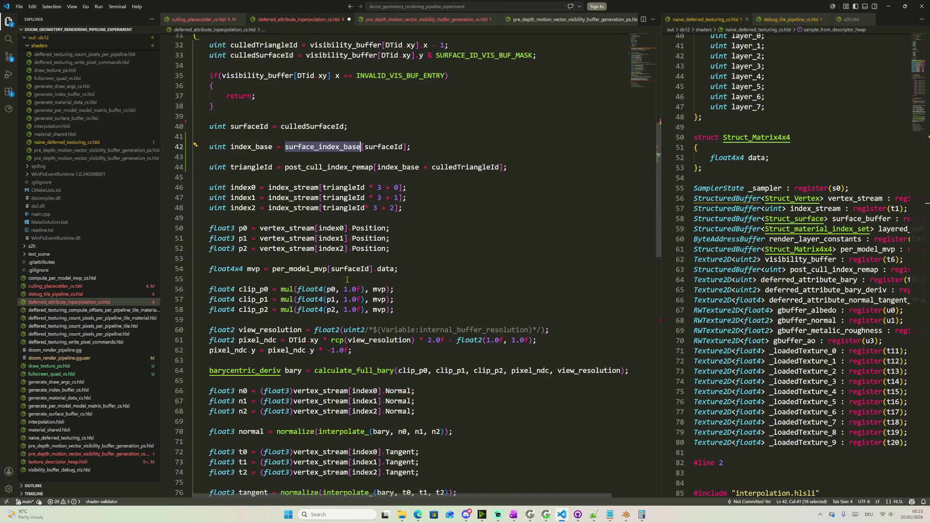
scroll(338, 318, "down", 5)
scroll(339, 318, "down", 3)
scroll(340, 316, "down", 2)
scroll(343, 315, "up", 4)
scroll(346, 314, "up", 5)
scroll(346, 314, "up", 2)
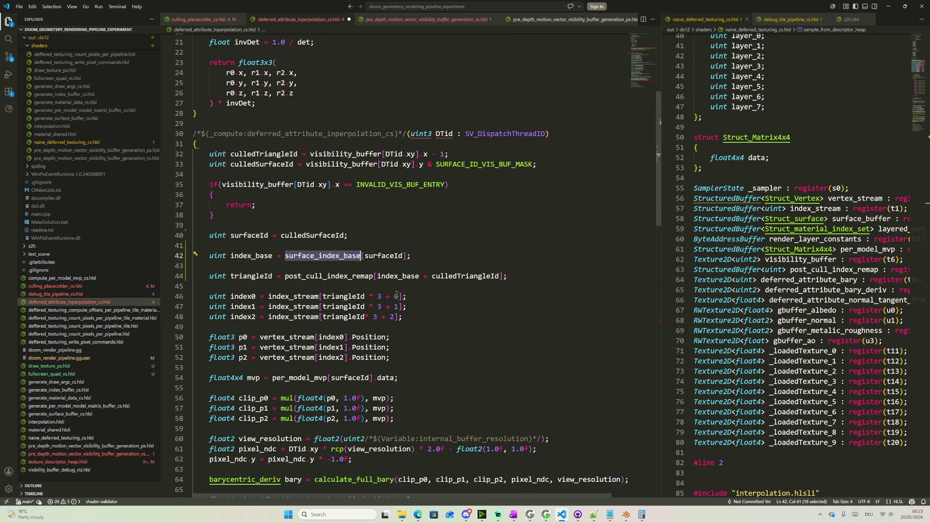
Declare a local one-element surface_index_base array initialised to zero, then return to Gigi Edit
left_click(421, 245)
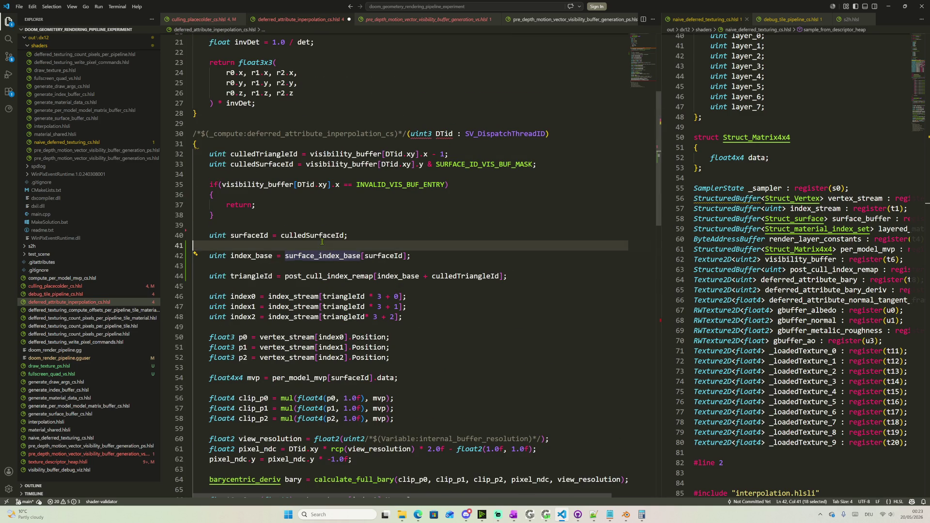
key("Return")
key("Up")
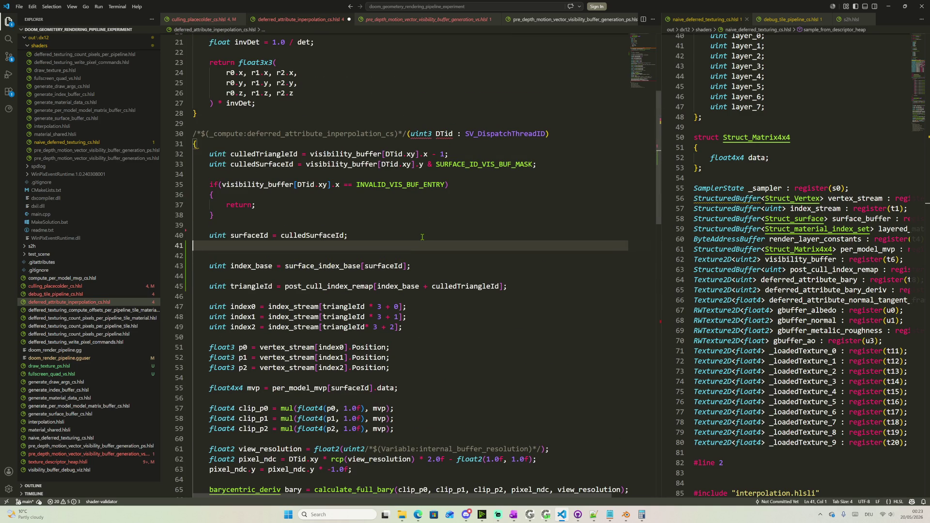
key("Return")
type("ui")
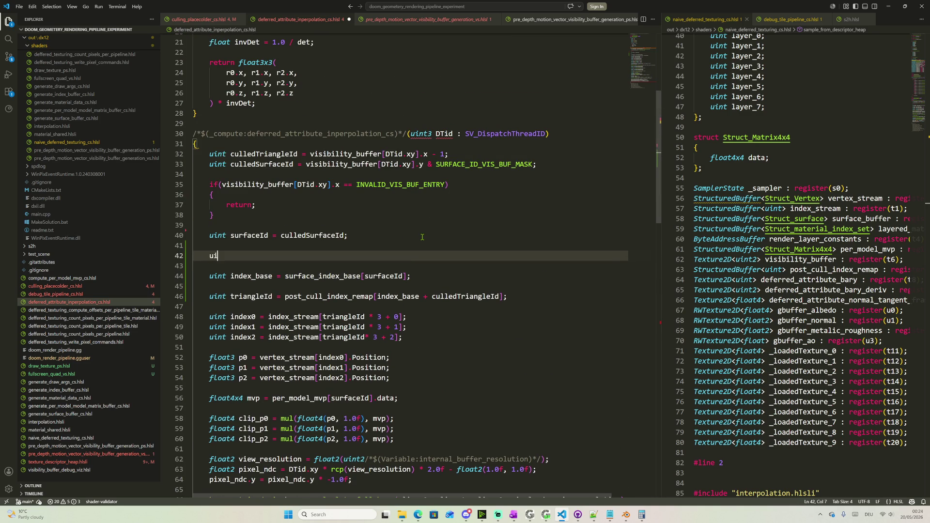
type("nt surface_index_base[1")
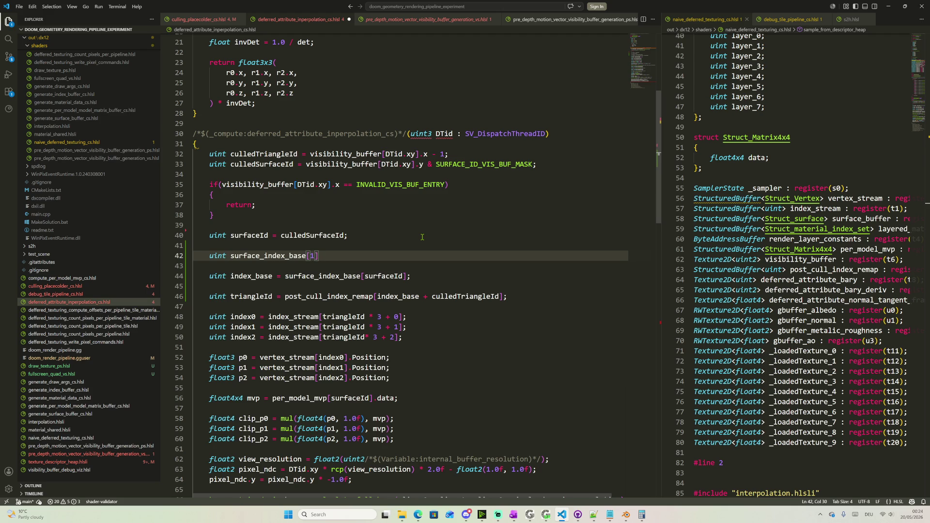
type("] ")
type("= ")
type("{0 ;")
key("BackSpace")
key("BackSpace")
type("};")
scroll(430, 237, "up", 2)
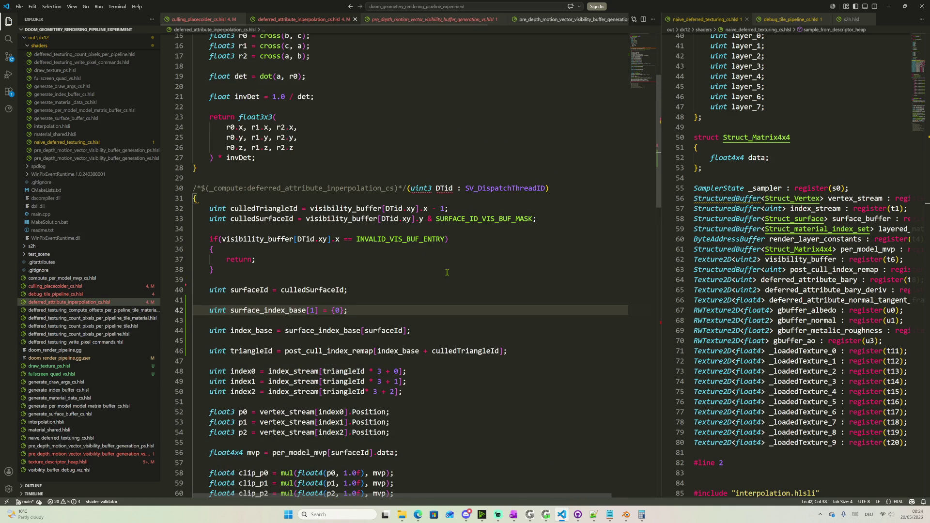
left_click(530, 515)
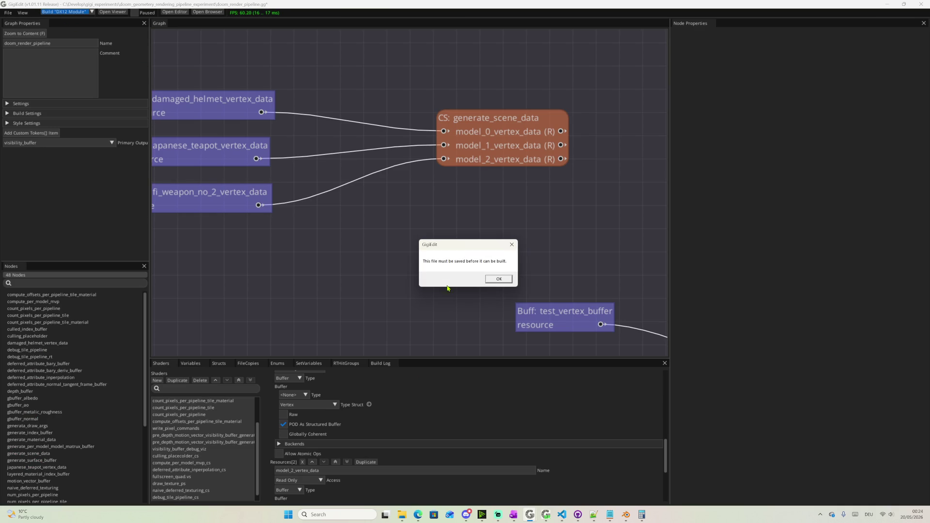
Save and build the doom render graph, then launch it in Gigi Viewer
left_click(499, 279)
key("ctrl+s")
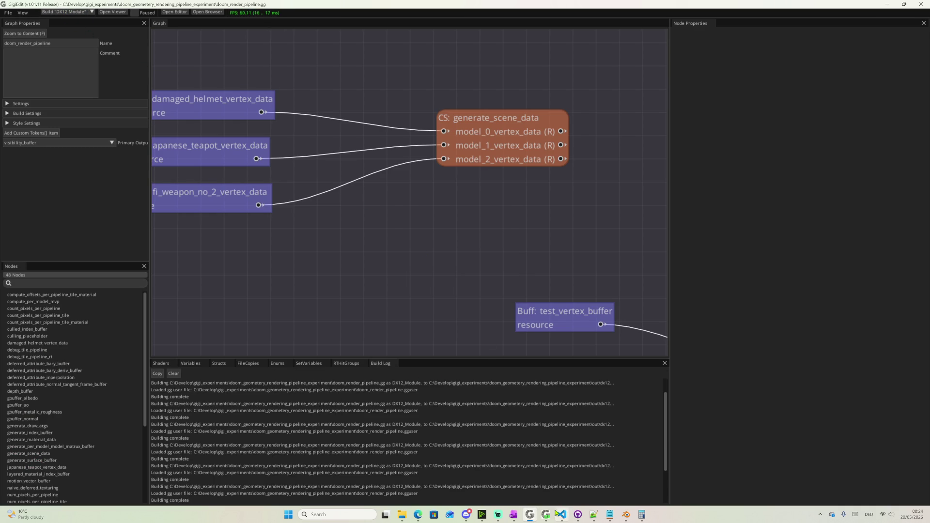
left_click(545, 514)
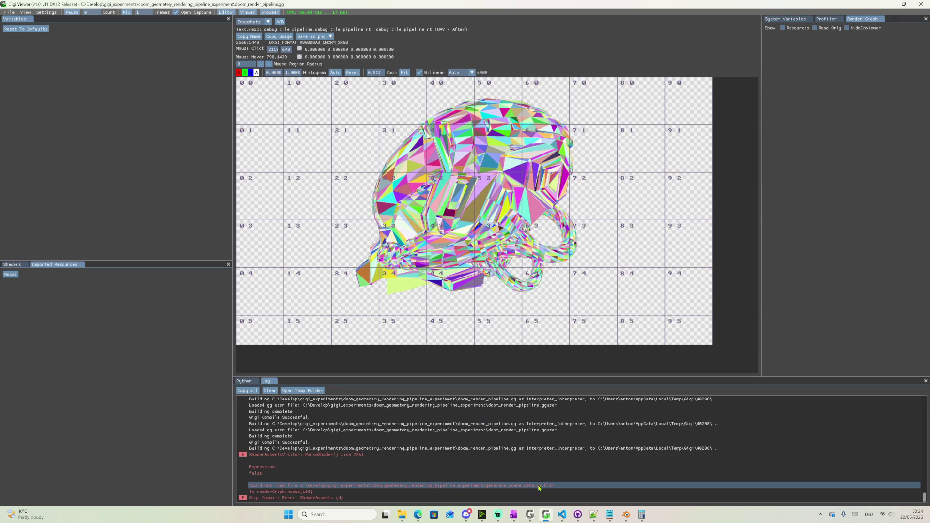
Back in the editor, select the generate_scene_data compute node and bring up its actions
mouse_move(546, 515)
left_click(506, 482)
left_click(534, 125)
right_click(528, 127)
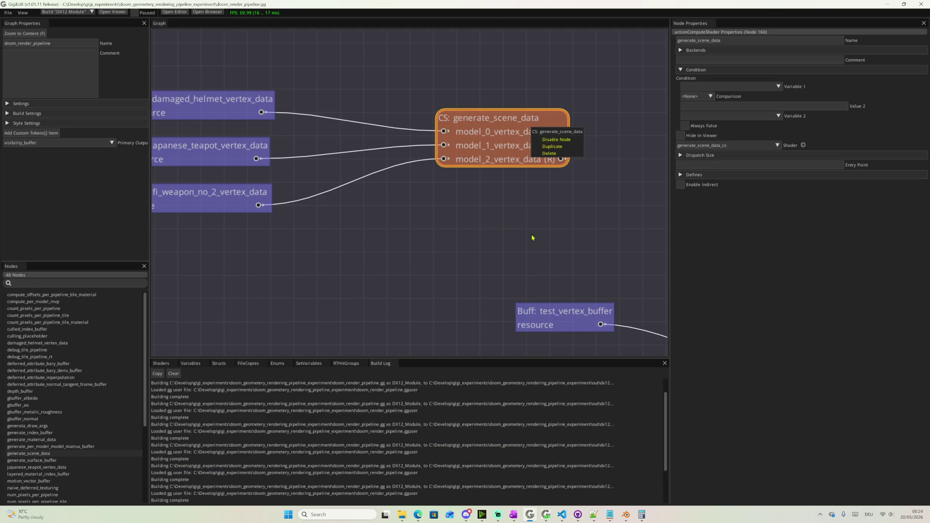
Locate and select the generate_surface_buffer node among the test buffers, then switch to VS Code
left_click(191, 363)
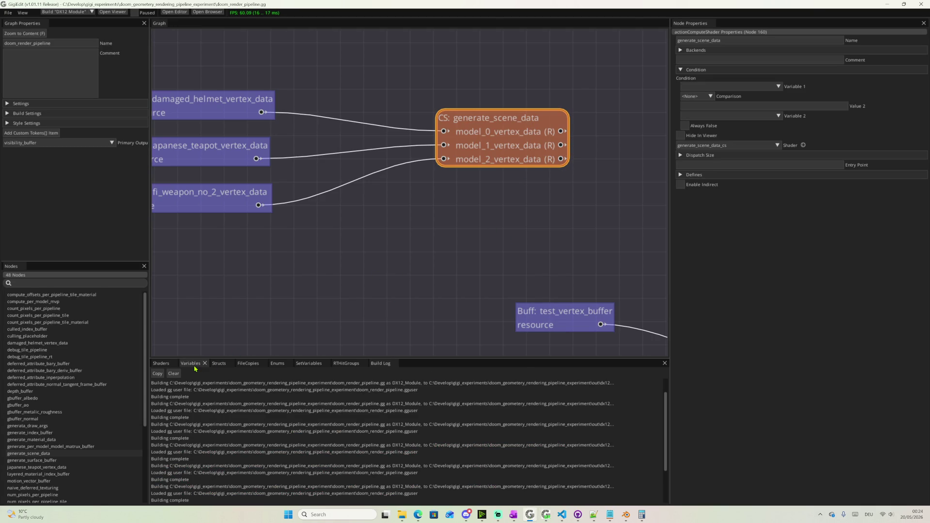
left_click(161, 363)
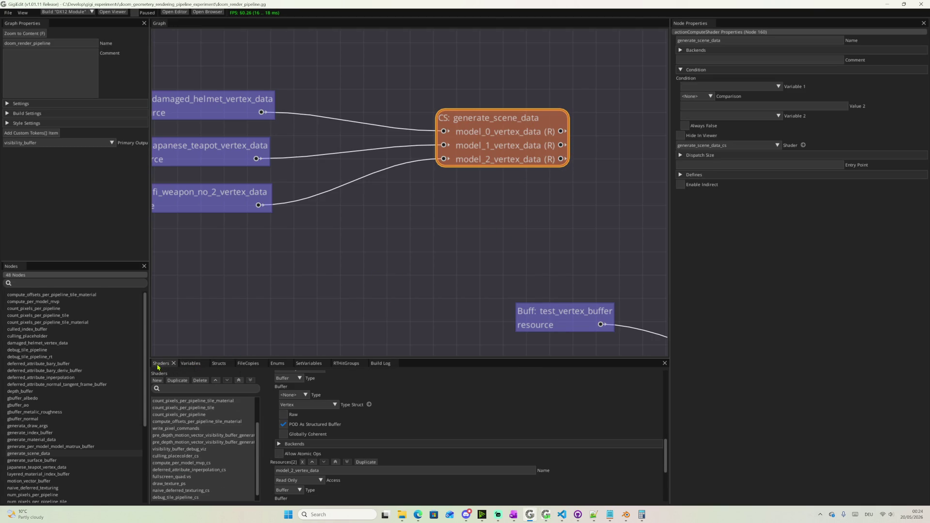
scroll(382, 422, "down", 2)
right_click_drag(654, 282, 374, 204)
scroll(393, 207, "down", 3)
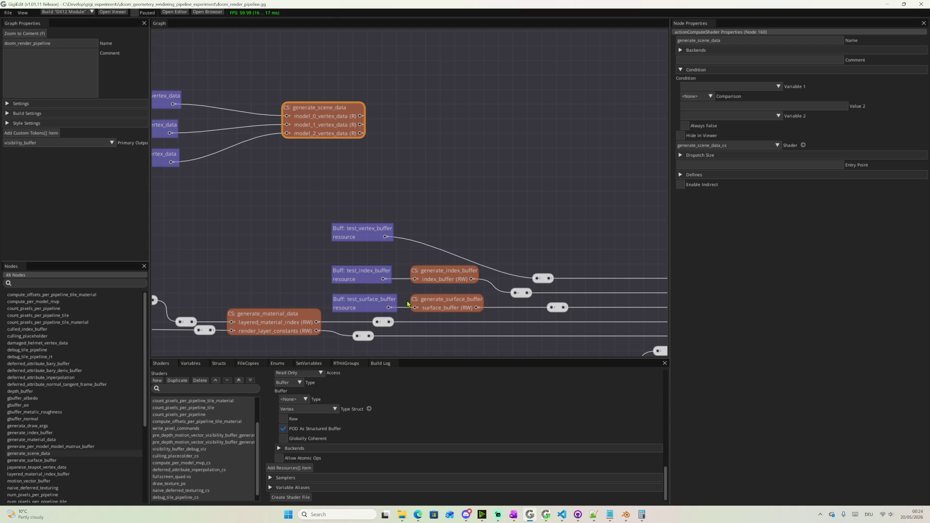
left_click(445, 303)
left_click(560, 514)
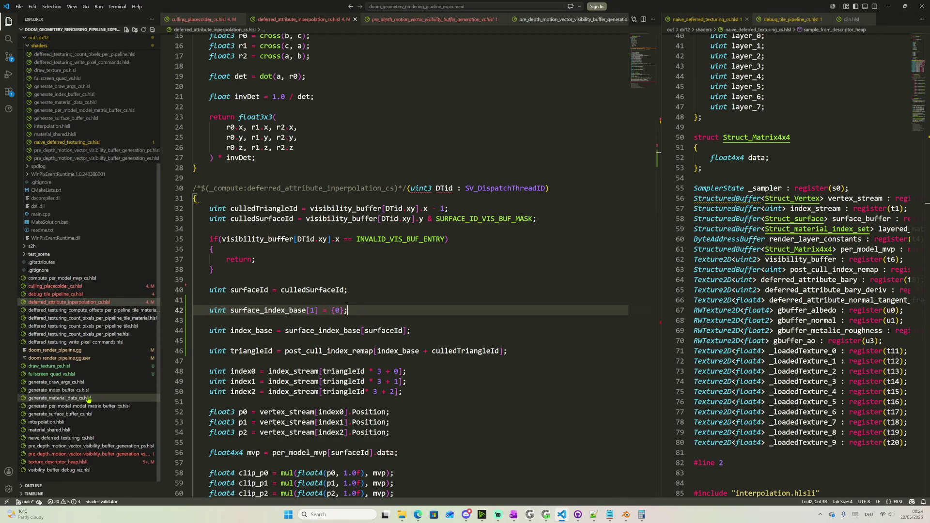
Review generate_surface_buffer_cs.hlsl in the Explorer, then return to Gigi Edit
left_click(80, 414)
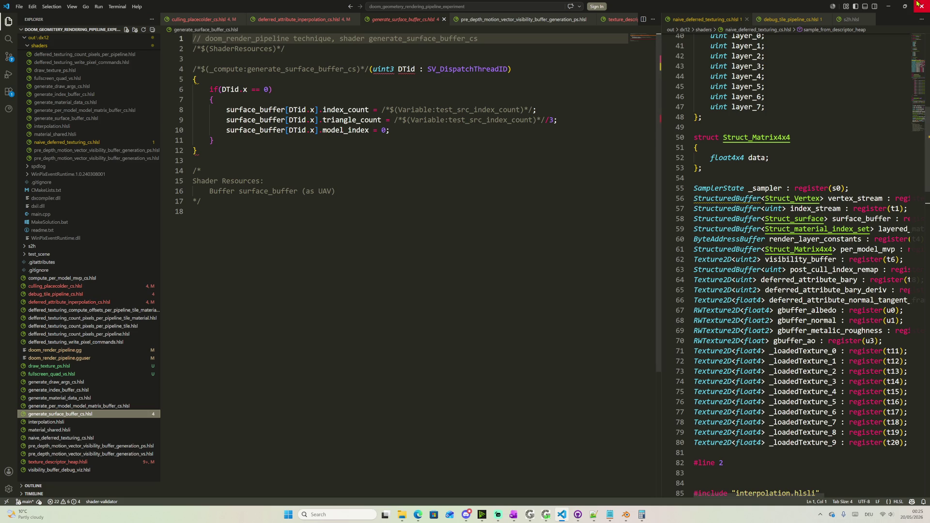
key("alt+Tab")
right_click(352, 172)
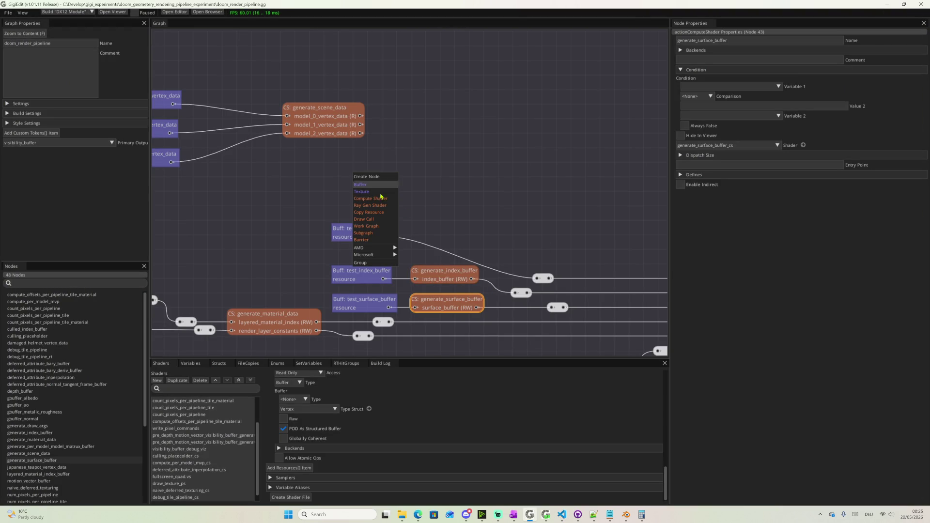
Create a Buffer node named unified_vertex_buffer with Vertex as its structure type
left_click(326, 134)
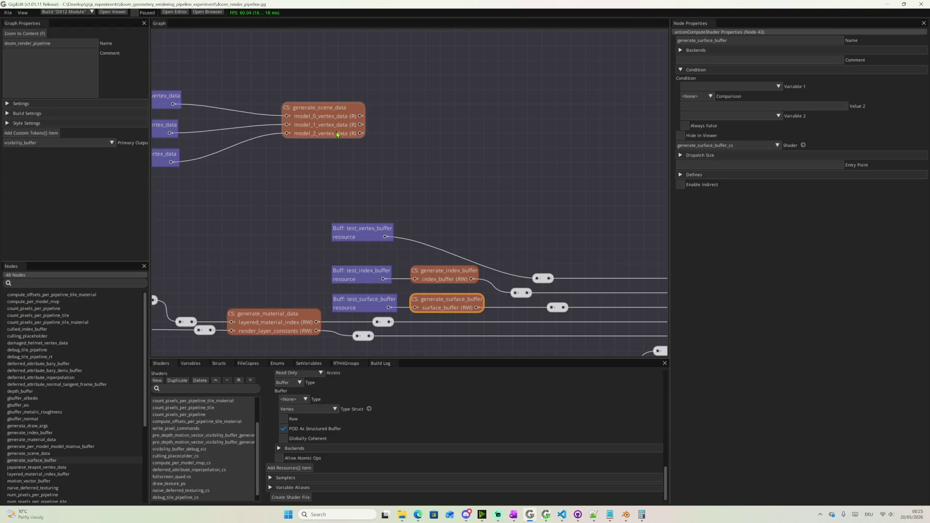
left_click_drag(326, 132, 424, 115)
right_click(332, 171)
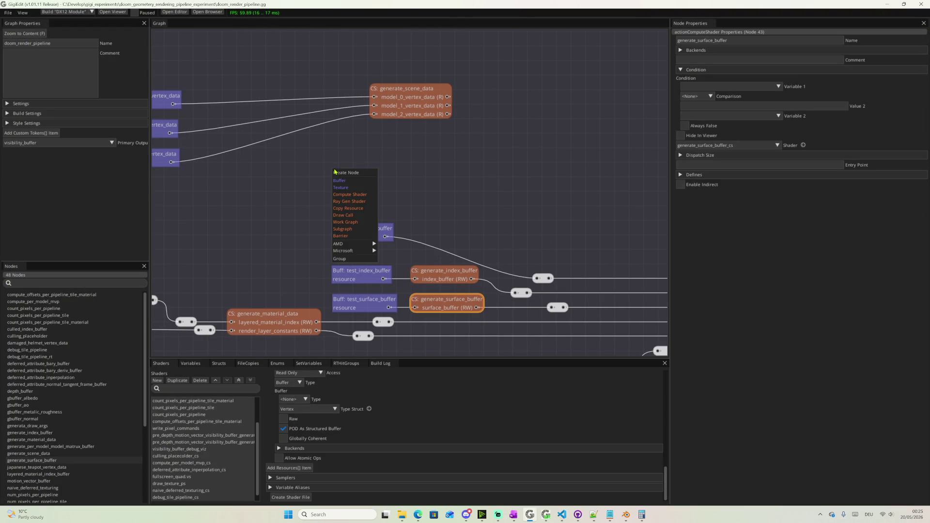
left_click(358, 183)
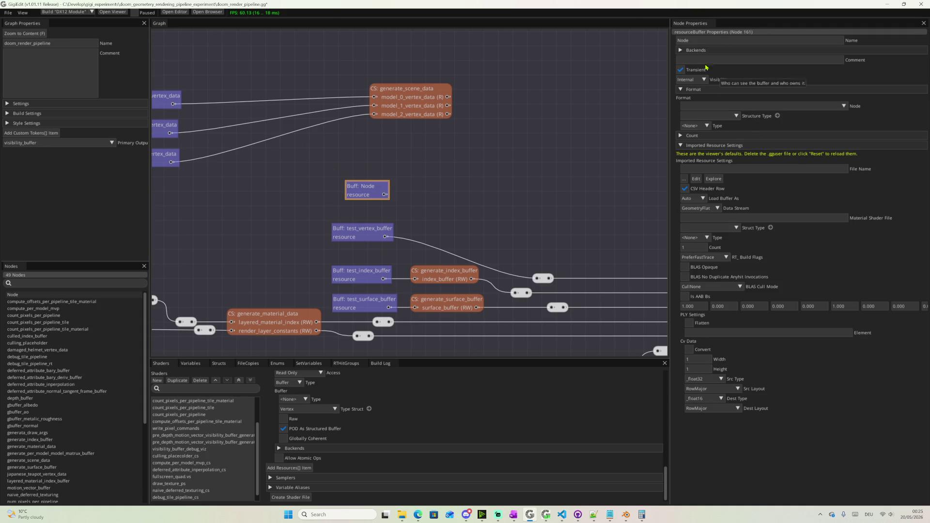
type("unified_")
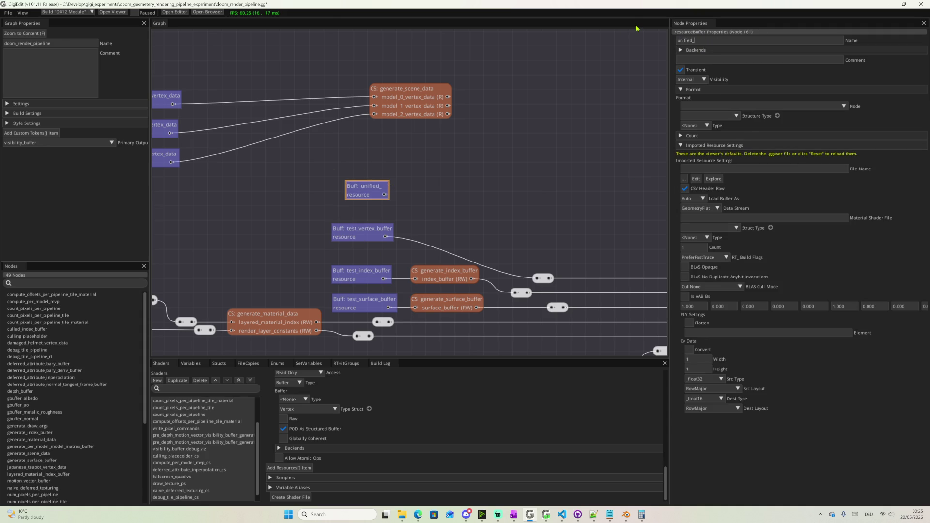
type("vertex_buffer")
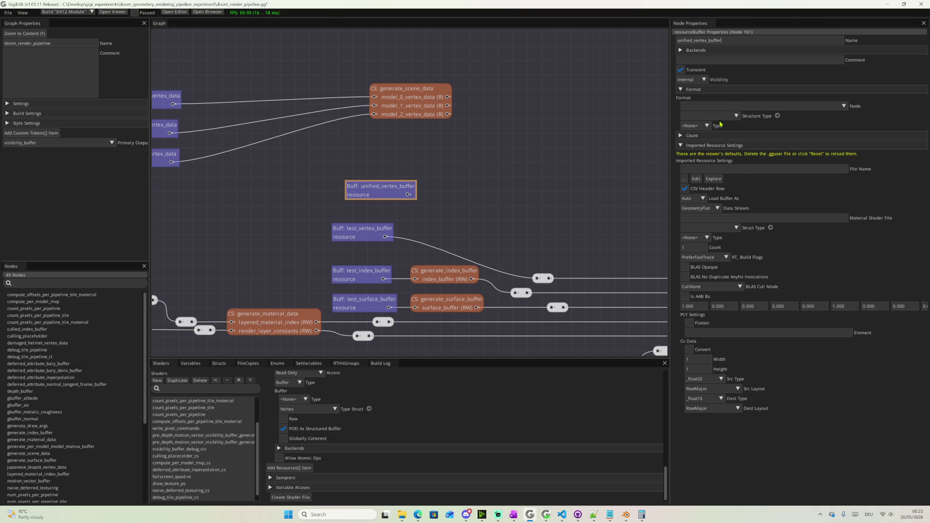
left_click(705, 115)
left_click(691, 143)
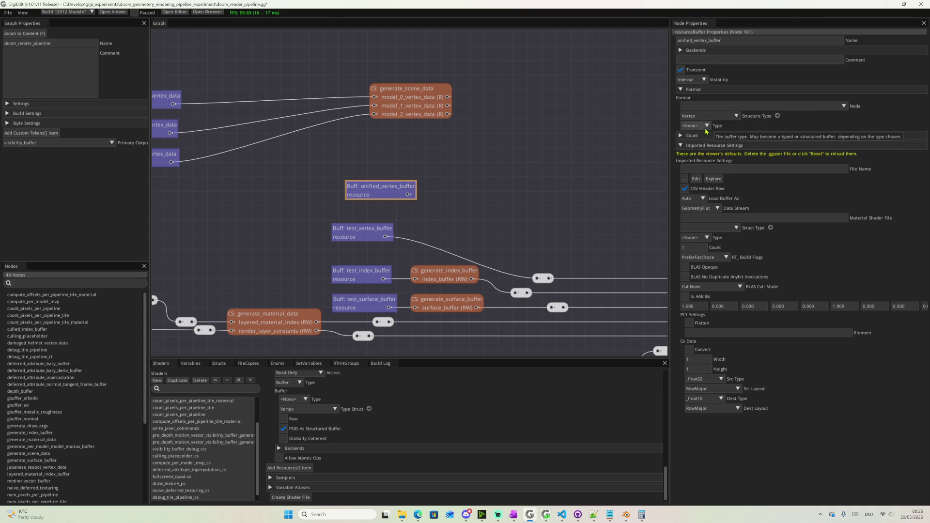
left_click(680, 135)
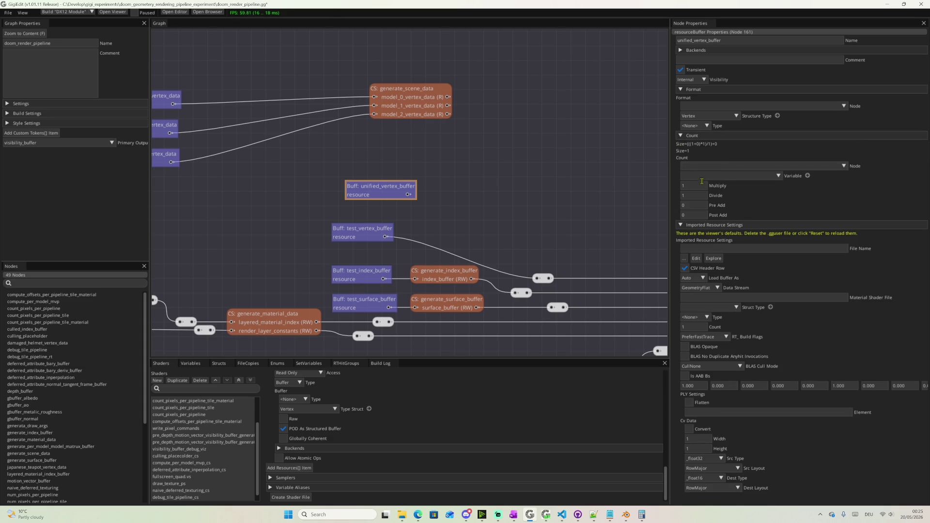
Browse the Count section's Variable and Node choices for unified_vertex_buffer without selecting any
left_click(750, 176)
left_click(696, 193)
left_click(726, 175)
scroll(731, 217, "down", 5)
scroll(729, 217, "up", 2)
scroll(726, 216, "up", 2)
scroll(721, 214, "up", 2)
scroll(720, 211, "up", 2)
scroll(719, 206, "up", 1)
scroll(716, 200, "up", 1)
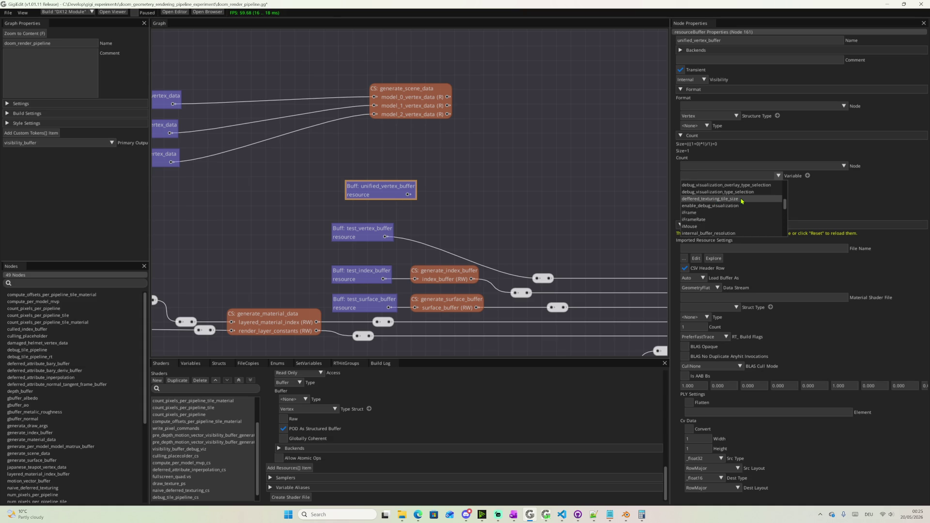
scroll(741, 201, "up", 2)
scroll(738, 204, "up", 2)
scroll(731, 207, "up", 2)
left_click(884, 200)
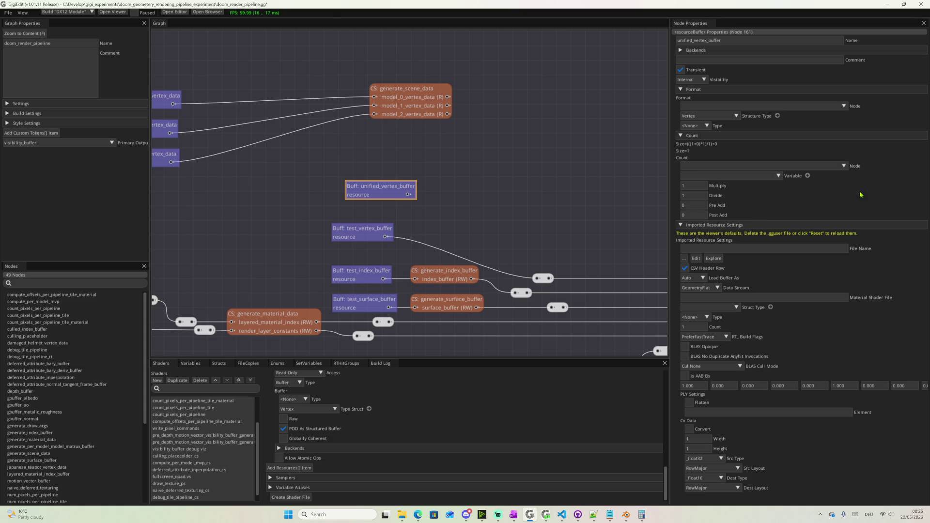
left_click(843, 166)
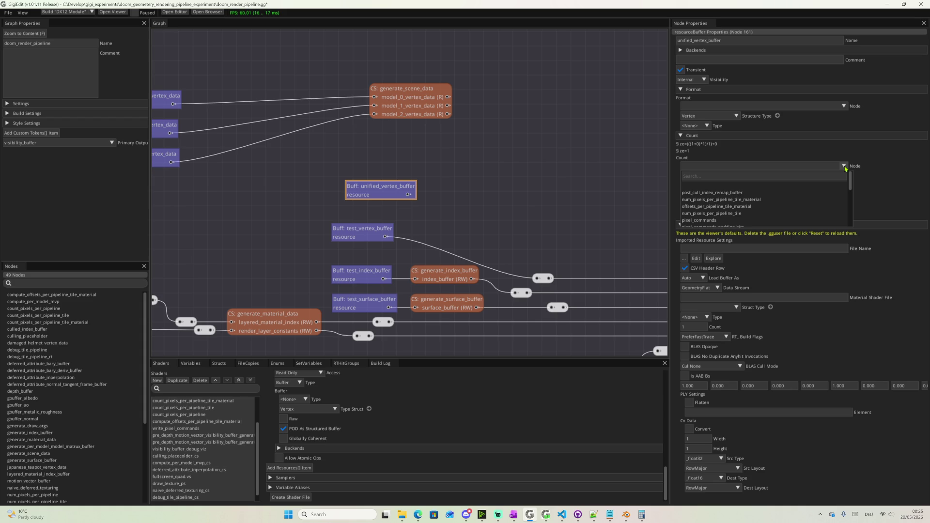
left_click(844, 167)
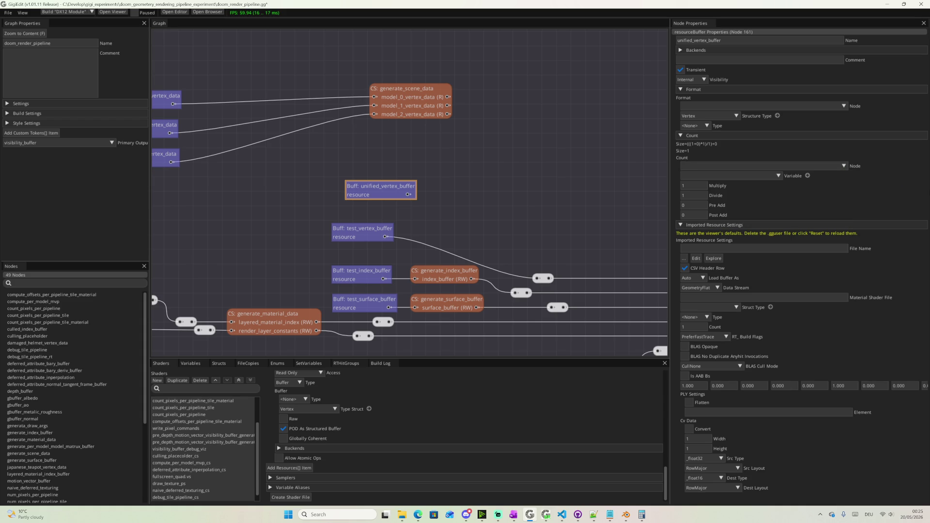
Create a new graph variable named unified_buffer_size and start on its default value
left_click(190, 364)
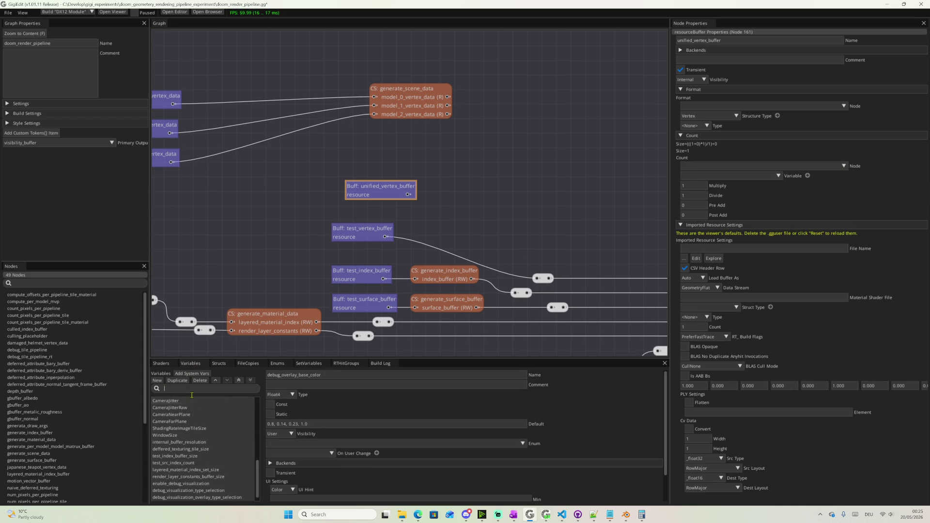
scroll(182, 436, "down", 1)
scroll(181, 401, "up", 5)
left_click(157, 380)
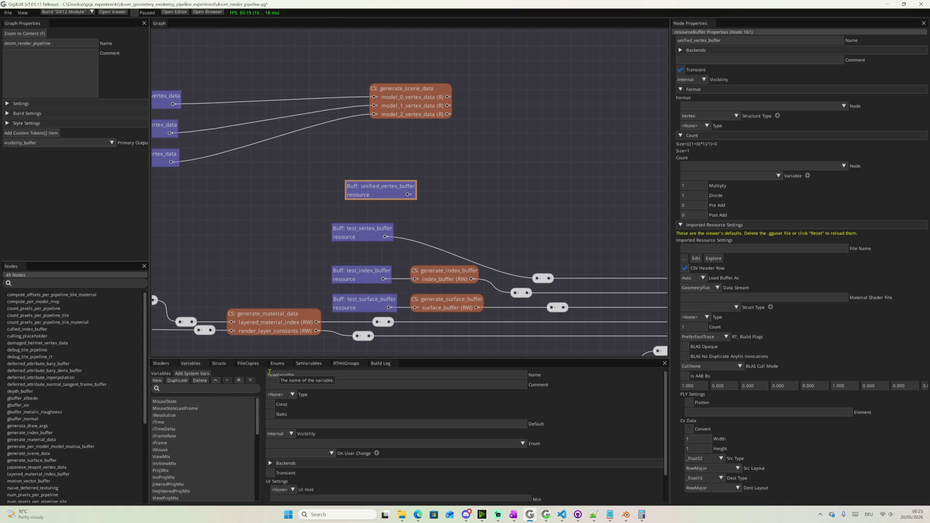
scroll(174, 451, "down", 5)
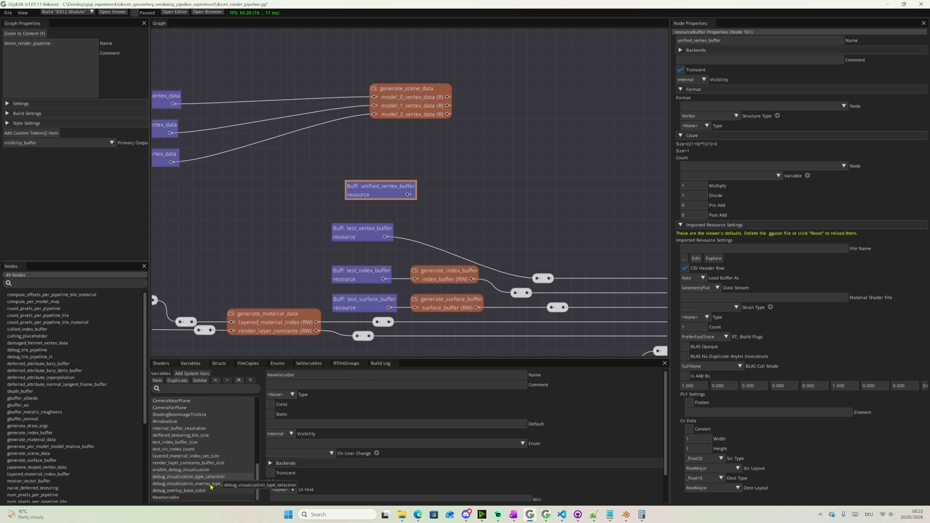
double_click(297, 377)
type("unified_buffer_size")
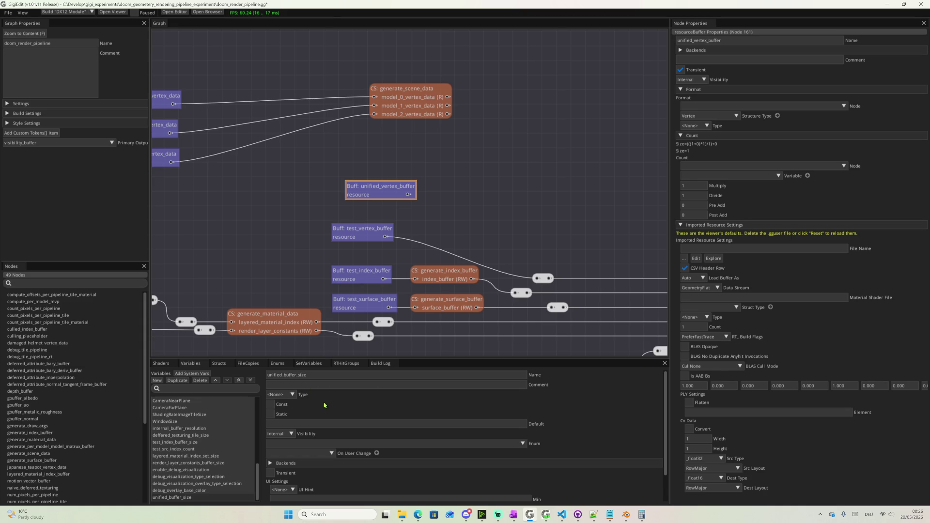
left_click(302, 422)
left_click(642, 514)
Clear the calculator, then restore the test_scene folder and read the weapon data file's size
left_click(646, 314)
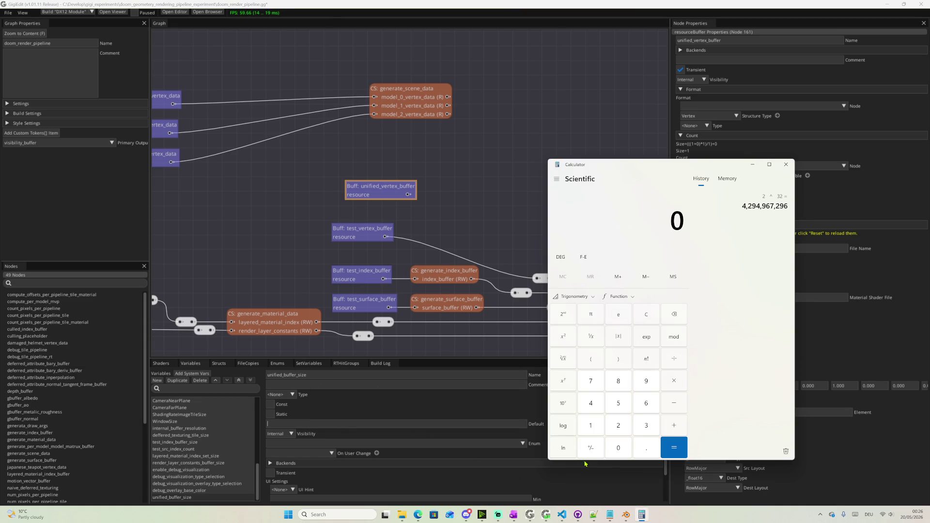
left_click(591, 427)
mouse_move(401, 514)
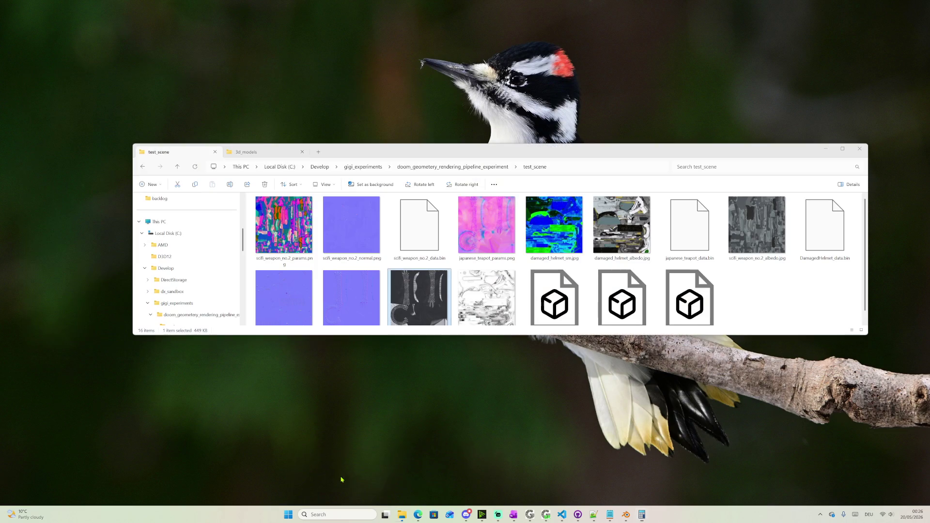
left_click(342, 479)
left_click(448, 239)
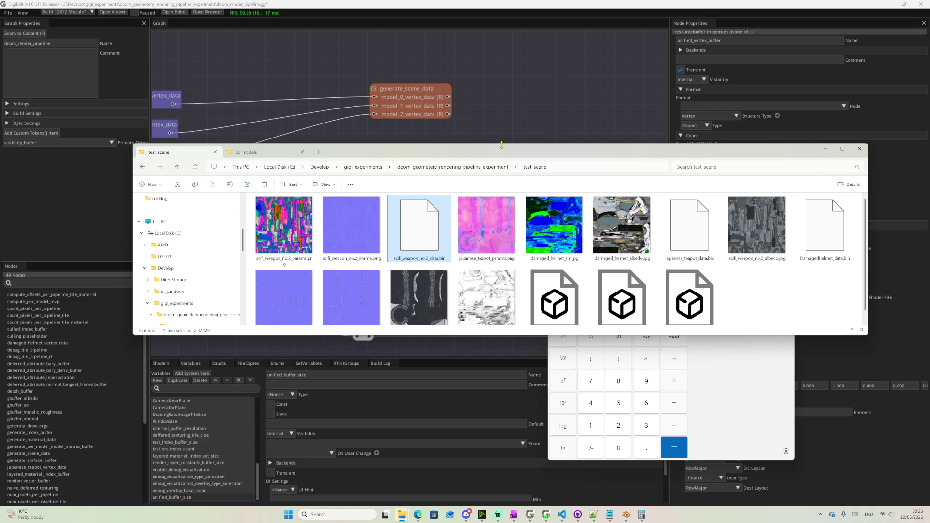
Enlarge the folder window to read the teapot and helmet data file sizes, then return to the graph
left_click_drag(501, 145, 502, 47)
left_click(705, 126)
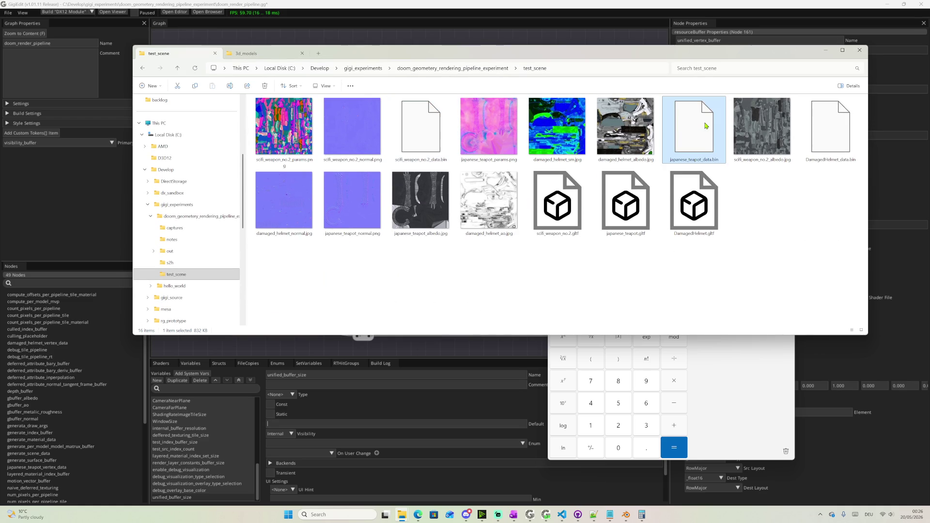
left_click(832, 135)
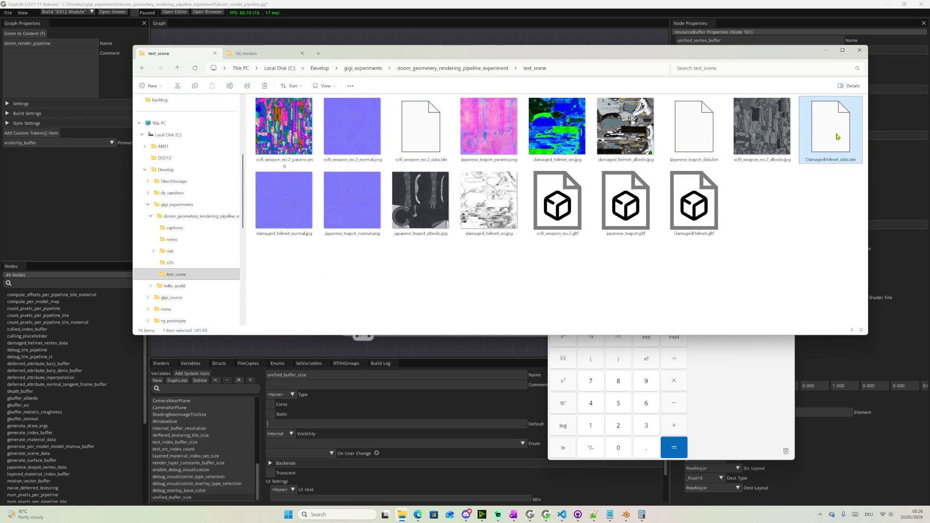
key("alt+Tab")
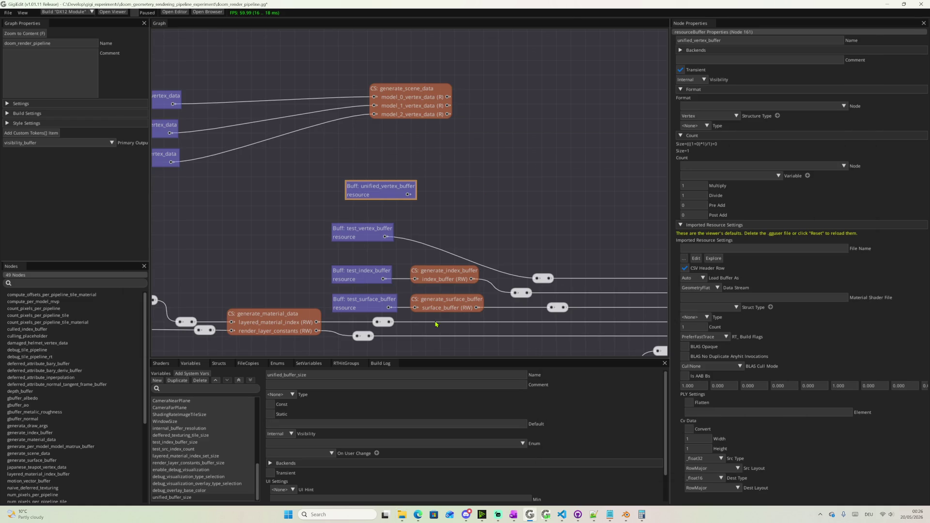
left_click(334, 423)
In Calculator, compute 16 × 1024 × 1024 = 16,777,216
left_click(641, 515)
left_click(596, 428)
left_click(649, 405)
left_click(674, 385)
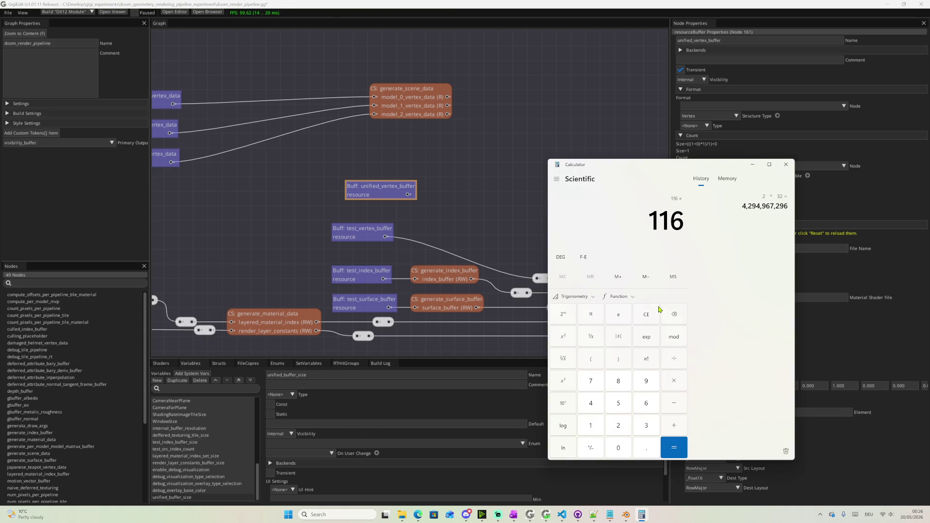
left_click(649, 315)
left_click(596, 428)
left_click(645, 406)
left_click(676, 383)
left_click(591, 425)
left_click(618, 447)
left_click(619, 426)
left_click(590, 403)
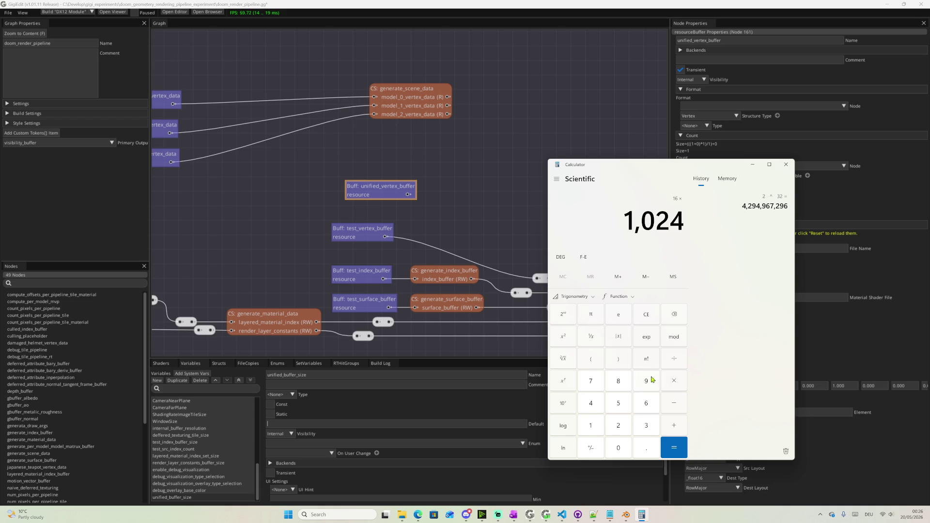
left_click(676, 383)
left_click(591, 424)
left_click(616, 446)
left_click(617, 427)
left_click(590, 403)
left_click(674, 447)
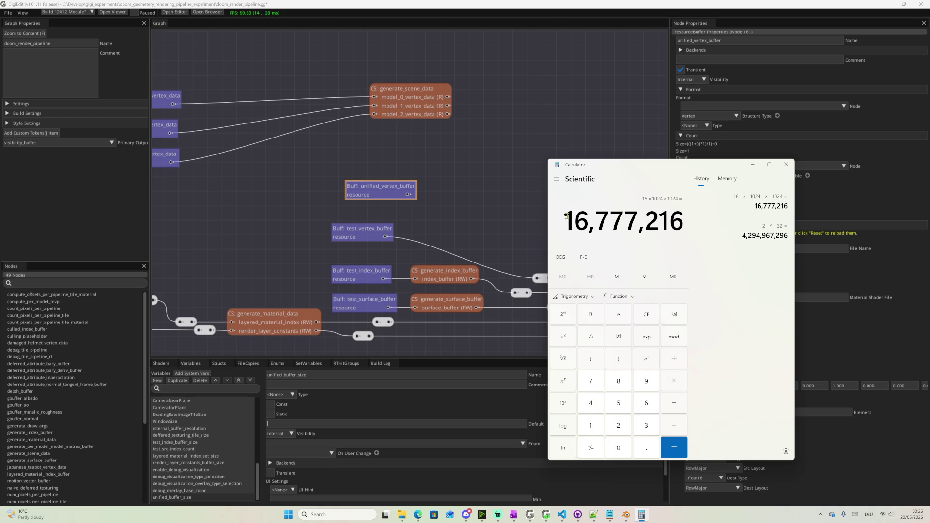
Select the result 16,777,216 for copying, move the calculator aside and return to the variable settings in Gigi Edit
left_click_drag(573, 218, 684, 225)
left_click_drag(565, 218, 713, 218)
left_click_drag(677, 167, 415, 114)
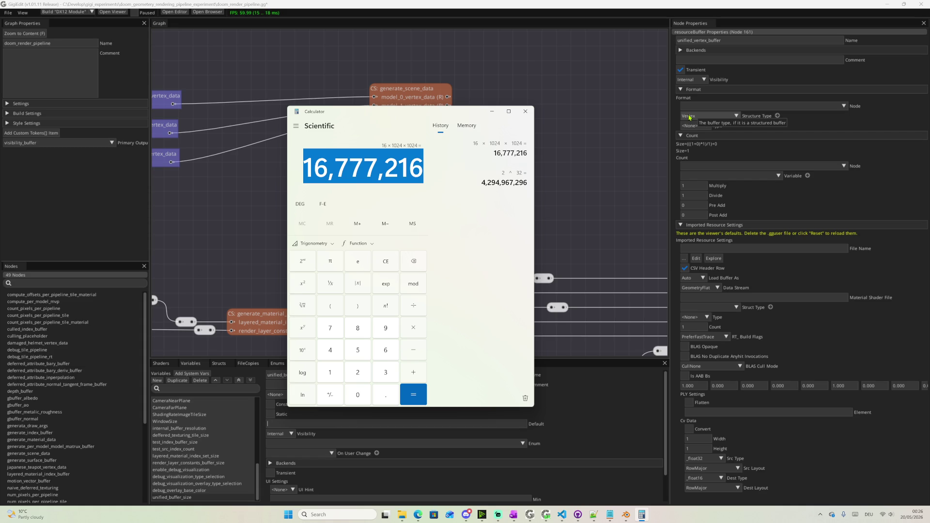
left_click(421, 172)
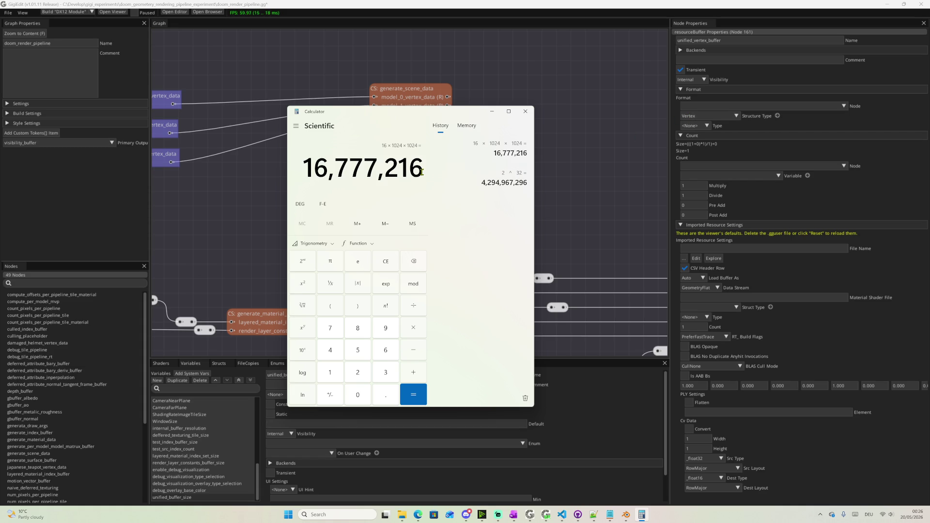
left_click(684, 195)
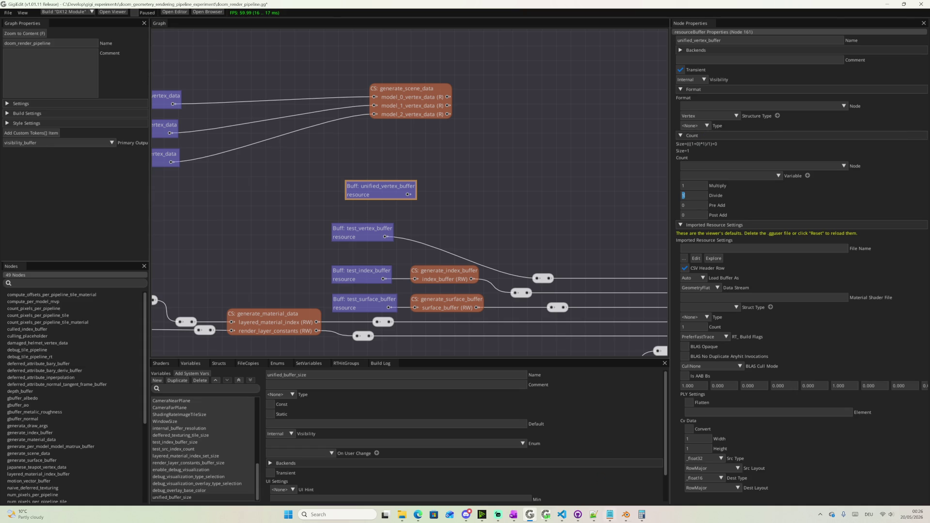
left_click(642, 515)
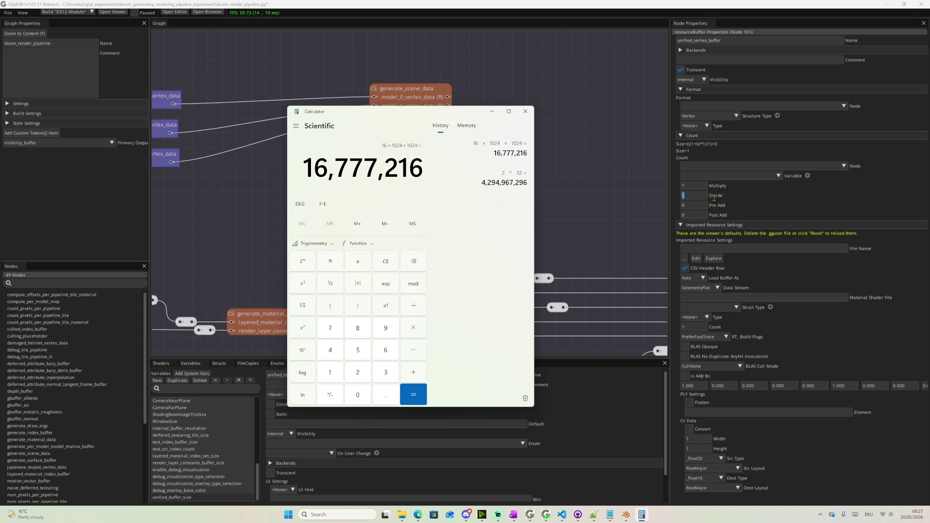
left_click(686, 184)
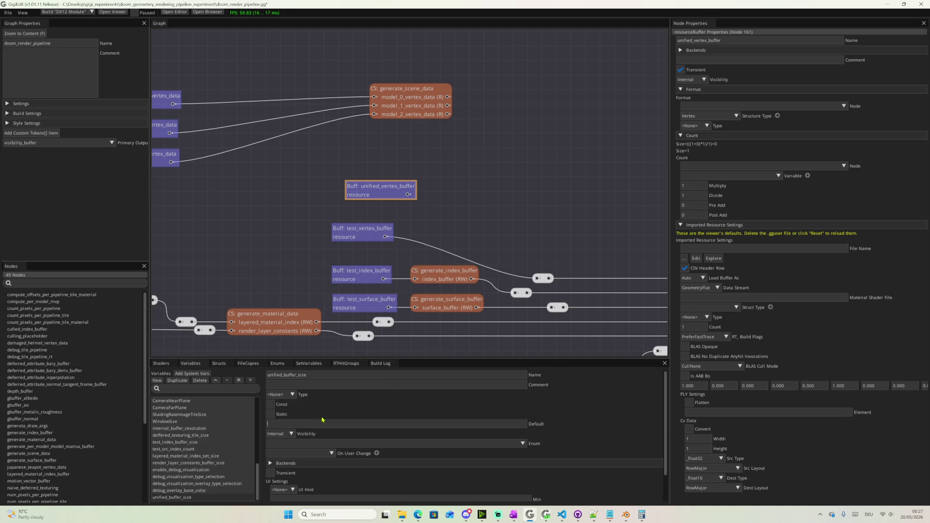
scroll(346, 416, "down", 1)
scroll(347, 417, "up", 1)
type("16,777,216")
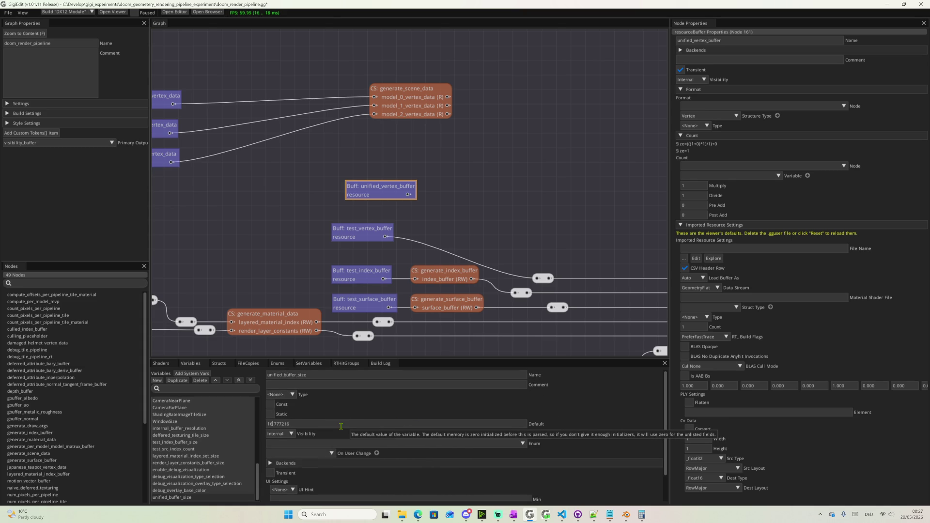
Set unified_buffer_size's type to Uint and select its name for copying
left_click(290, 393)
left_click(280, 415)
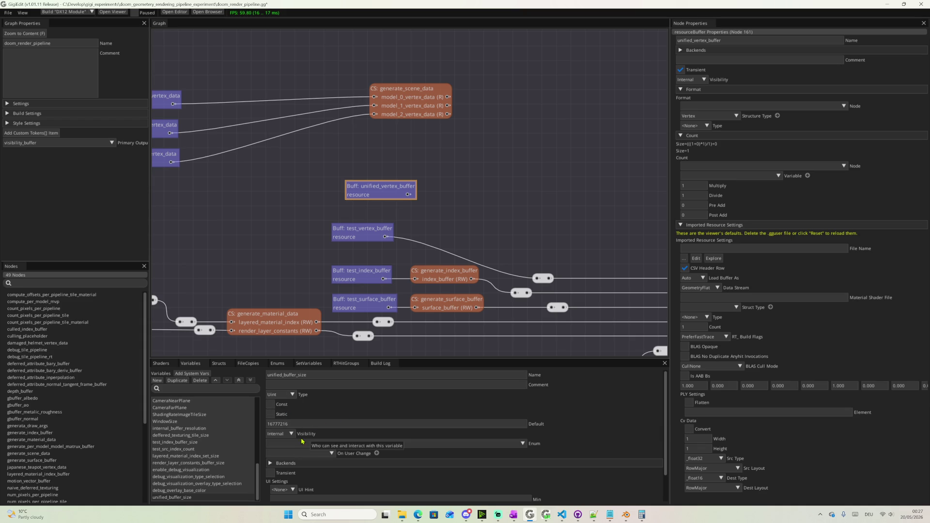
double_click(324, 376)
key("ctrl+c")
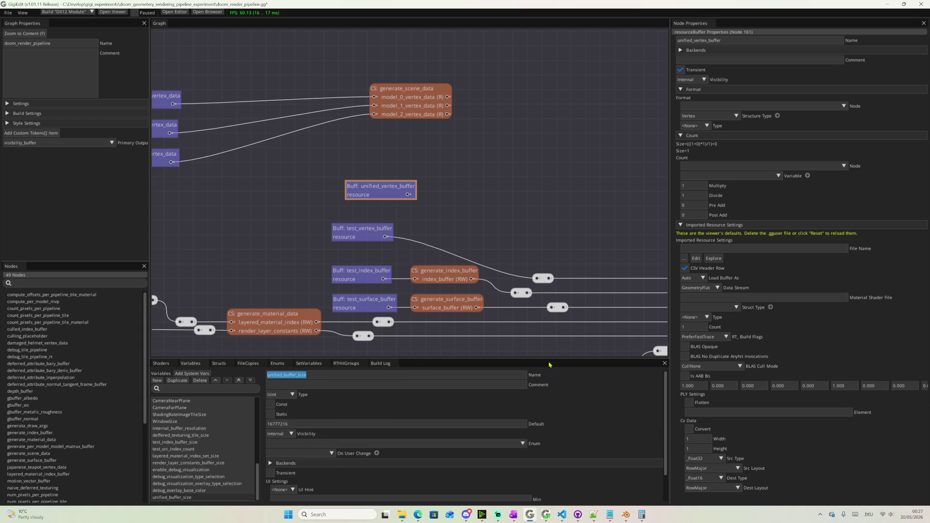
left_click(761, 176)
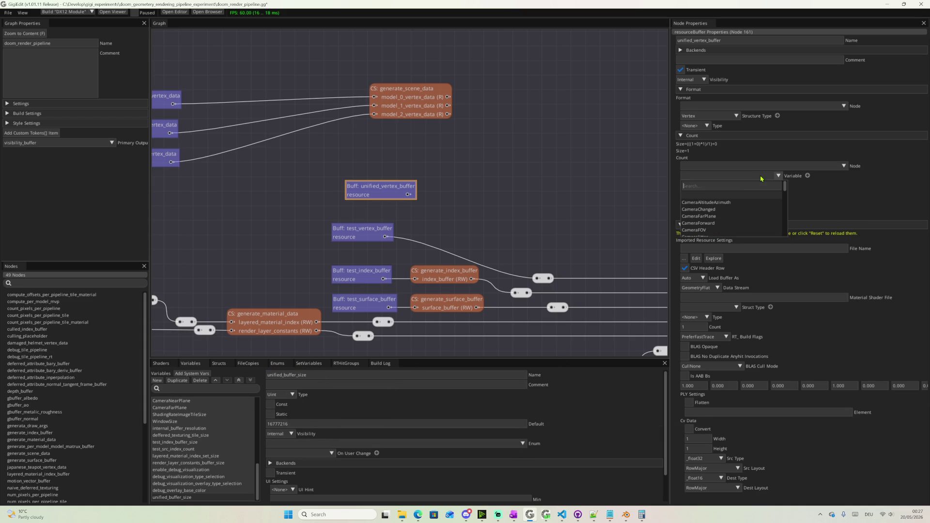
Size unified_vertex_buffer's count by the unified_buffer_size variable and mark that variable Const
key("ctrl+v")
left_click(741, 199)
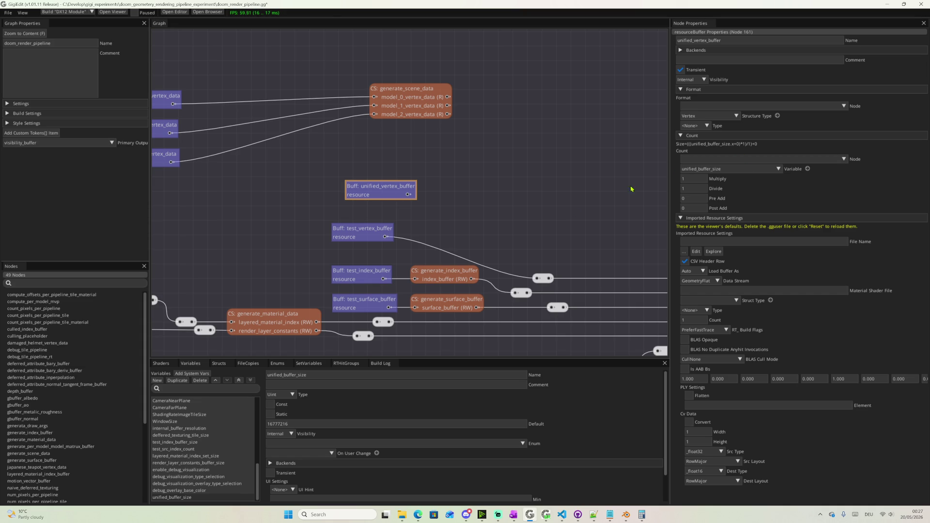
left_click(271, 404)
Reposition the unified_vertex_buffer node and untick its Transient flag
left_click_drag(387, 193, 379, 151)
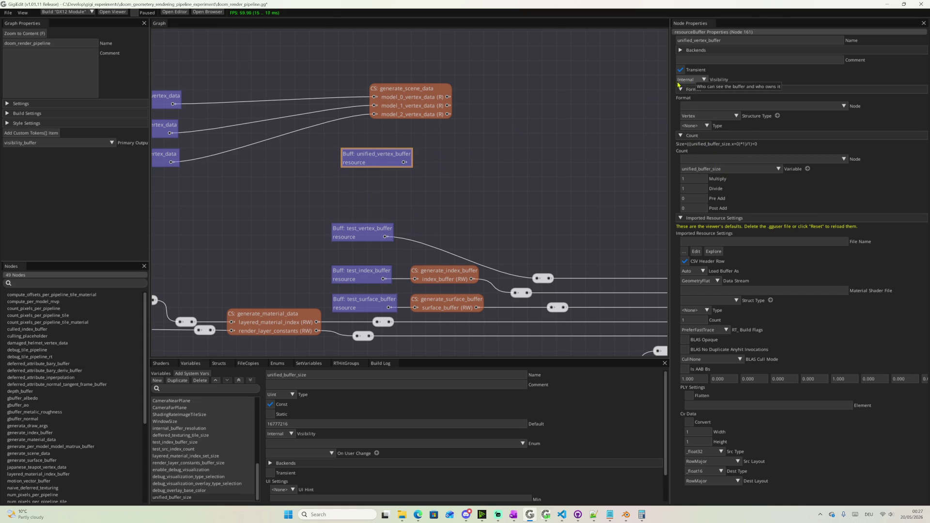
right_click_drag(528, 145, 595, 172)
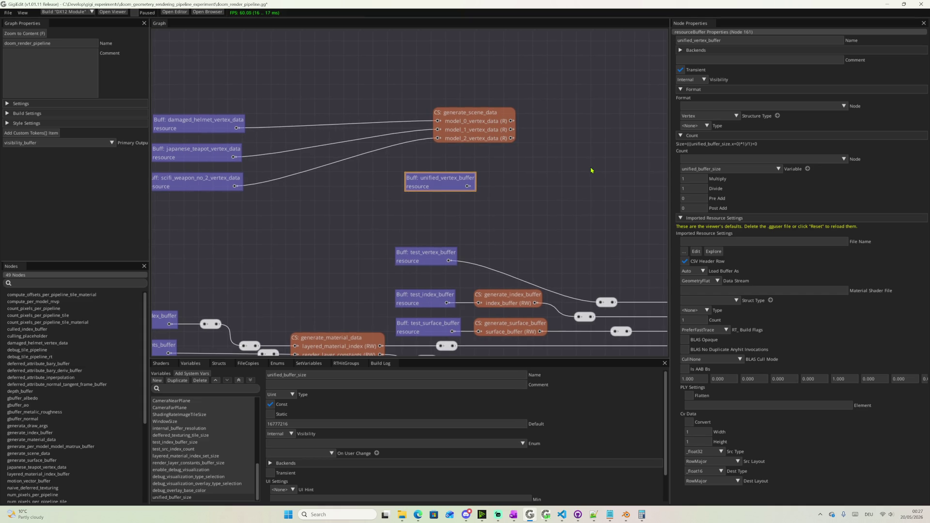
left_click(681, 69)
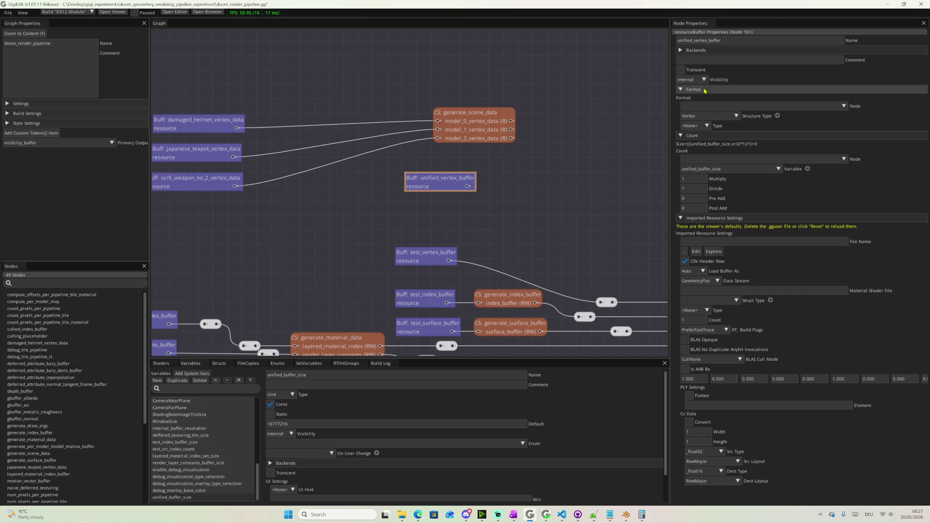
left_click_drag(438, 188, 443, 190)
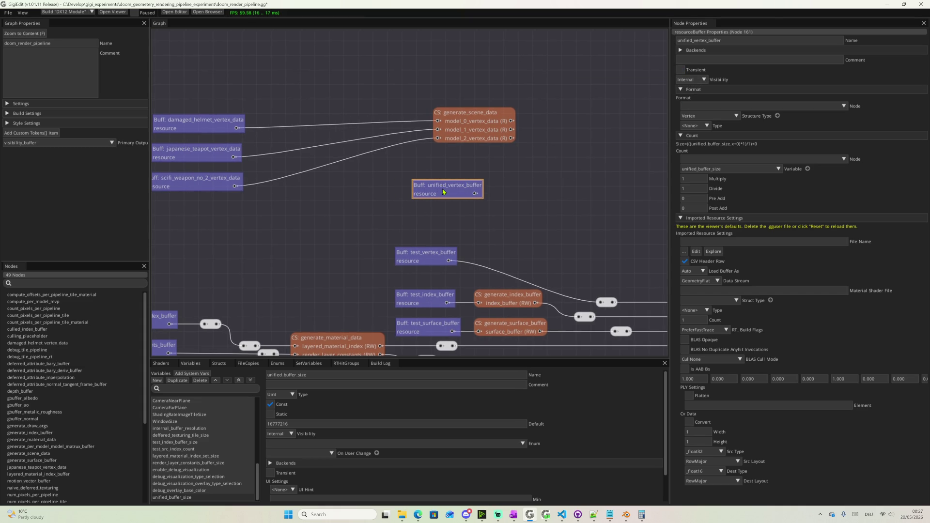
Duplicate unified_vertex_buffer twice, spread the copies apart, and select 'vertex' in the first copy's name
right_click(443, 190)
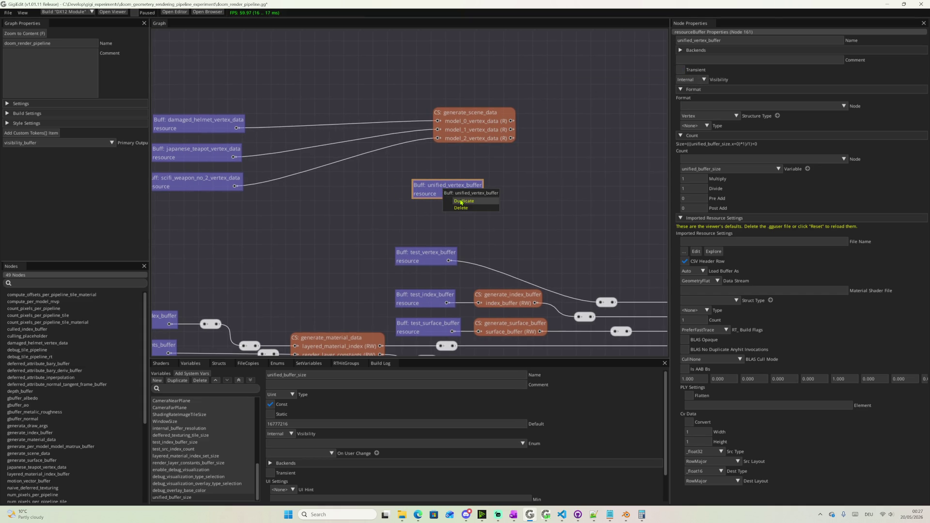
left_click(461, 201)
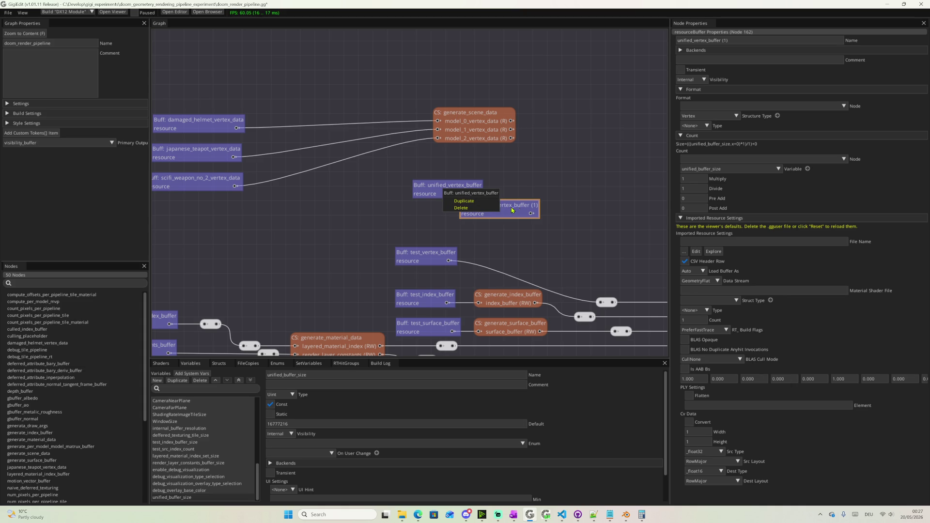
left_click(478, 206)
mouse_move(528, 217)
left_mouse_down()
mouse_move(568, 261)
mouse_move(460, 211)
left_mouse_up()
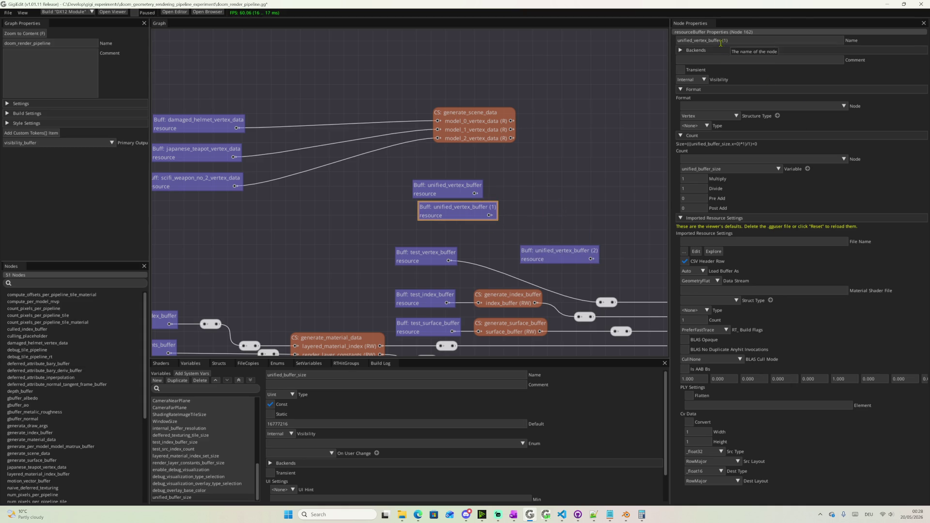
left_click_drag(695, 41, 708, 42)
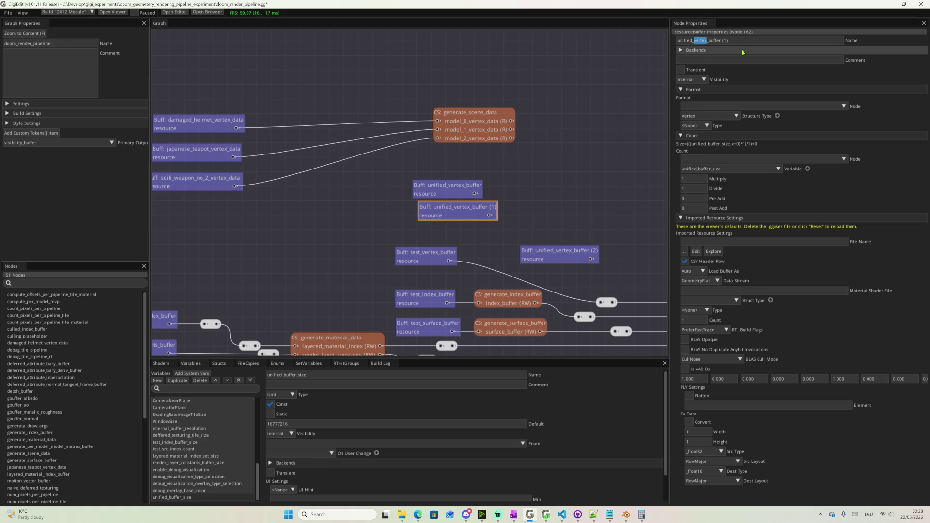